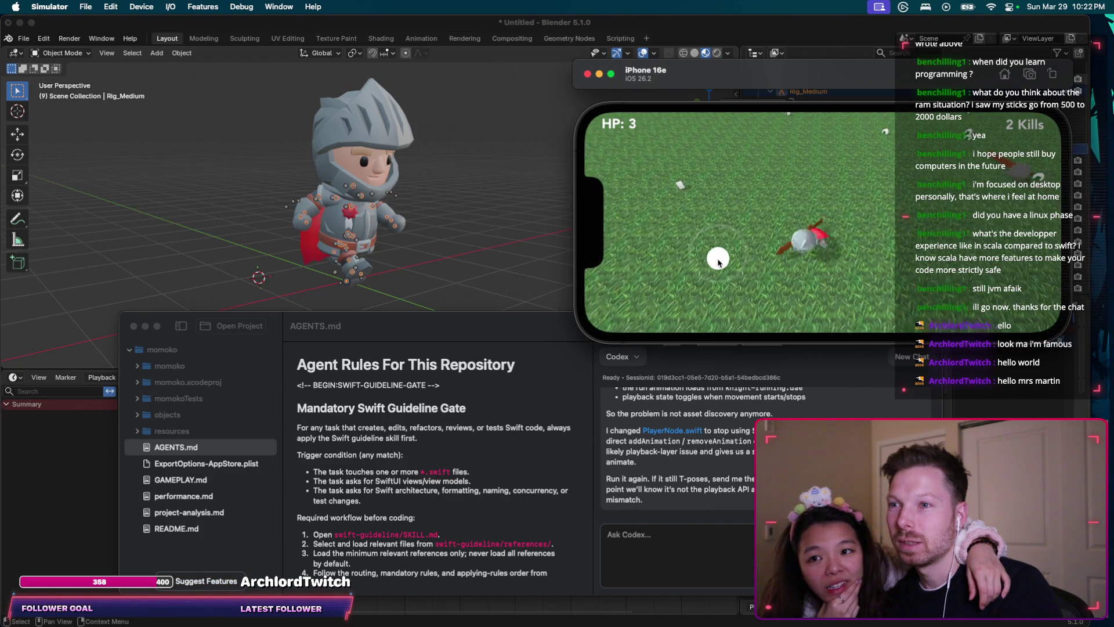
# Step: Report in Codex that the knight lies flat with no animation after steering it around
pyautogui.moveTo(718, 272); pyautogui.dragTo(718, 283)
pyautogui.click(701, 582)
pyautogui.write("It's not T-Posing anymore,")
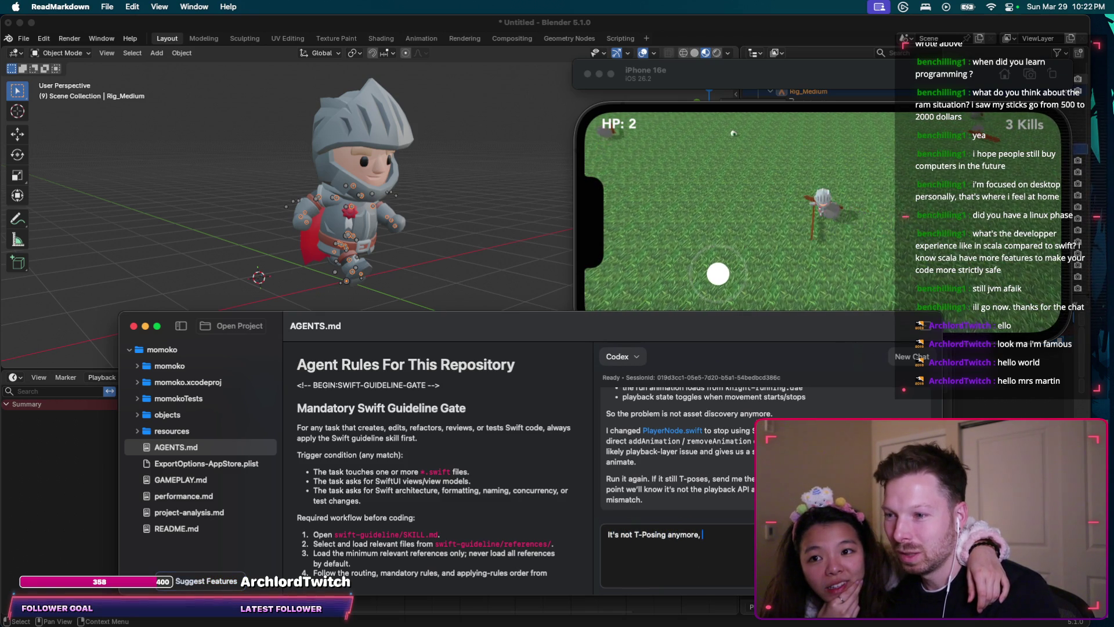
pyautogui.write("he's laying flat")
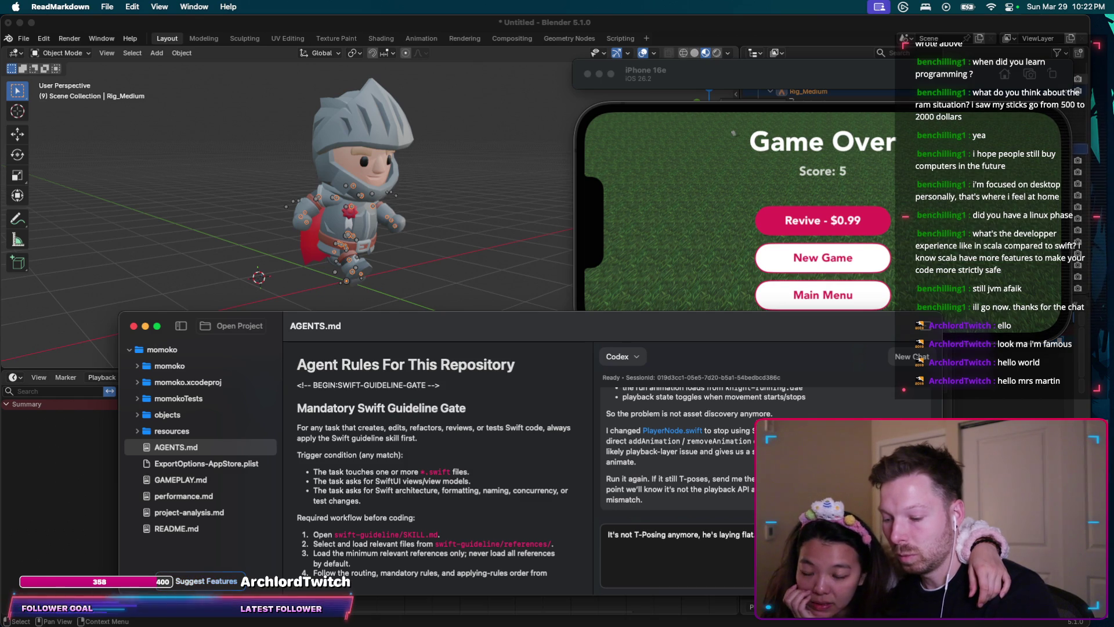
pyautogui.write('forward and staying there - no animation.')
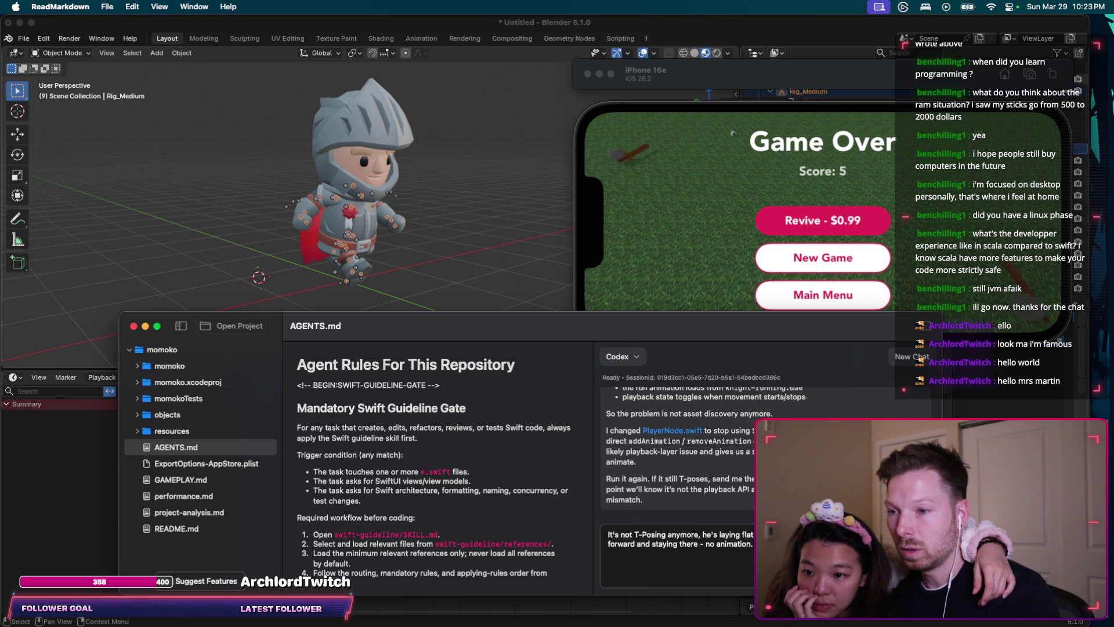
pyautogui.hotkey('ctrl', 'Left')
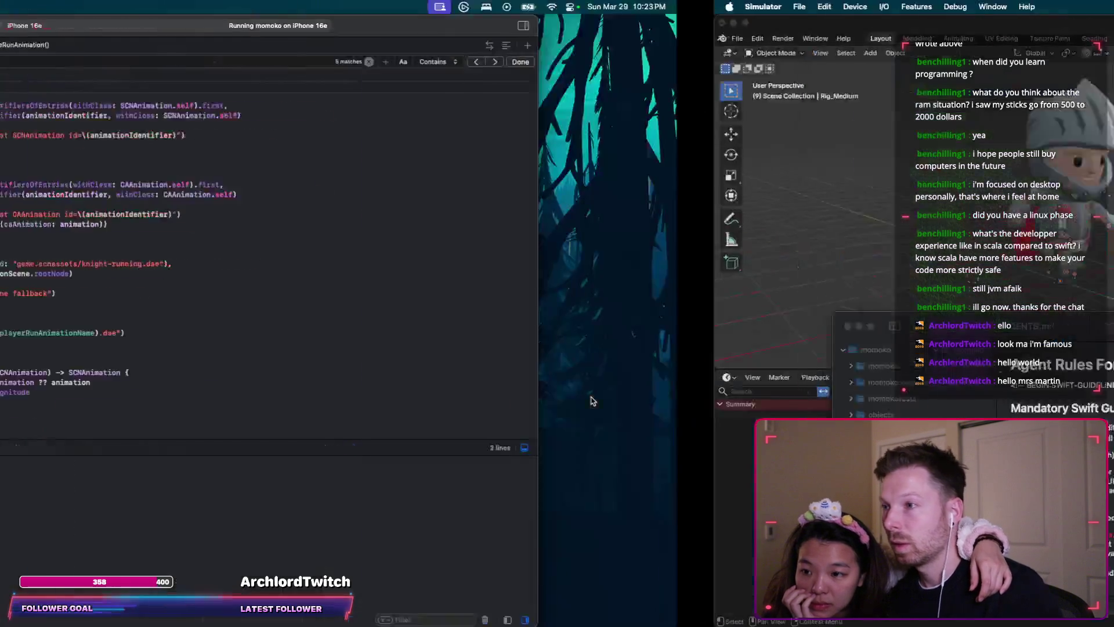
# Step: Send the copied Xcode console output (PlayerNode animation logs) to Codex
pyautogui.press('super+a')
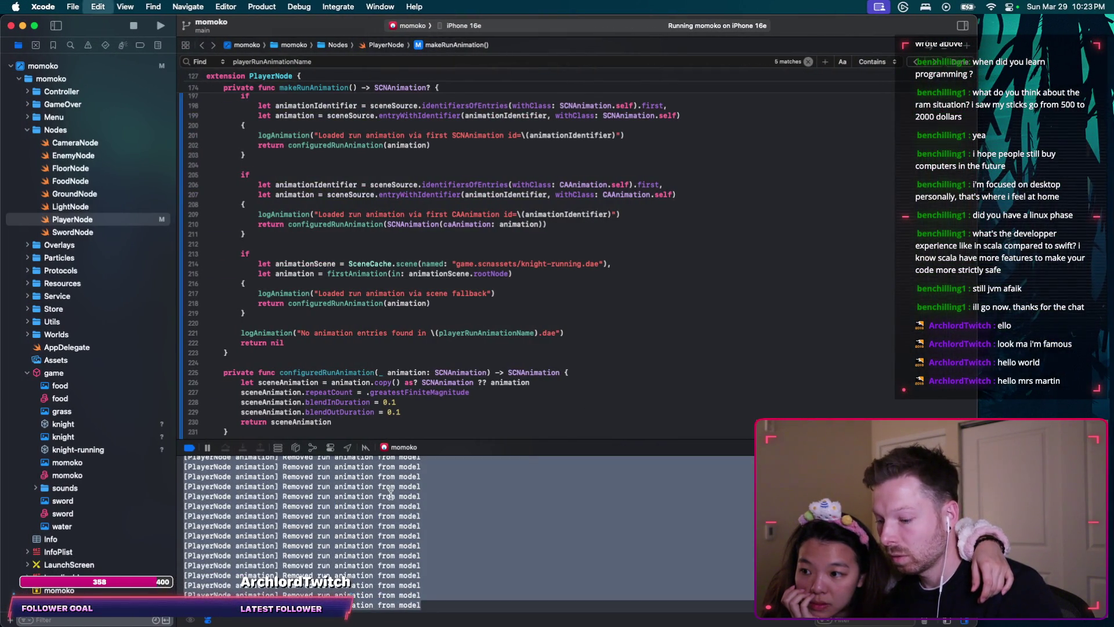
pyautogui.hotkey('ctrl', 'Right')
pyautogui.press('super+v')
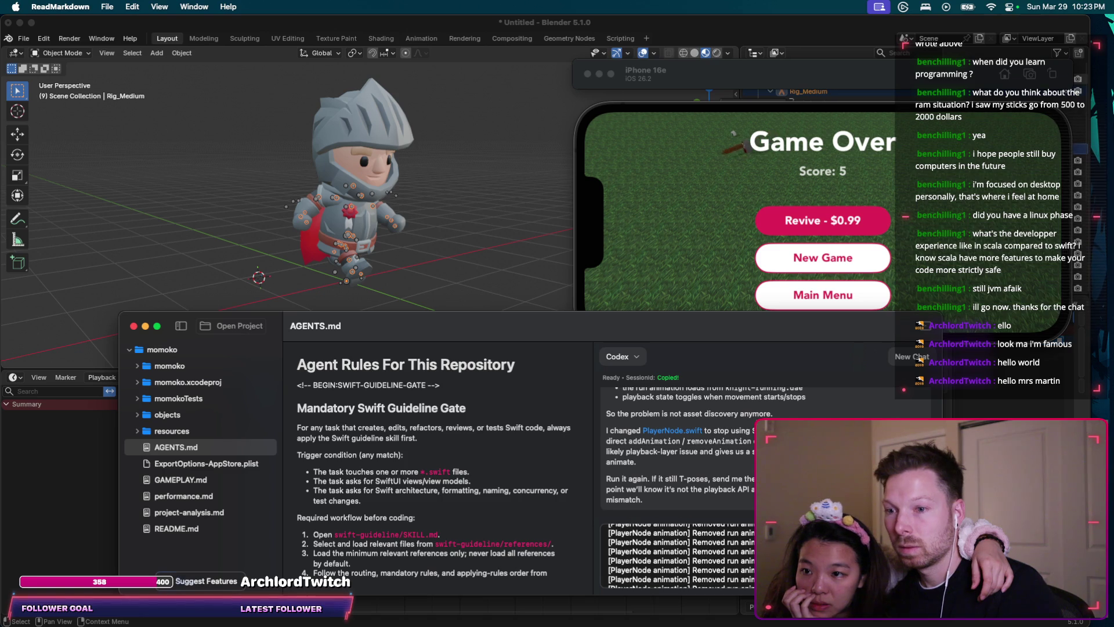
pyautogui.press('Return')
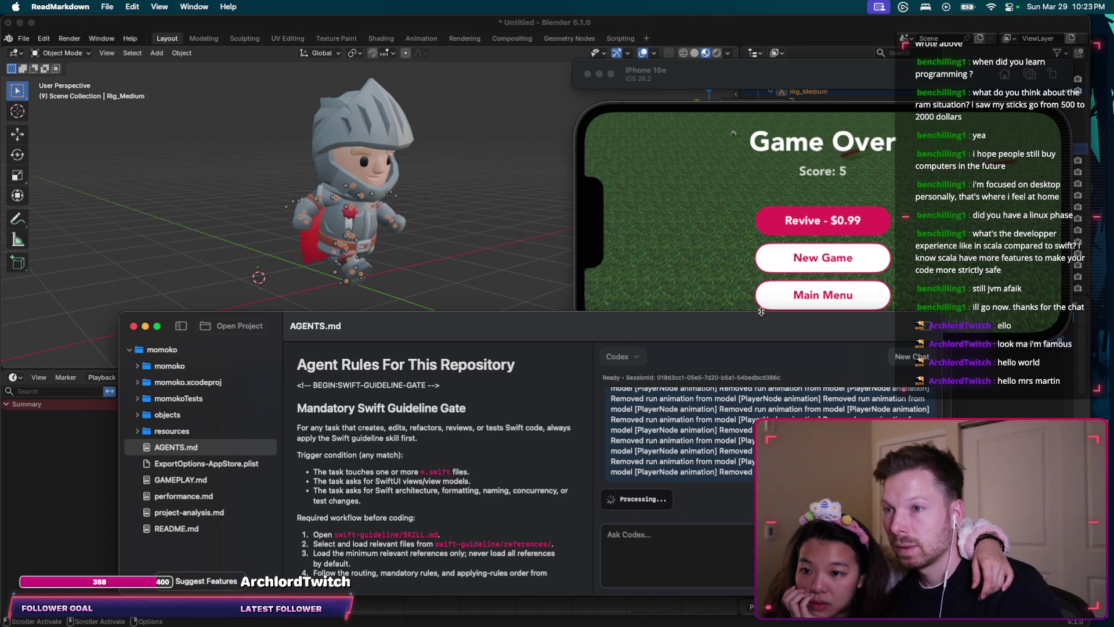
# Step: Play a new momoko round in the simulator, steering the knight until Game Over at score 4
pyautogui.click(739, 216)
pyautogui.click(784, 260)
pyautogui.moveTo(717, 242); pyautogui.dragTo(712, 253)
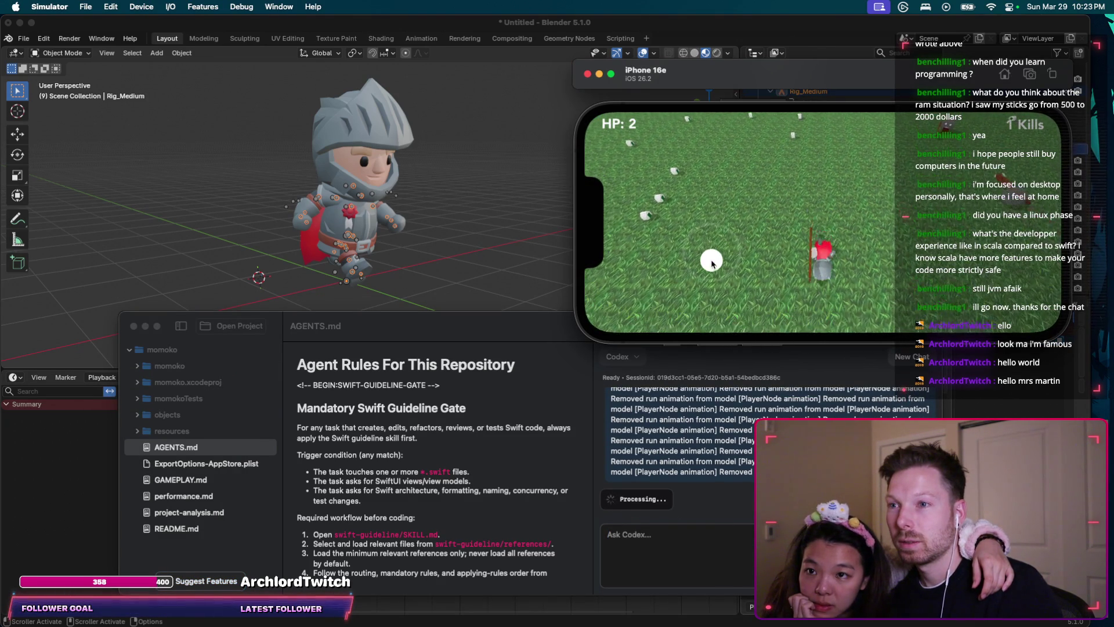
pyautogui.moveTo(713, 253); pyautogui.dragTo(712, 268)
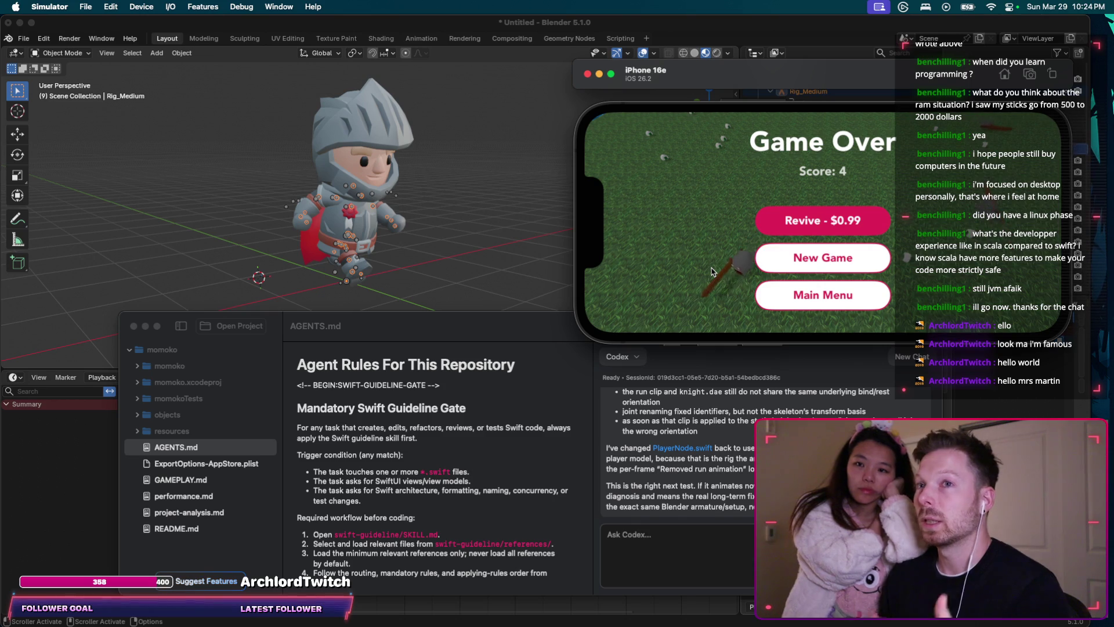
# Step: Play a quick round, then rerun the game from Xcode and return to the desktop
pyautogui.click(794, 266)
pyautogui.moveTo(760, 258); pyautogui.dragTo(893, 201)
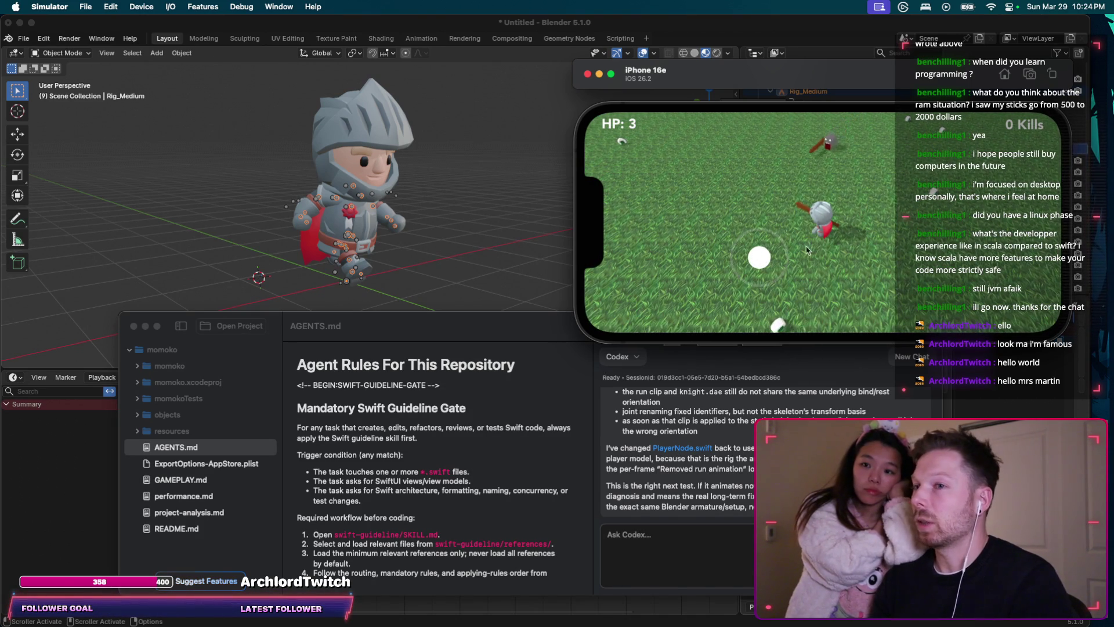
pyautogui.click(686, 490)
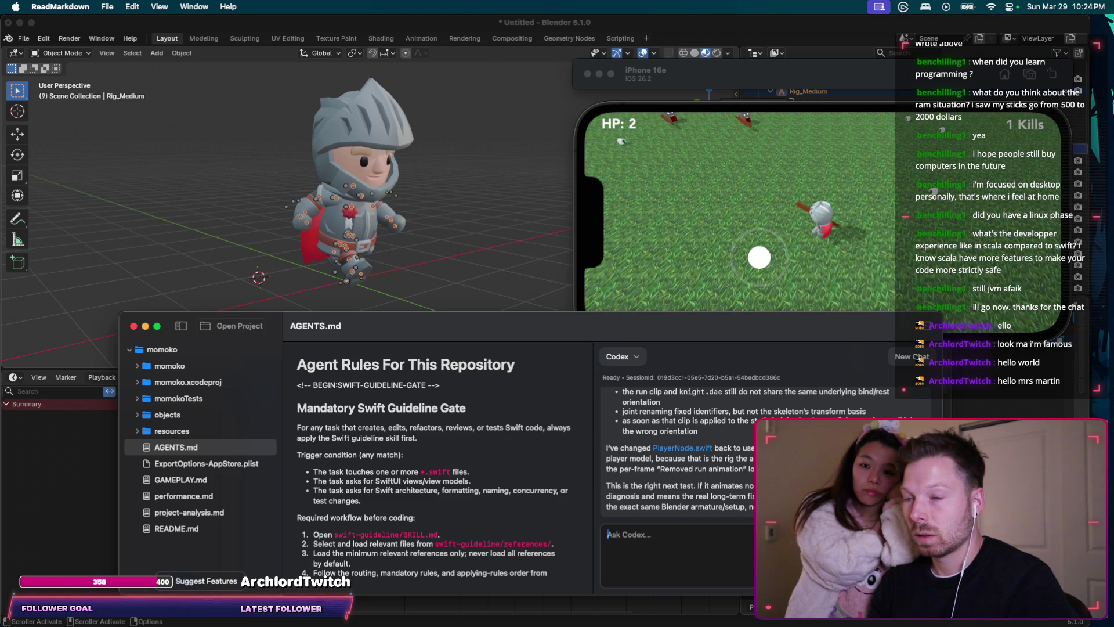
pyautogui.press('super+Tab')
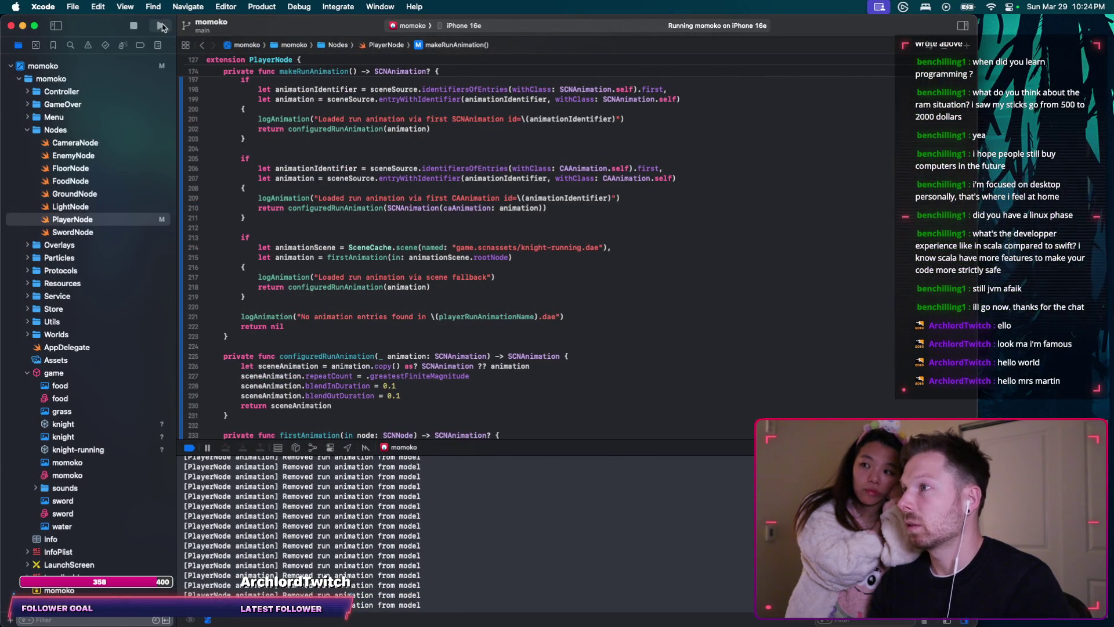
pyautogui.press('super+Tab')
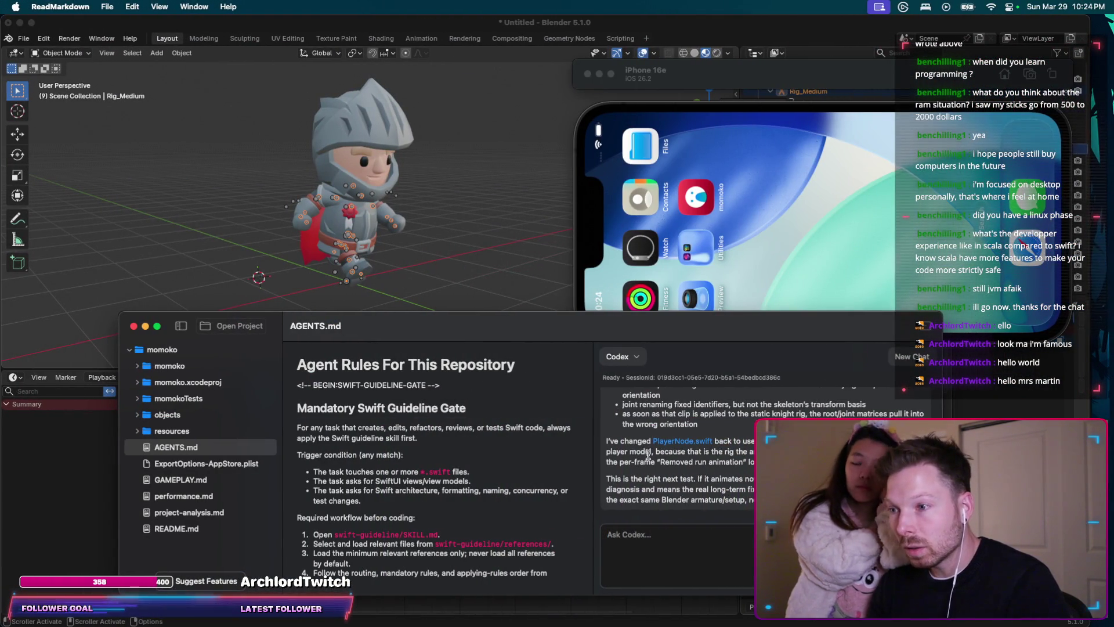
pyautogui.scroll(2, 649, 451)
pyautogui.scroll(1, 649, 440)
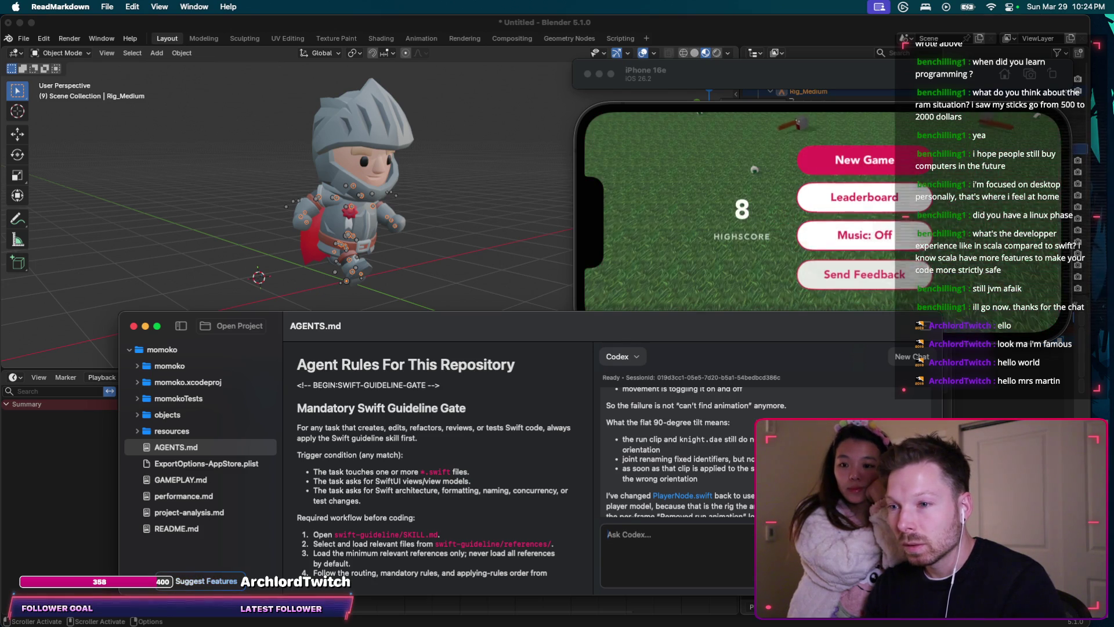
pyautogui.scroll(1, 679, 452)
pyautogui.scroll(1, 679, 453)
pyautogui.scroll(1, 679, 453)
pyautogui.scroll(-1, 751, 449)
pyautogui.scroll(-1, 751, 448)
pyautogui.scroll(-1, 751, 448)
pyautogui.scroll(-2, 751, 448)
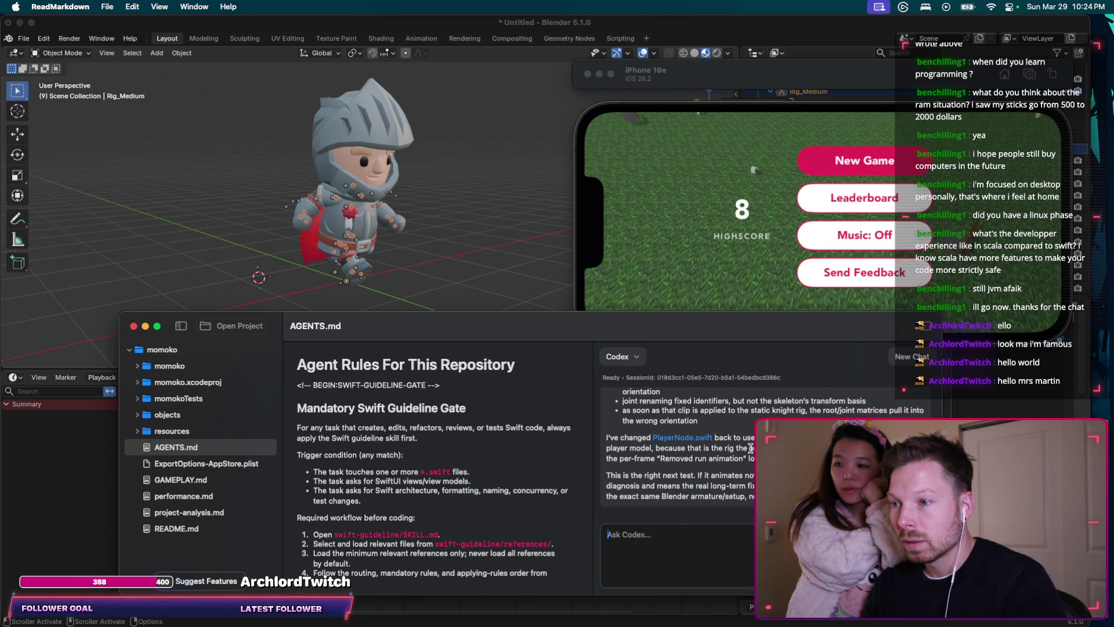
# Step: Start a new round where no player is visible and begin a missing-player note to Codex
pyautogui.click(859, 165)
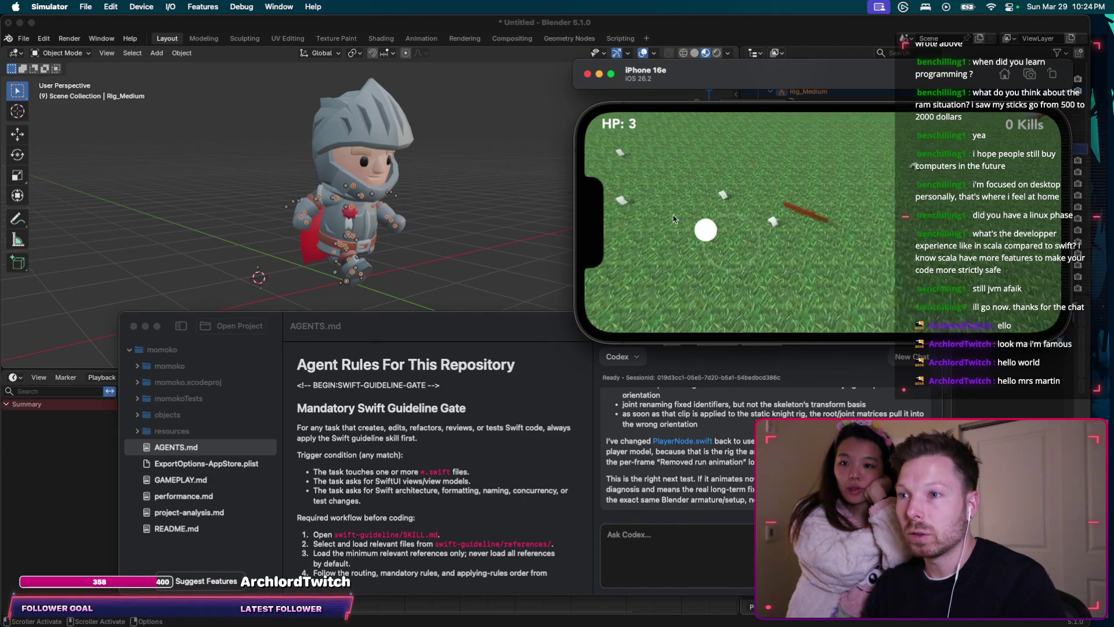
pyautogui.moveTo(675, 237); pyautogui.dragTo(747, 199)
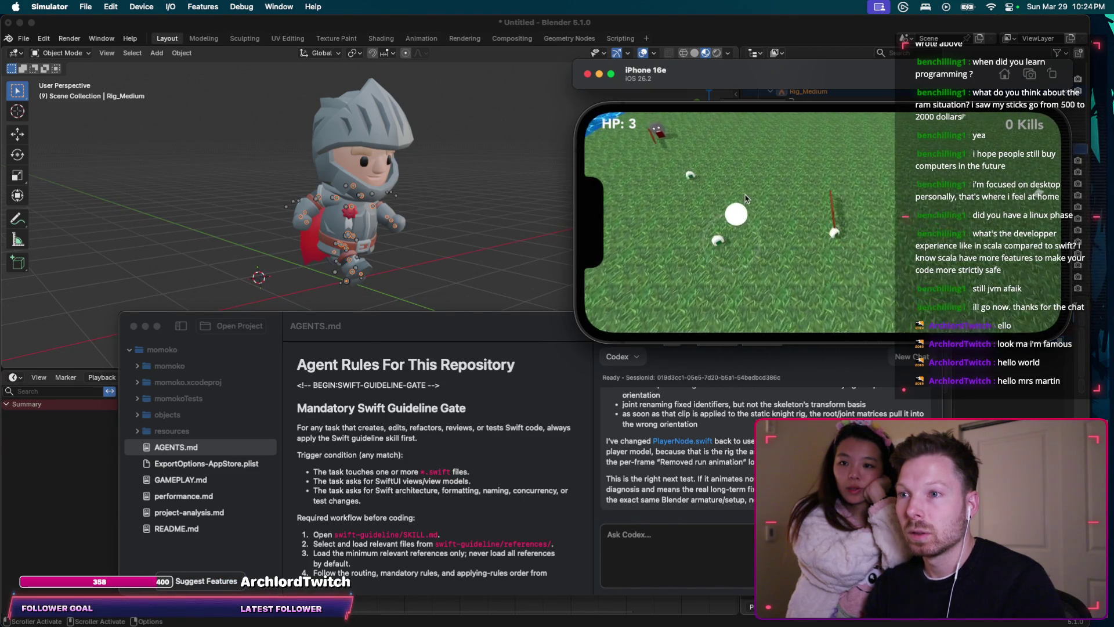
pyautogui.click(667, 556)
pyautogui.write('don')
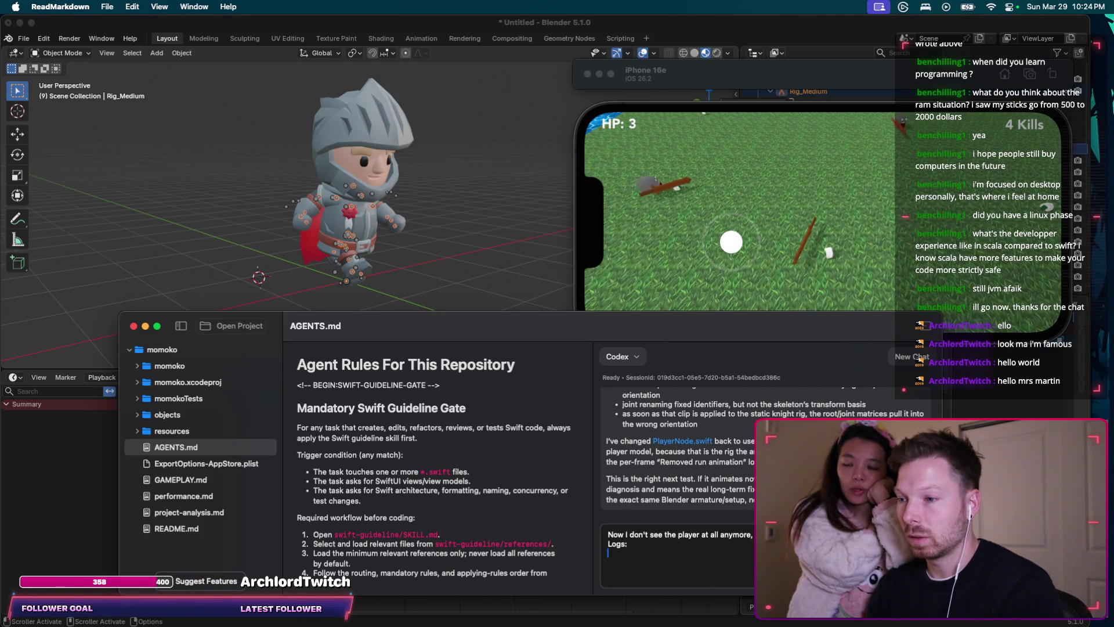
# Step: Send the missing-player note with the pasted Xcode console logs to Codex
pyautogui.press('super+Tab')
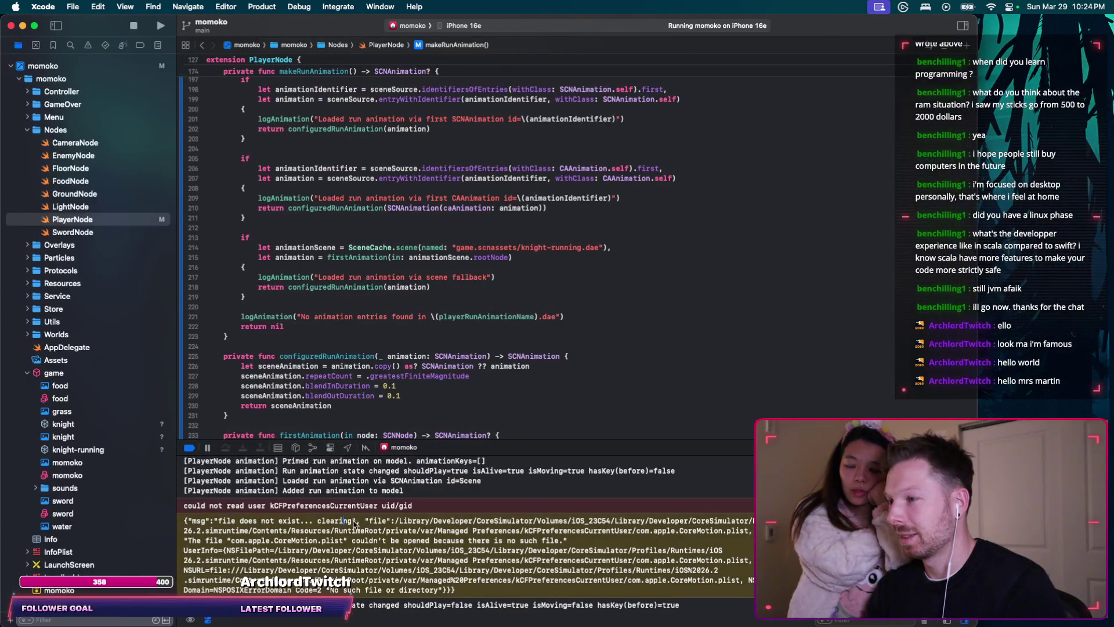
pyautogui.press('super+Tab')
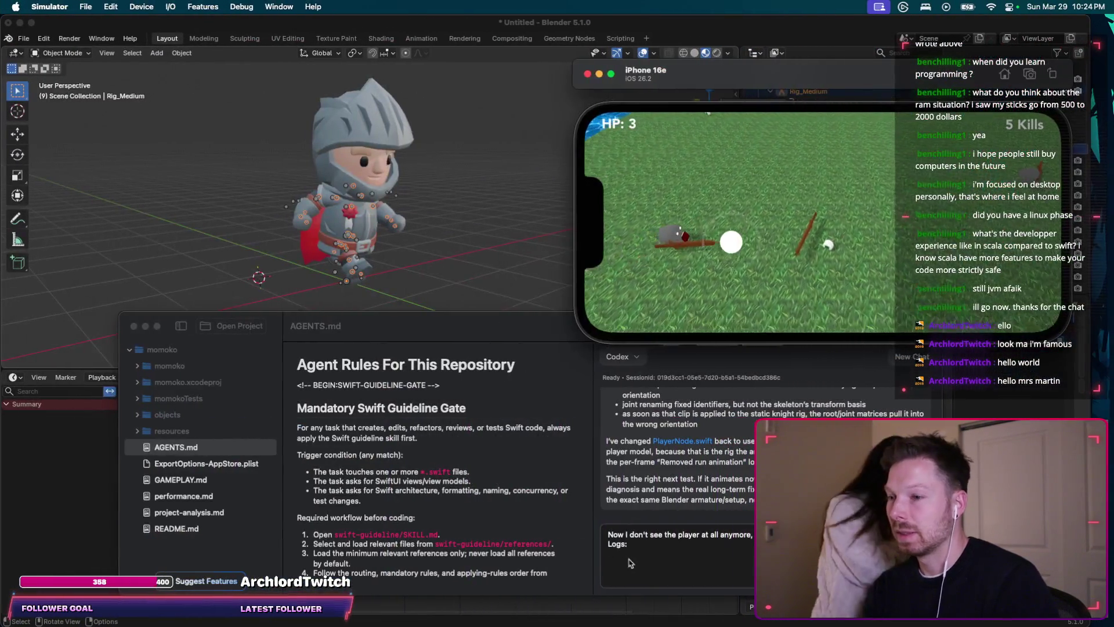
pyautogui.click(623, 563)
pyautogui.press('super+v')
pyautogui.press('Return')
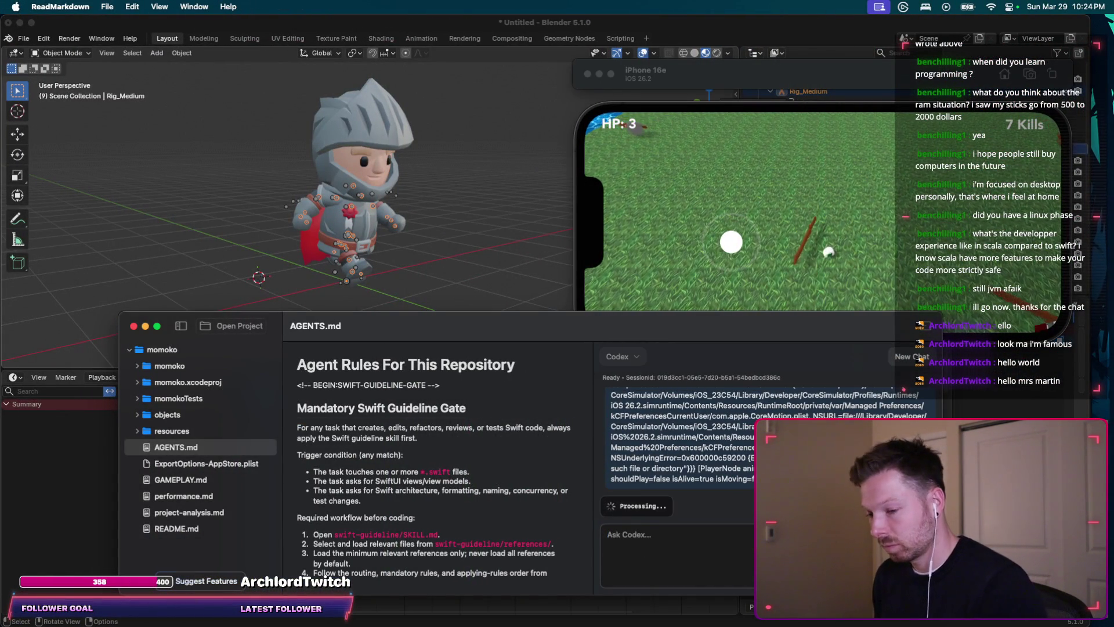
# Step: Wait for Codex's loading-path reply while steering the player in the running round
pyautogui.press('super+Tab')
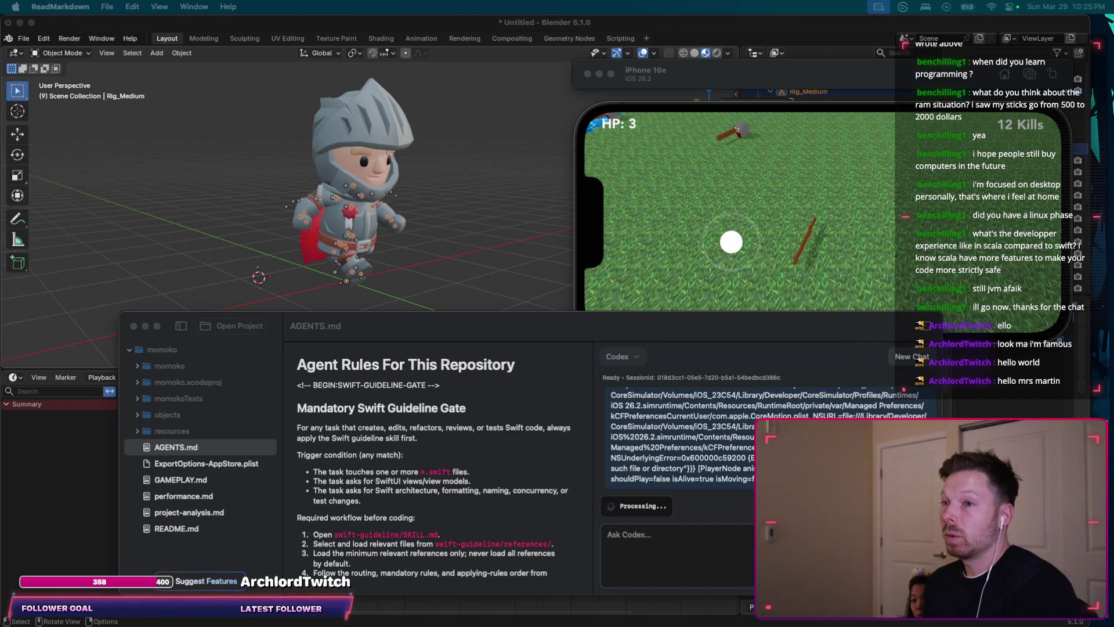
pyautogui.click(657, 549)
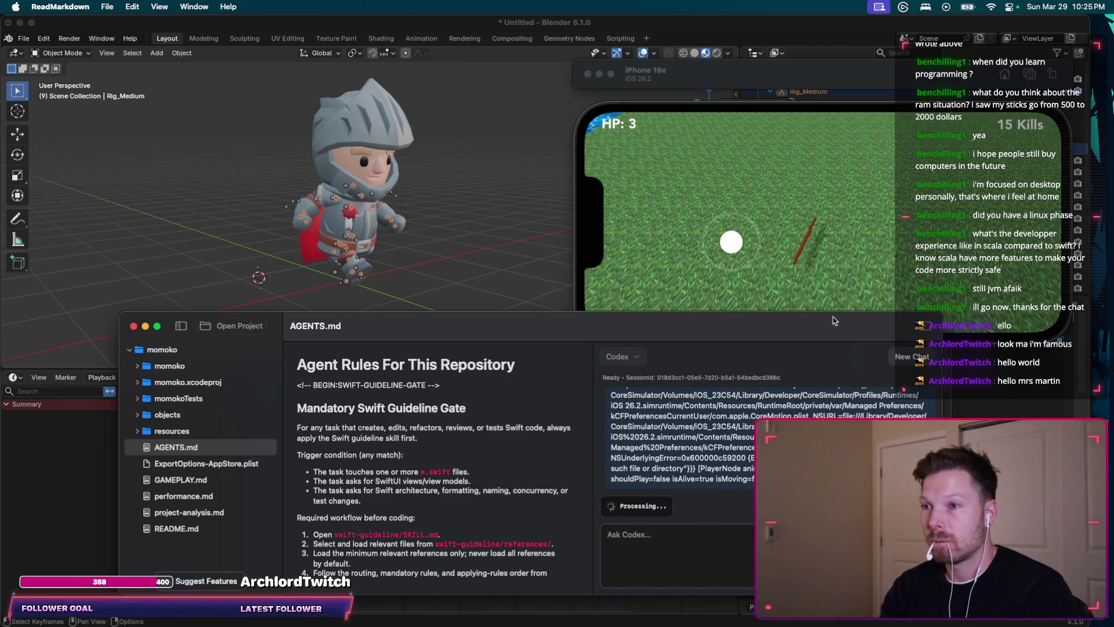
pyautogui.moveTo(738, 236)
pyautogui.mouseDown()
pyautogui.moveTo(713, 218)
pyautogui.moveTo(738, 216)
pyautogui.mouseUp()
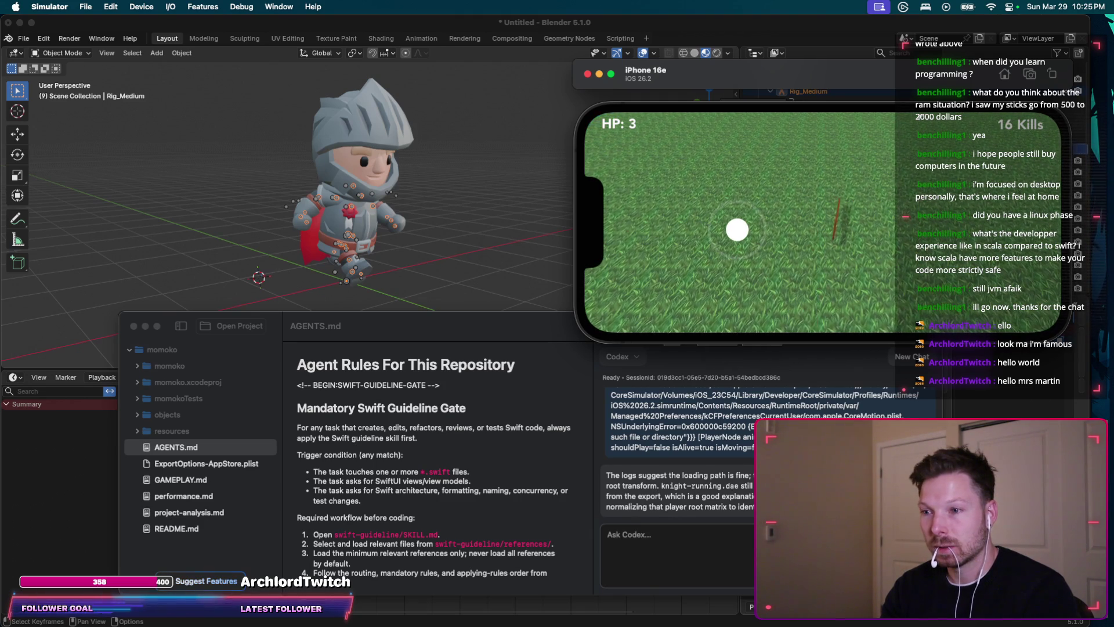
# Step: Read Codex's reply, start a new simulator game and begin reporting the player is still missing
pyautogui.click(649, 504)
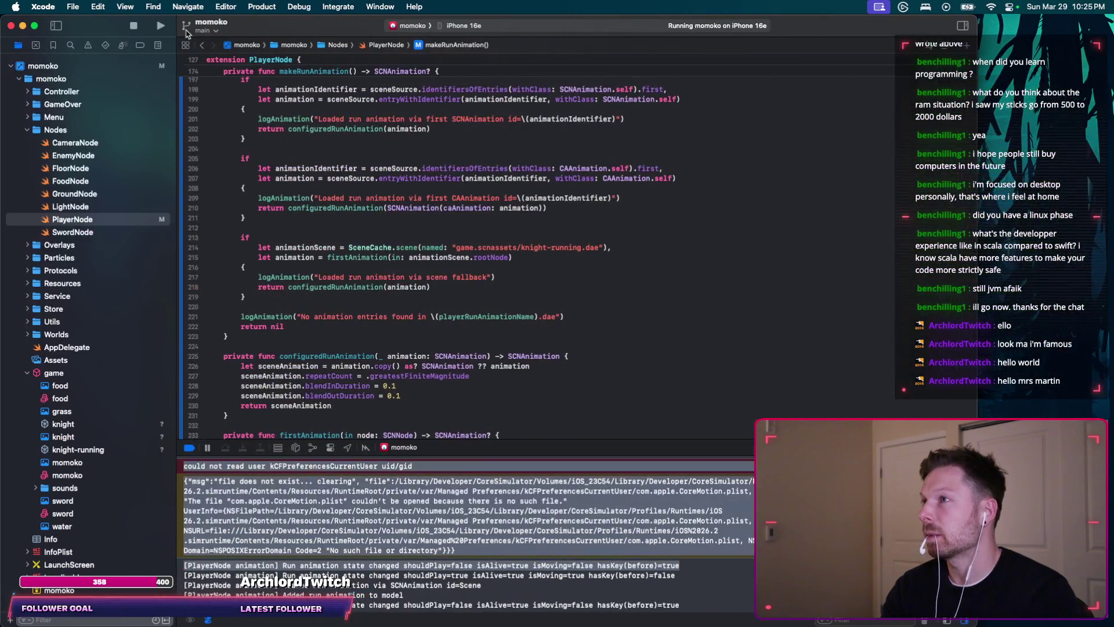
pyautogui.press('super+h')
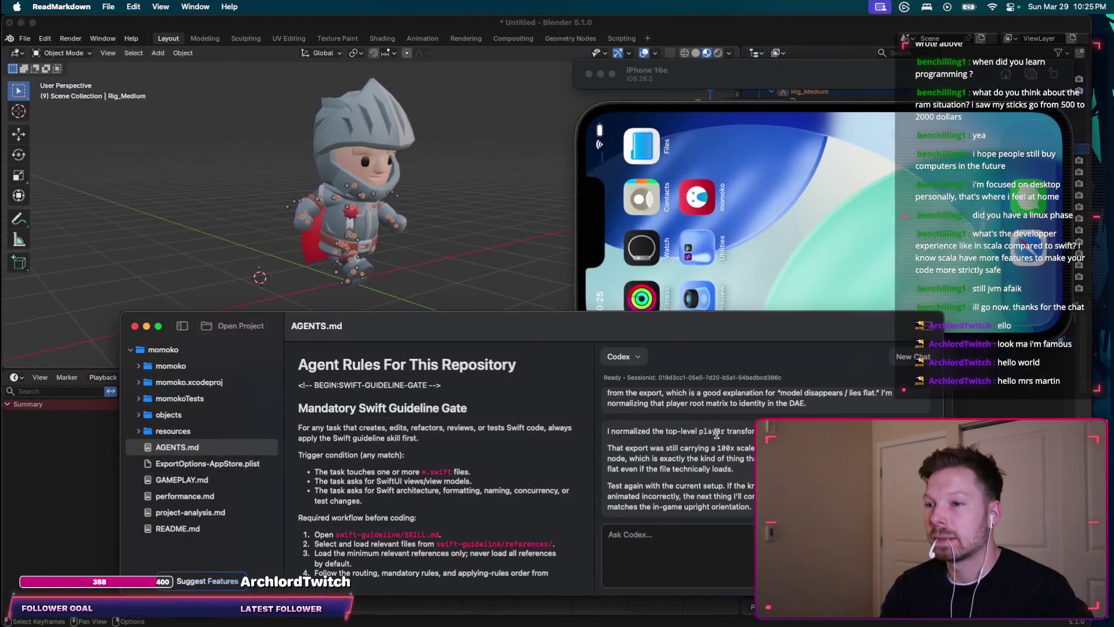
pyautogui.click(849, 77)
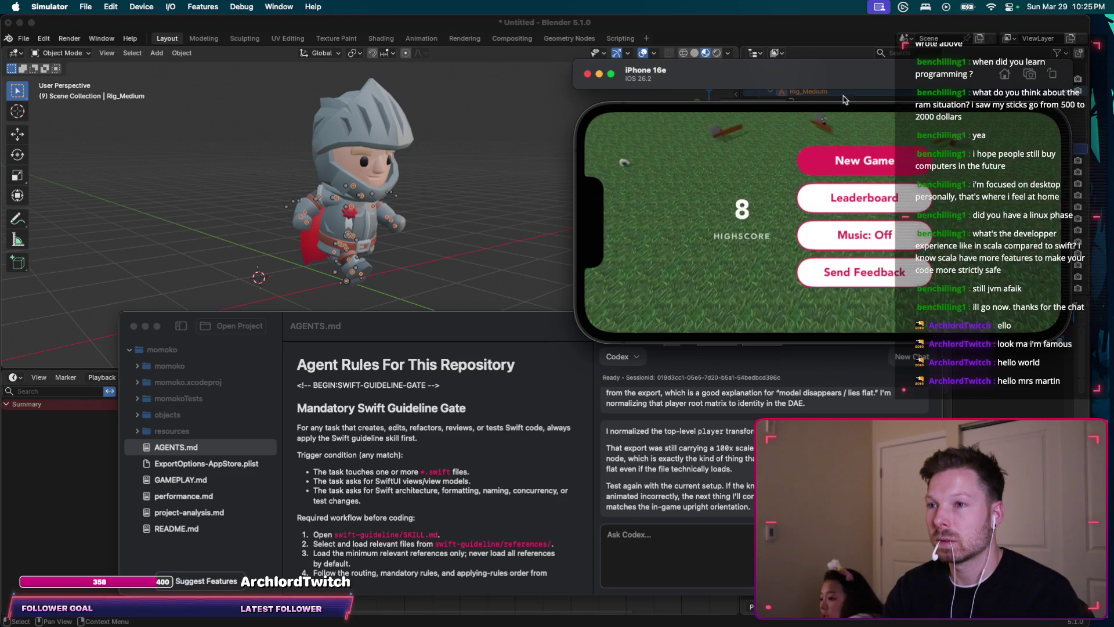
pyautogui.click(827, 160)
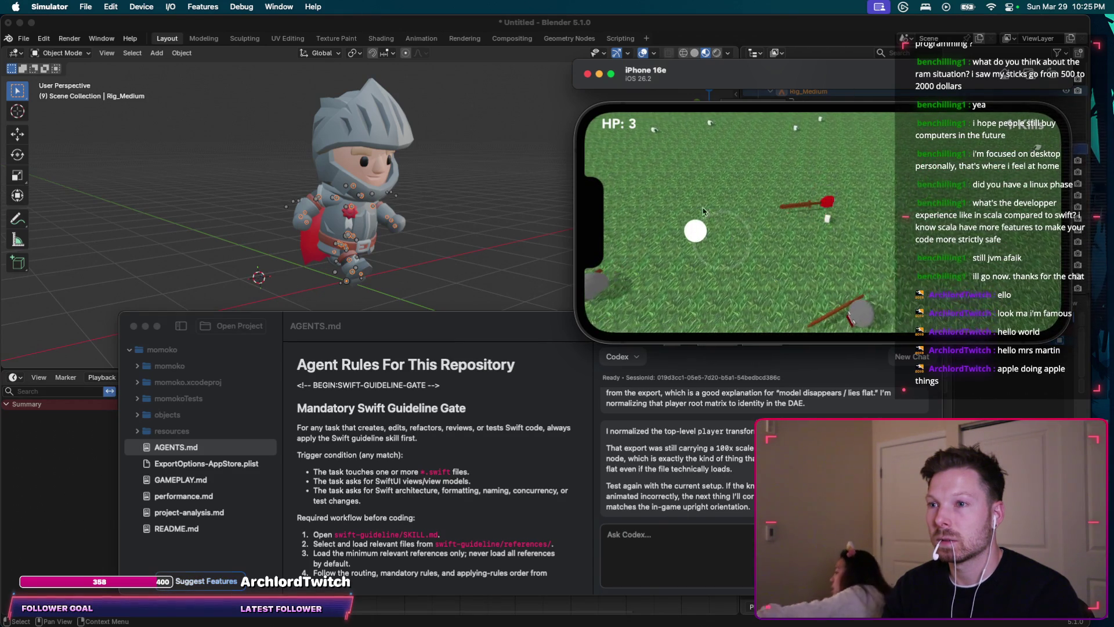
pyautogui.click(680, 525)
pyautogui.write('re ran, stil')
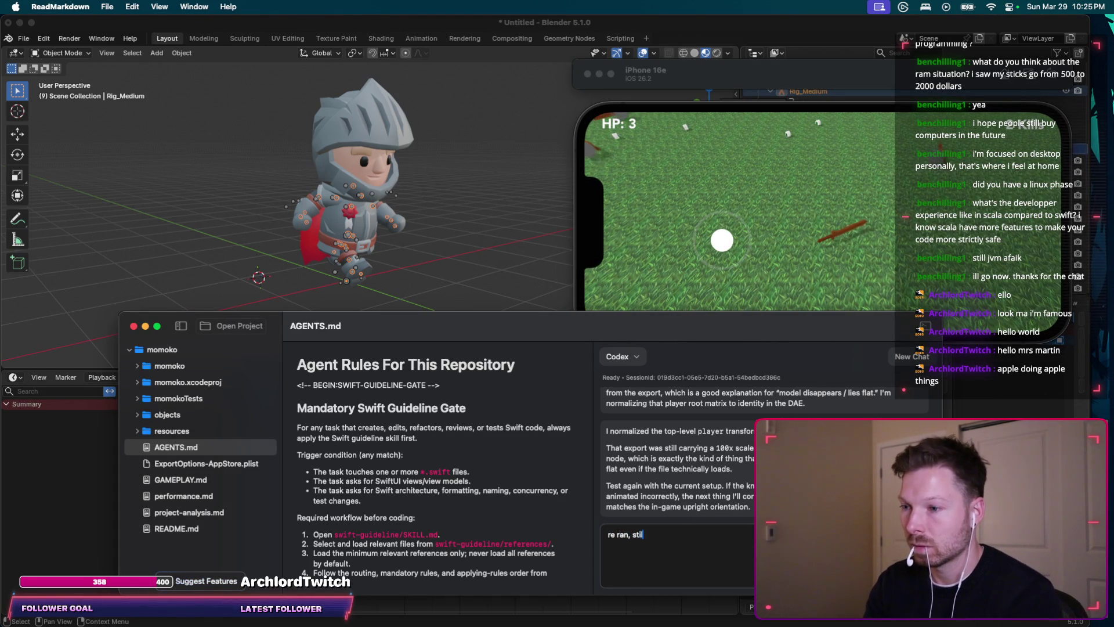
pyautogui.write('player an')
pyautogui.write('ymore, I')
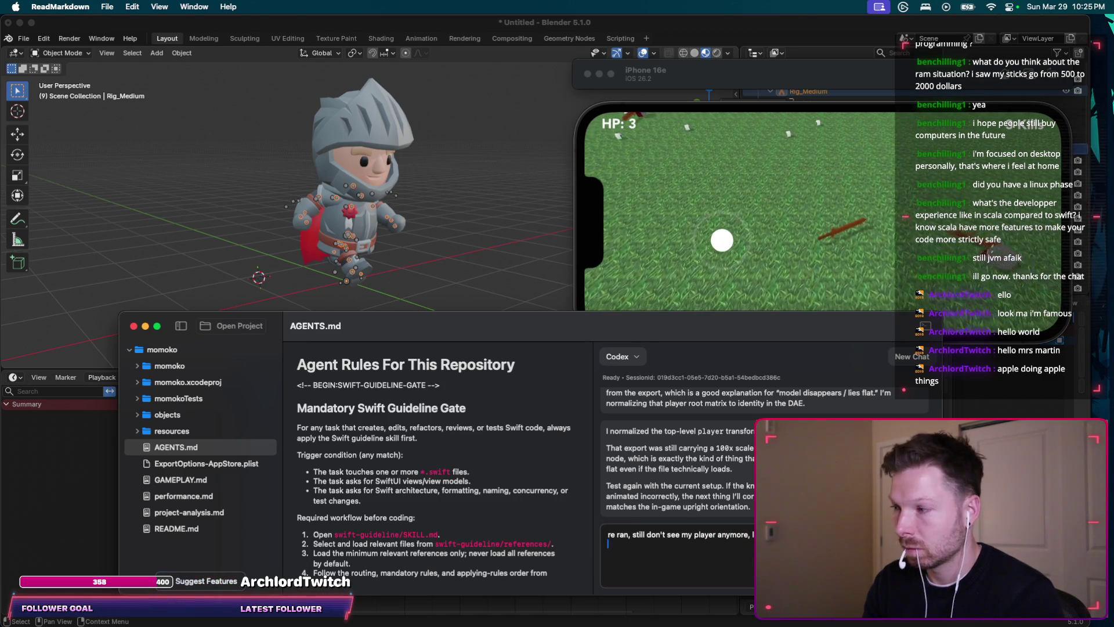
# Step: Send the report with the full Xcode console log pasted in to Codex
pyautogui.click(577, 324)
pyautogui.press('super+Tab')
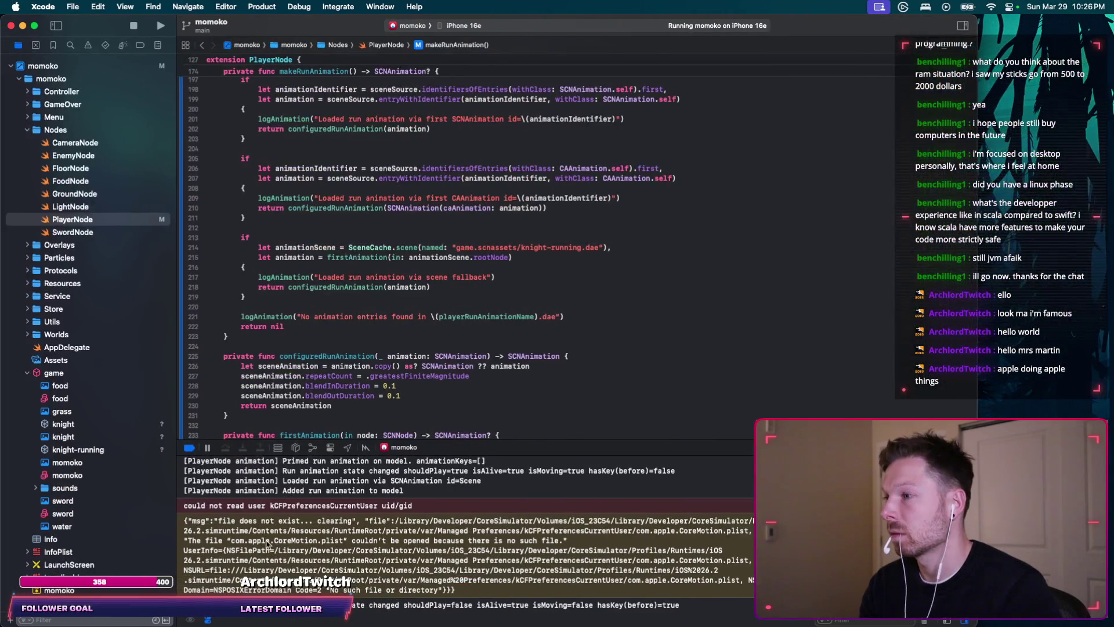
pyautogui.press('super+a')
pyautogui.press('super+Tab')
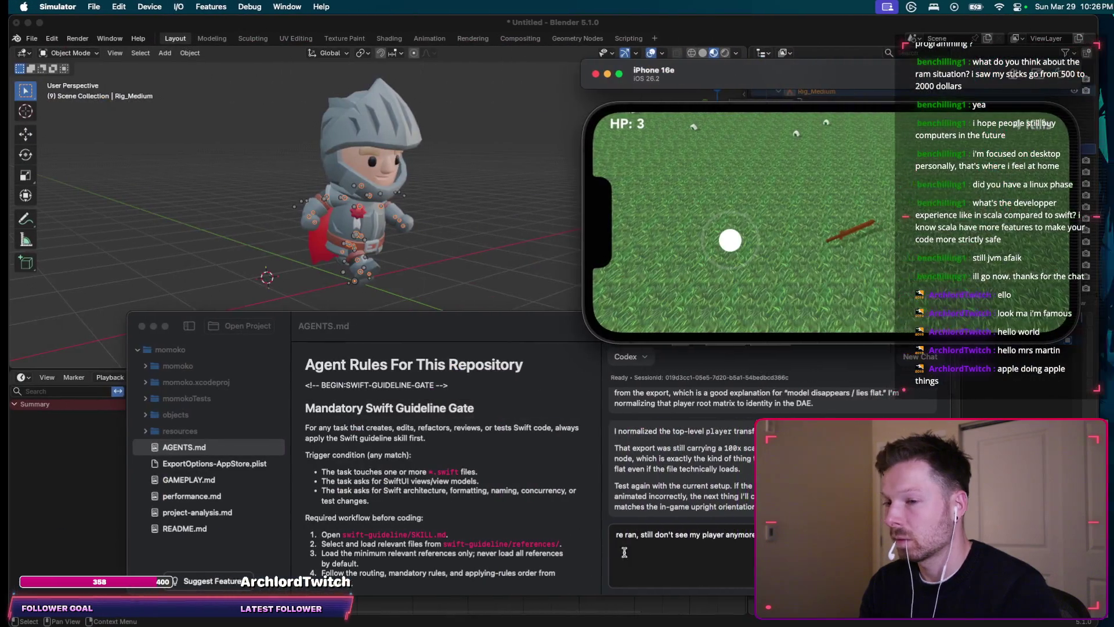
pyautogui.click(670, 557)
pyautogui.press('super+v')
pyautogui.press('Return')
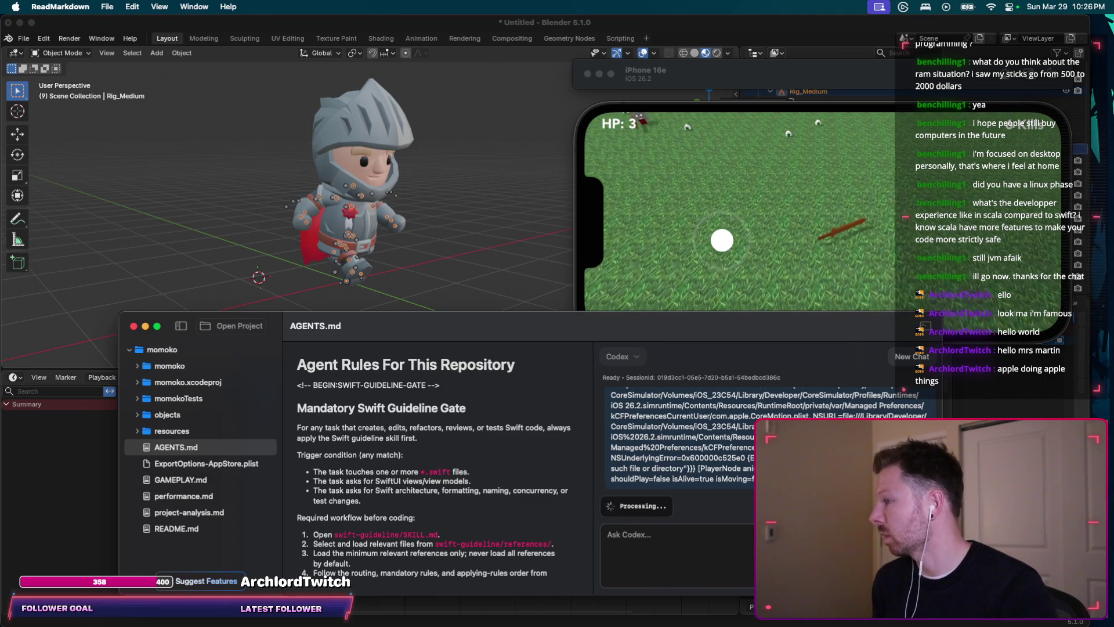
# Step: Steer the player around the grass, then read Codex's advice to re-export knight-running.dae
pyautogui.click(721, 240)
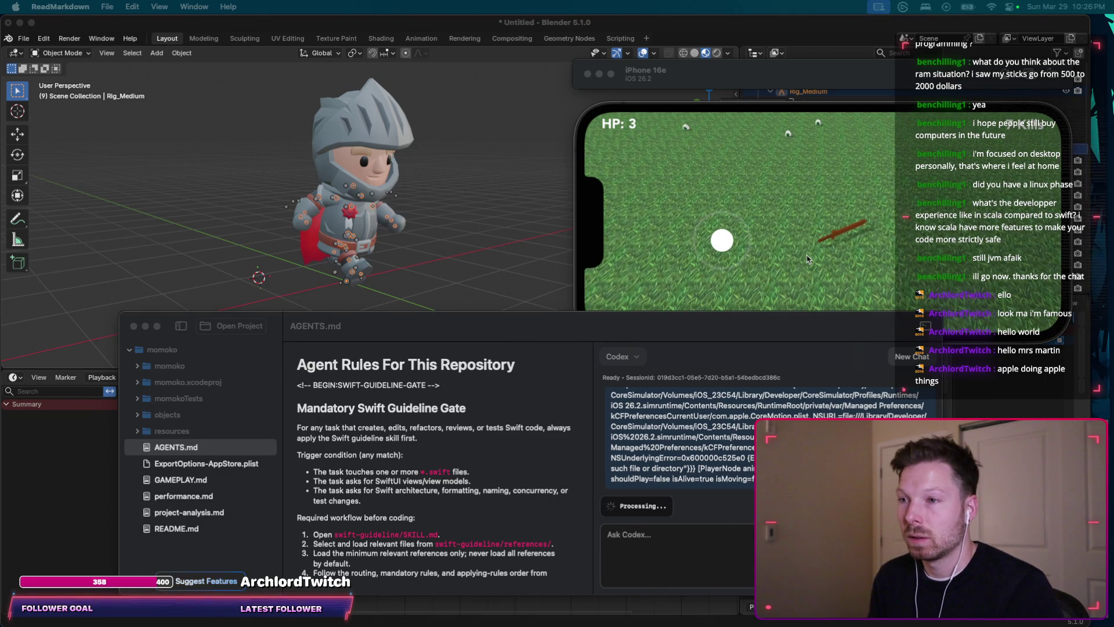
pyautogui.click(766, 248)
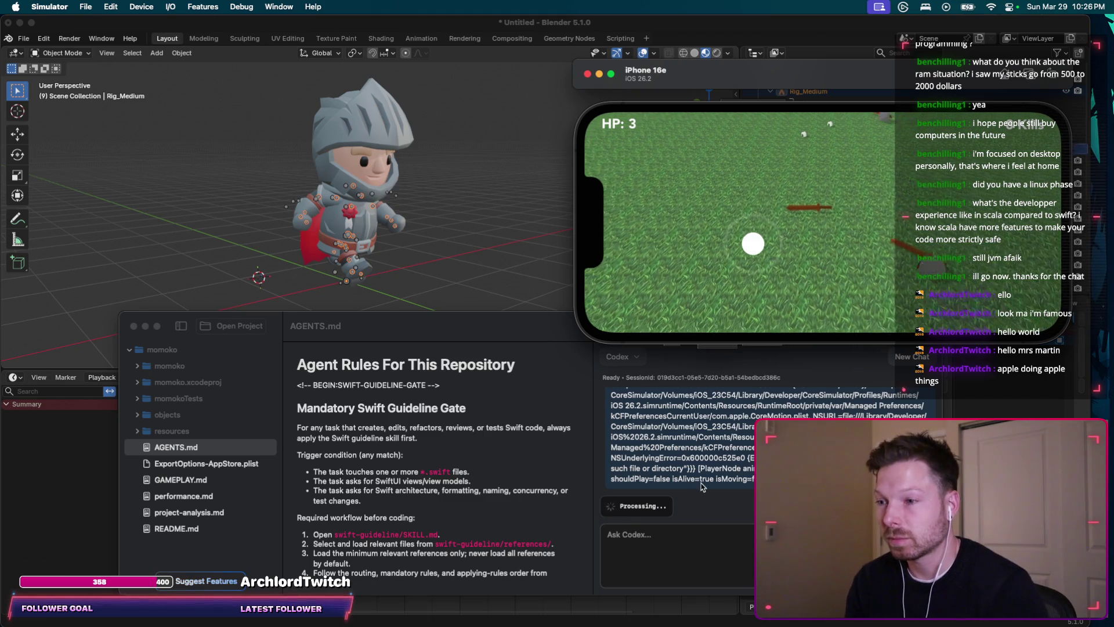
pyautogui.click(715, 459)
pyautogui.scroll(1, 716, 459)
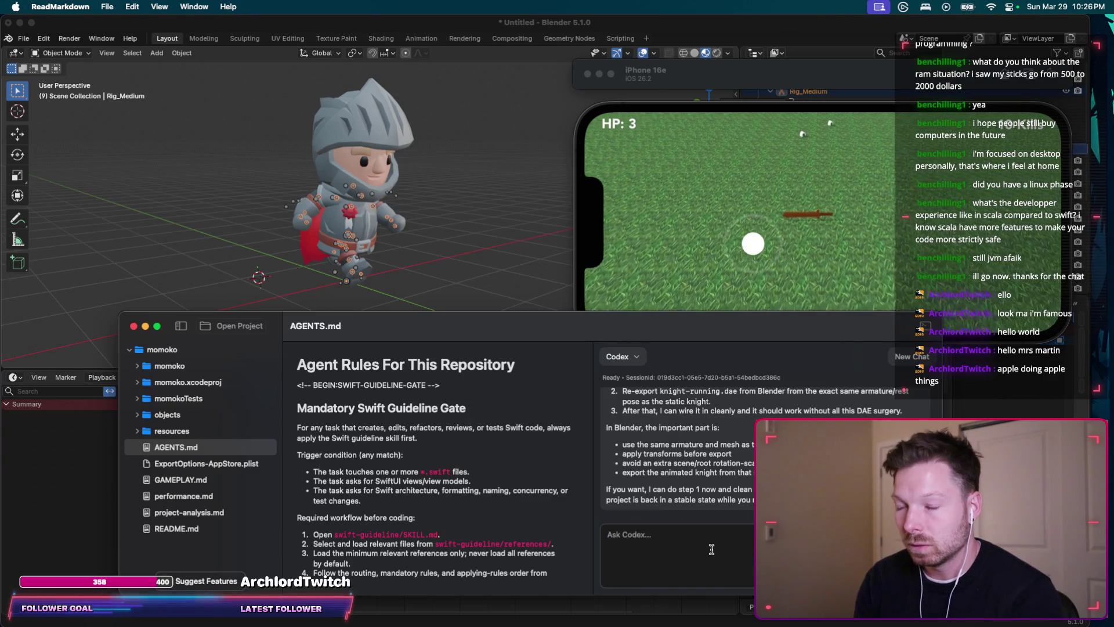
pyautogui.scroll(5, 678, 449)
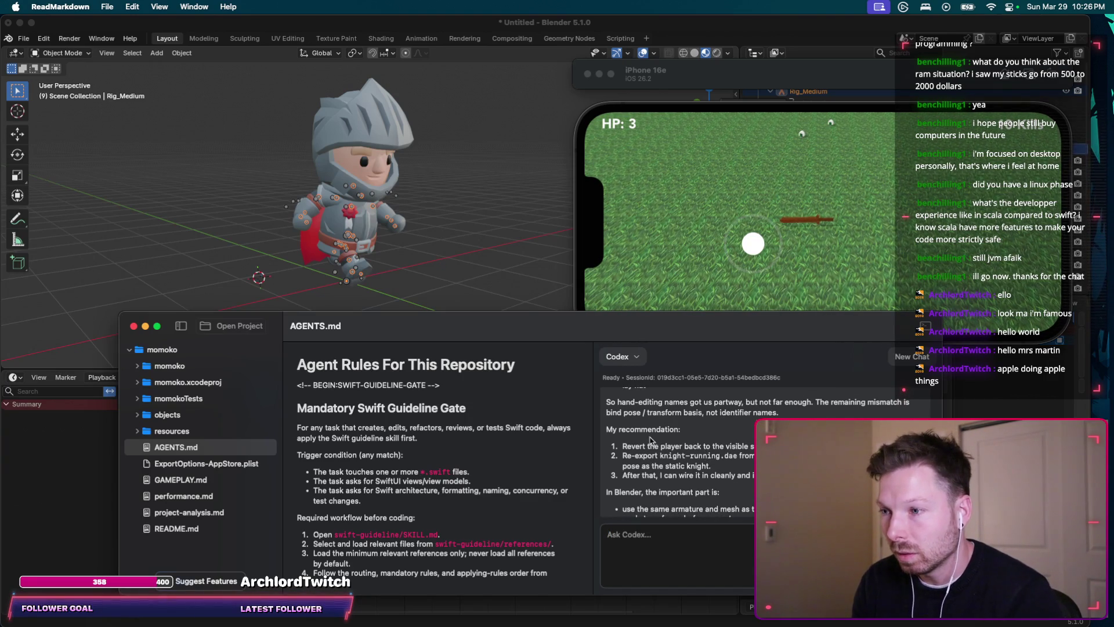
pyautogui.scroll(-5, 678, 471)
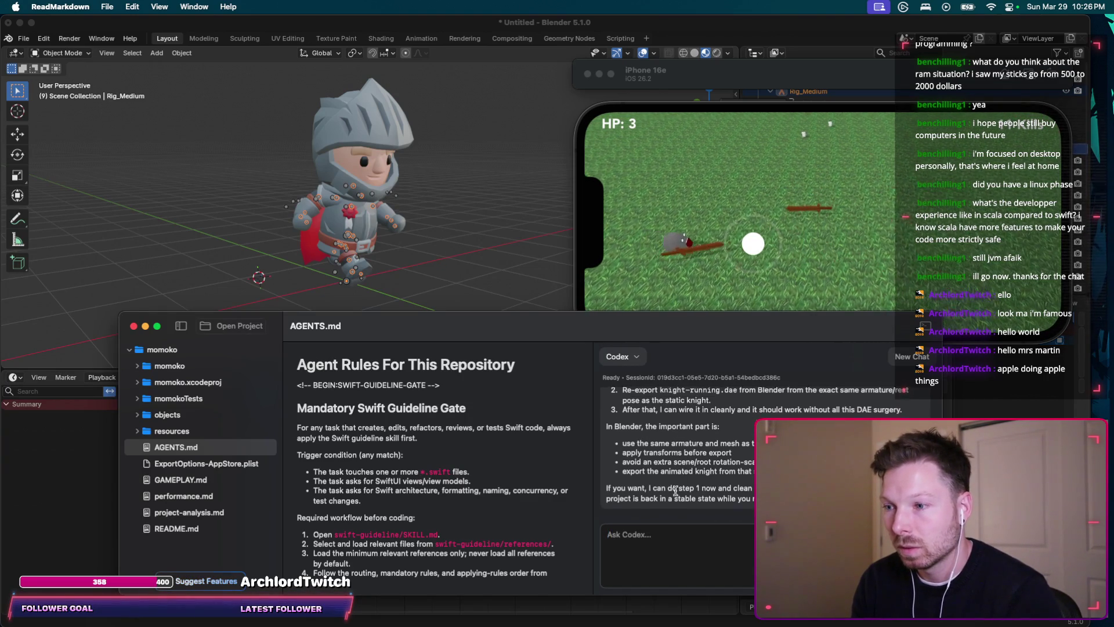
pyautogui.write('sounds good.')
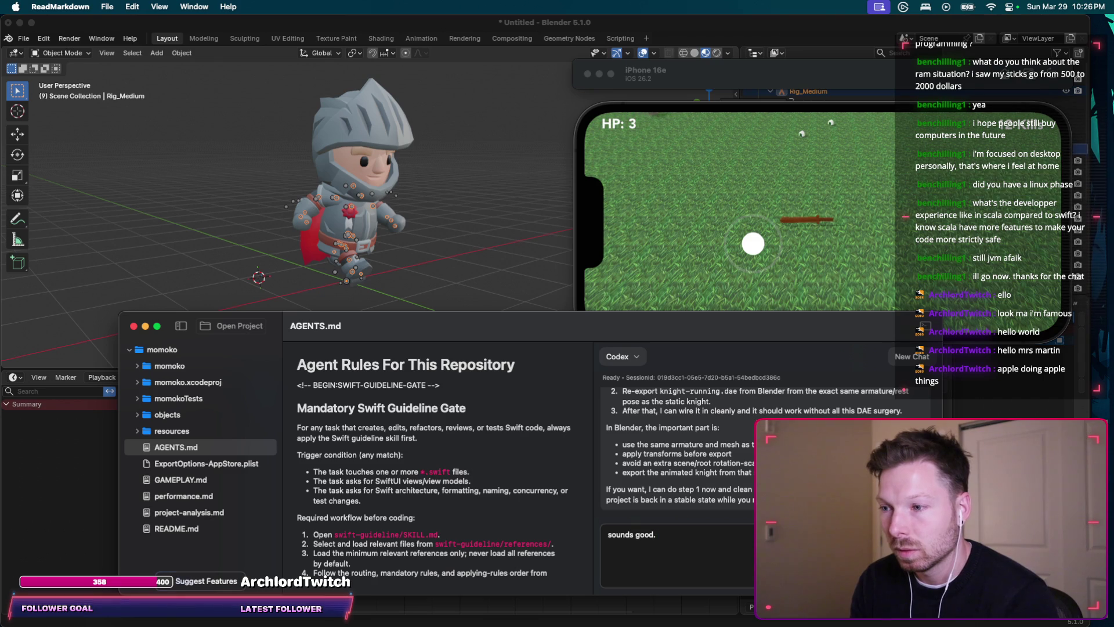
# Step: Send 'sounds good.' to Codex and stop the running app in Xcode
pyautogui.press('Return')
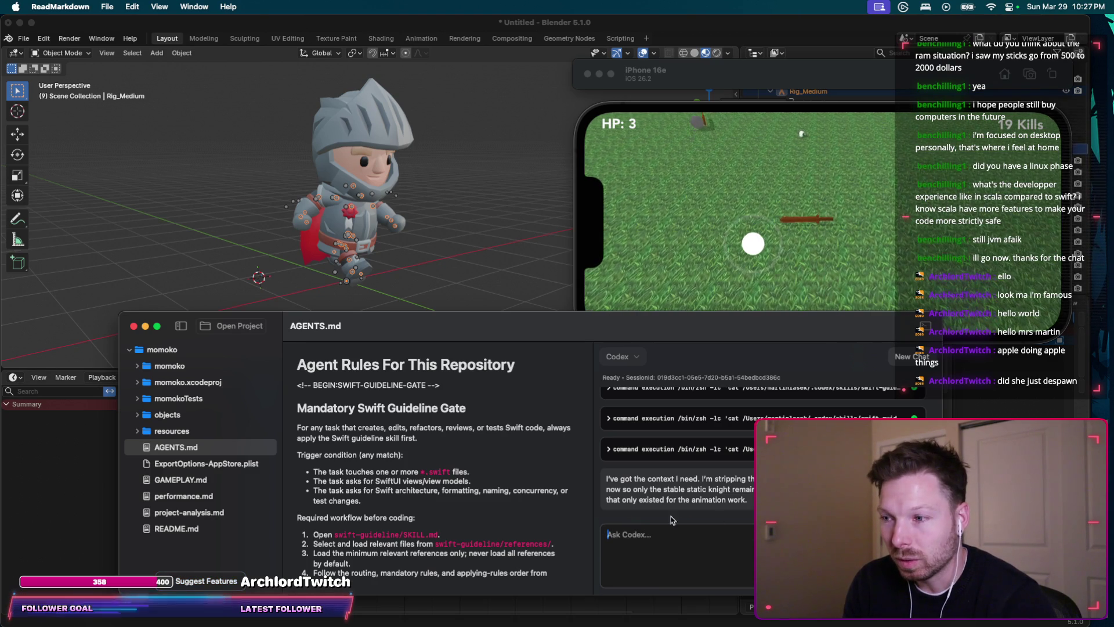
pyautogui.press('super+Tab')
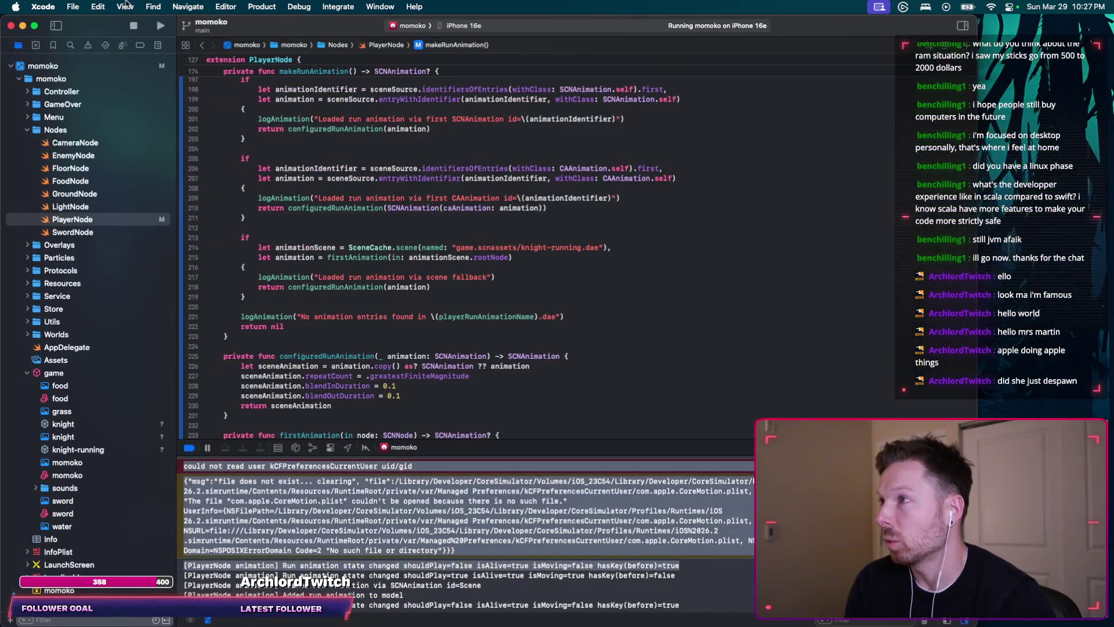
pyautogui.click(159, 29)
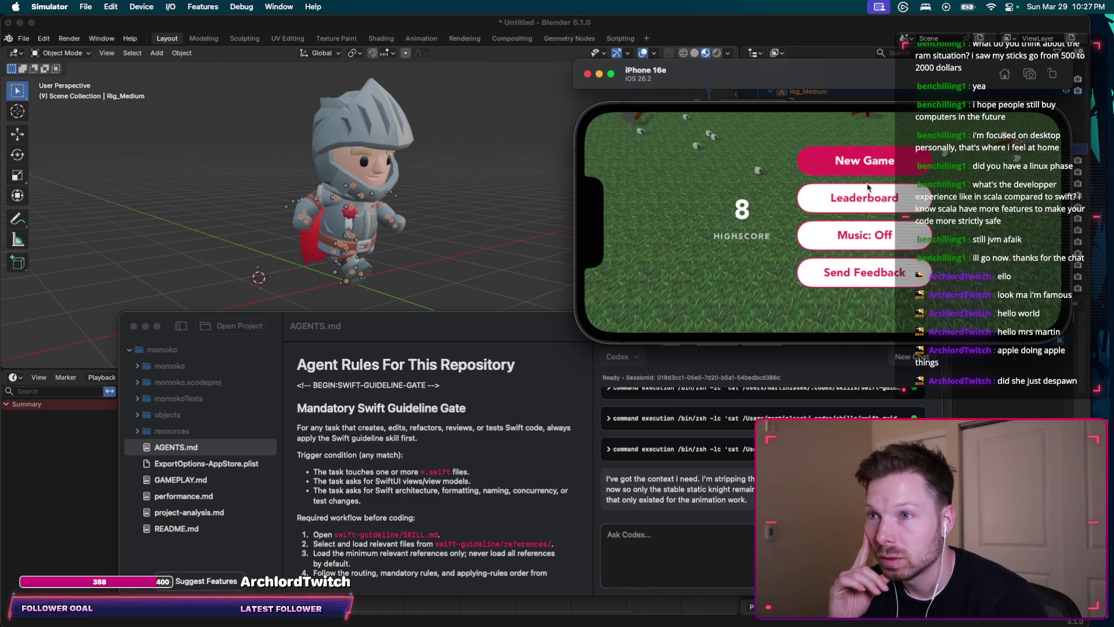
# Step: Play a short round, check PlayerNode's animationIdentifier code in Xcode and rebuild the app
pyautogui.click(865, 163)
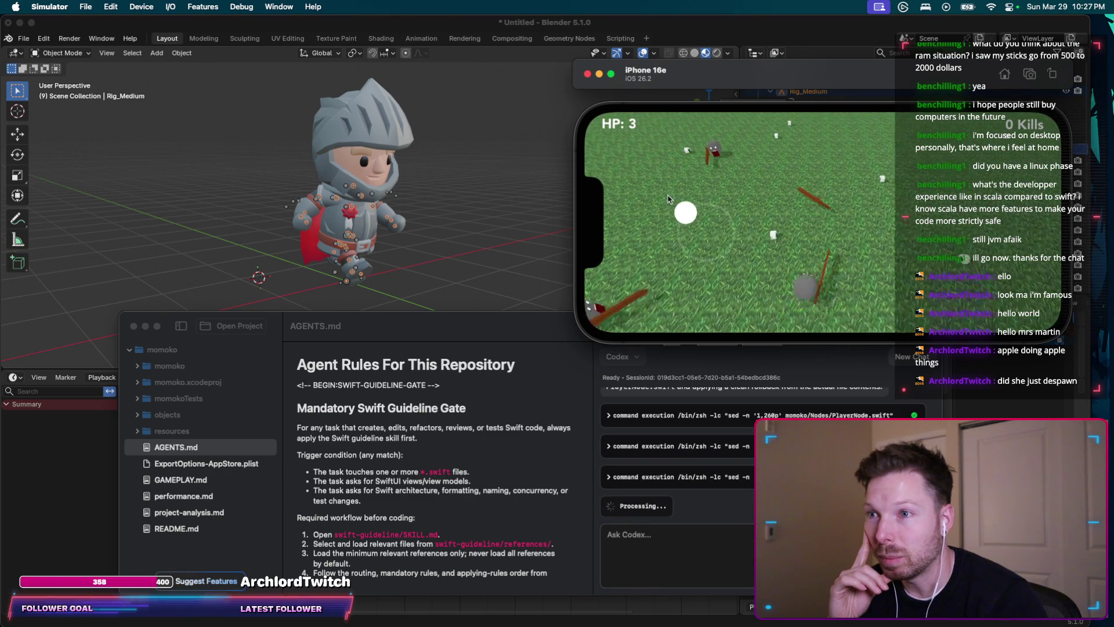
pyautogui.moveTo(658, 204); pyautogui.dragTo(690, 325)
pyautogui.click(701, 572)
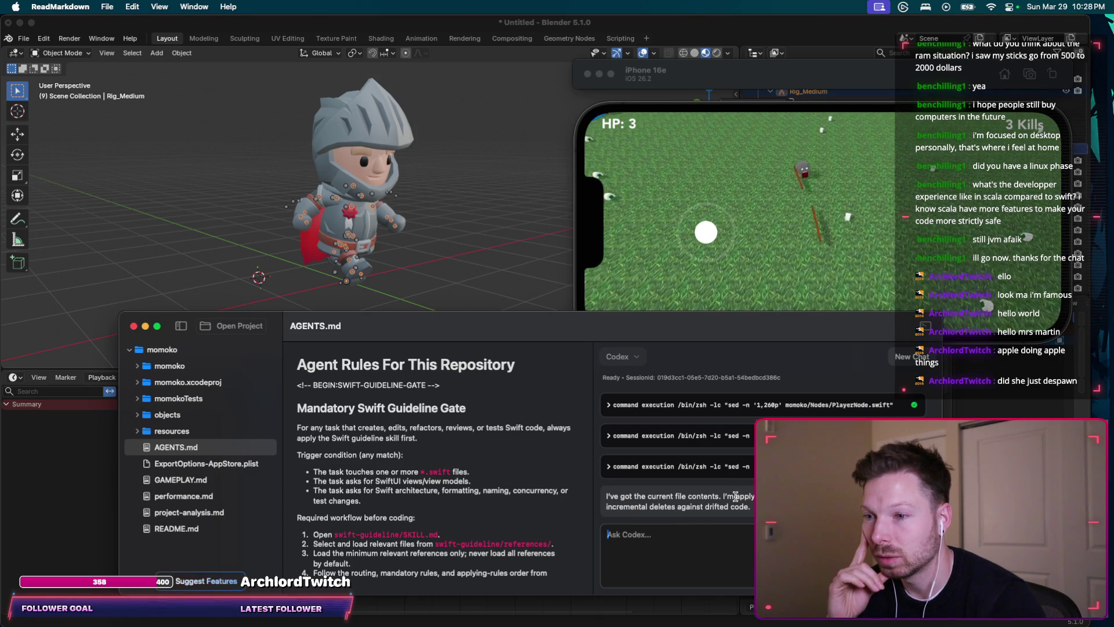
pyautogui.press('super+Tab')
pyautogui.click(312, 169)
pyautogui.click(159, 26)
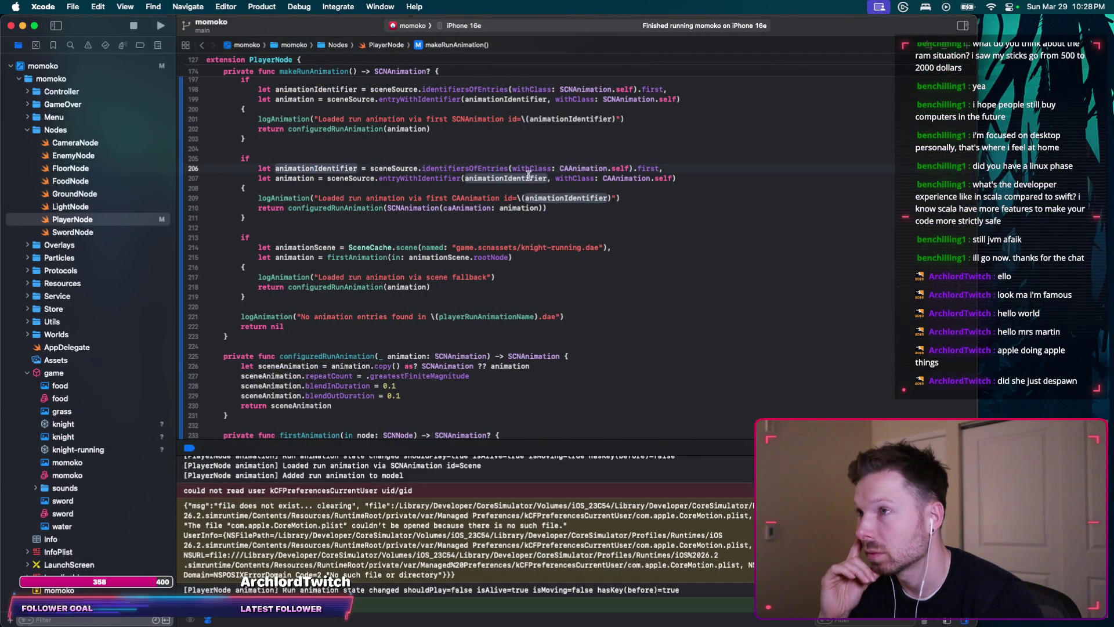
pyautogui.press('super+Tab')
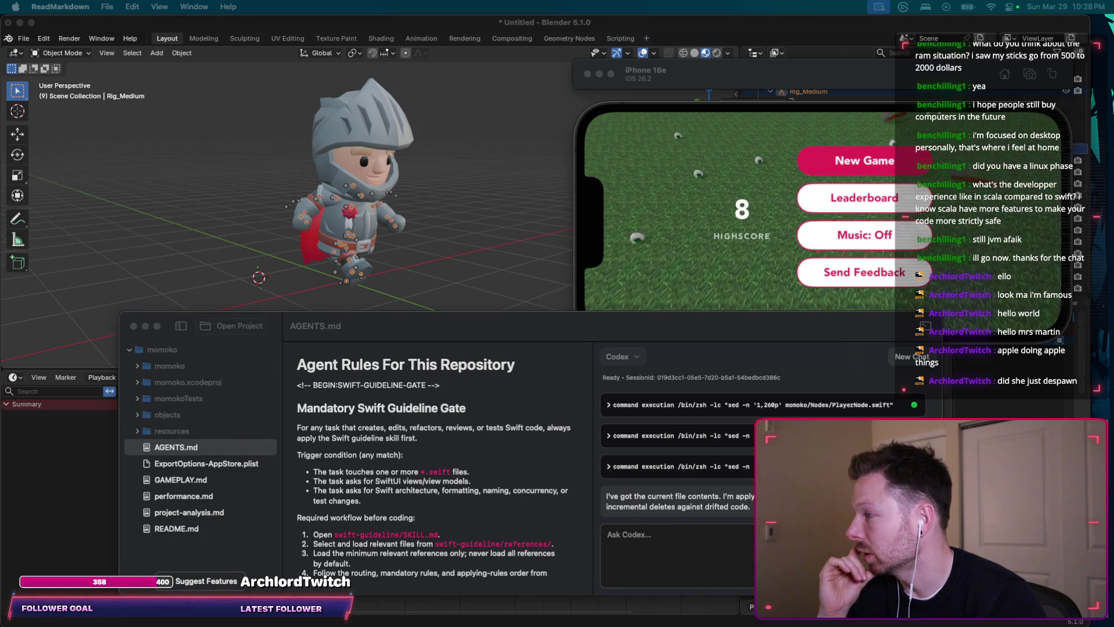
# Step: Play a new round with the player visible, reaching 3 kills, then return to Codex
pyautogui.click(834, 195)
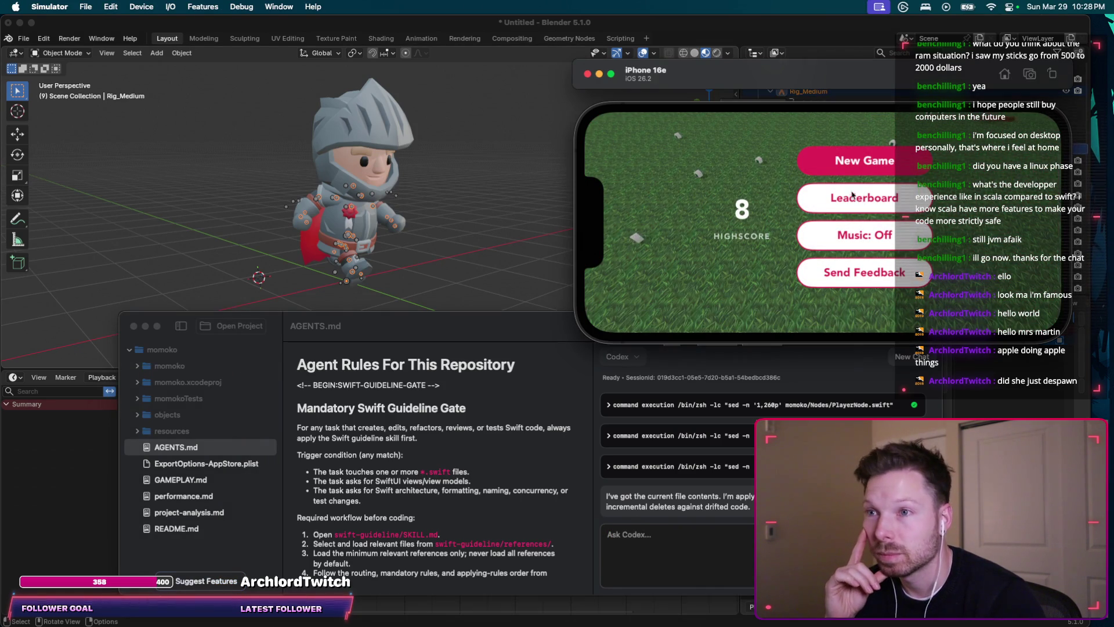
pyautogui.click(867, 165)
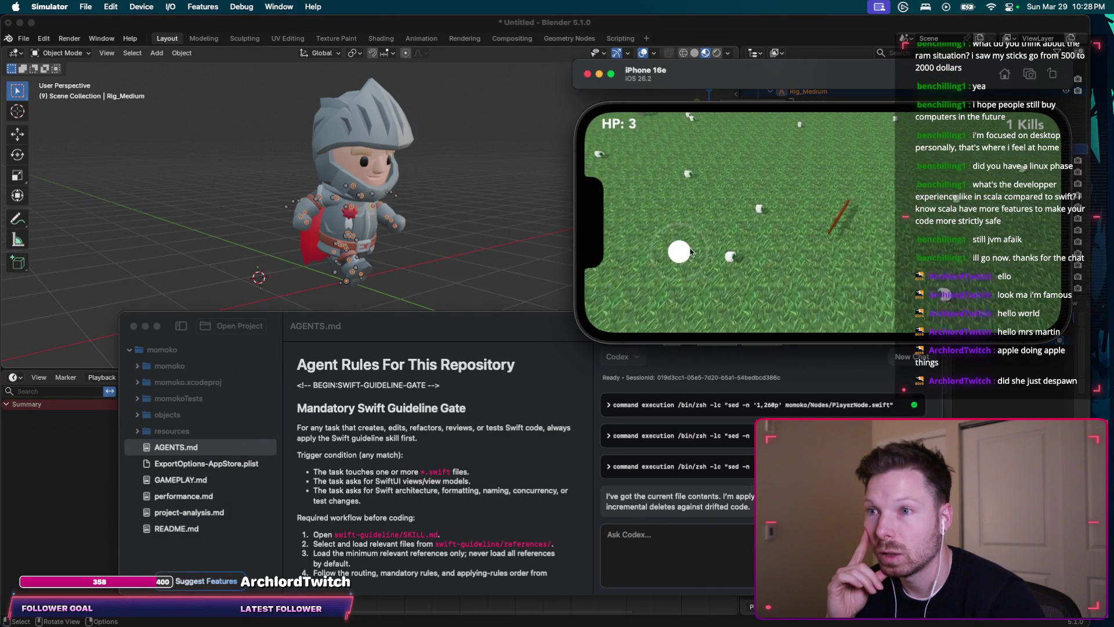
pyautogui.moveTo(659, 253)
pyautogui.mouseDown()
pyautogui.moveTo(730, 216)
pyautogui.moveTo(699, 317)
pyautogui.mouseUp()
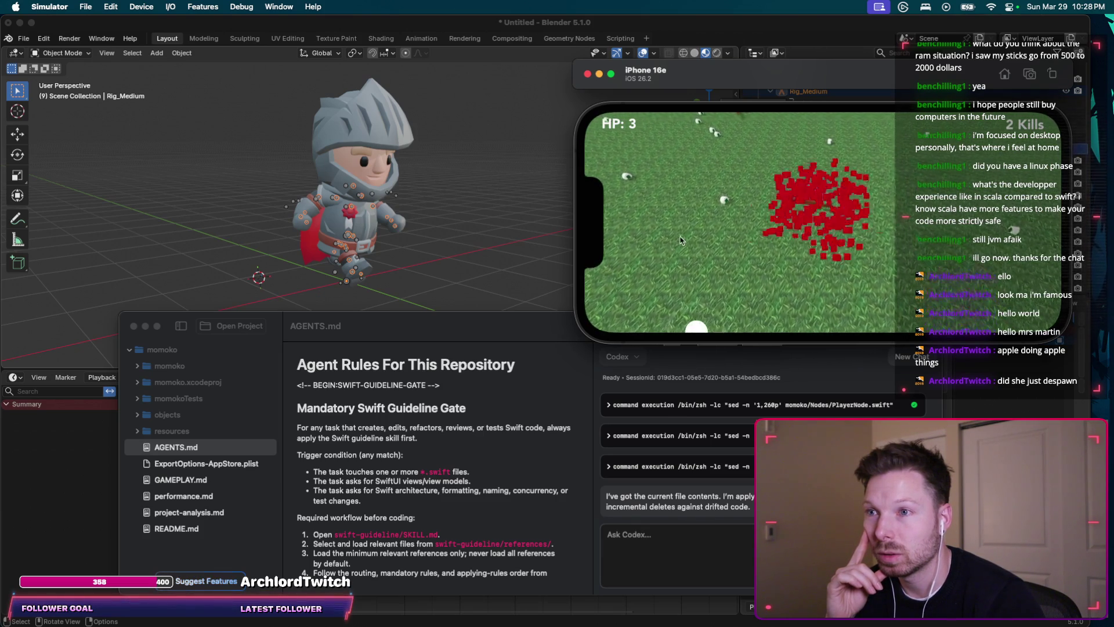
pyautogui.moveTo(675, 265)
pyautogui.mouseDown()
pyautogui.moveTo(651, 177)
pyautogui.moveTo(650, 208)
pyautogui.mouseUp()
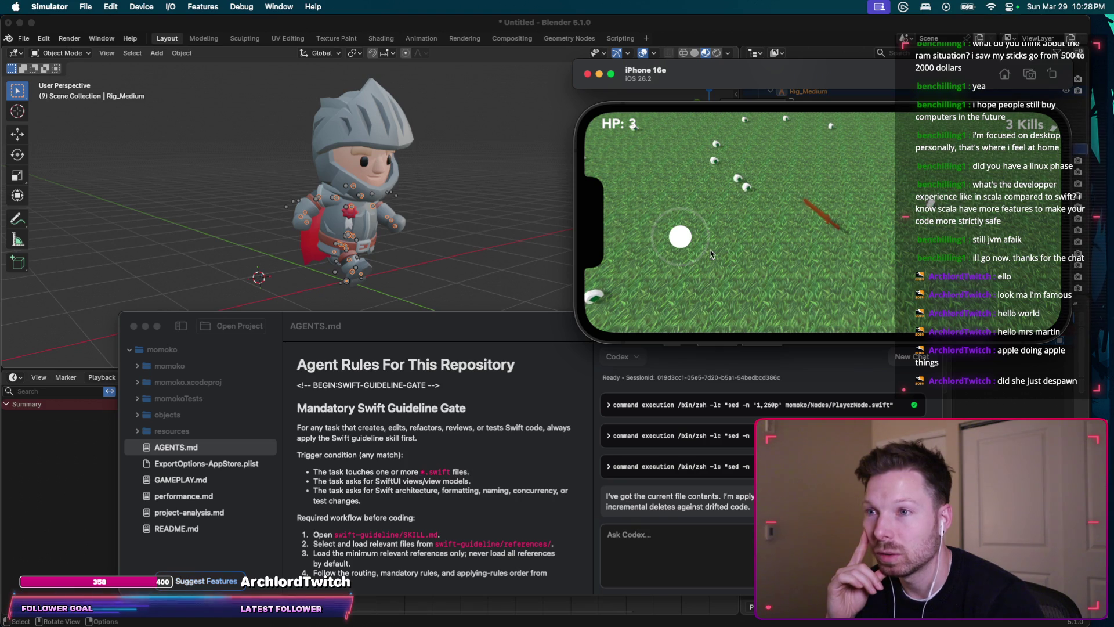
pyautogui.click(736, 556)
pyautogui.write('sounds good')
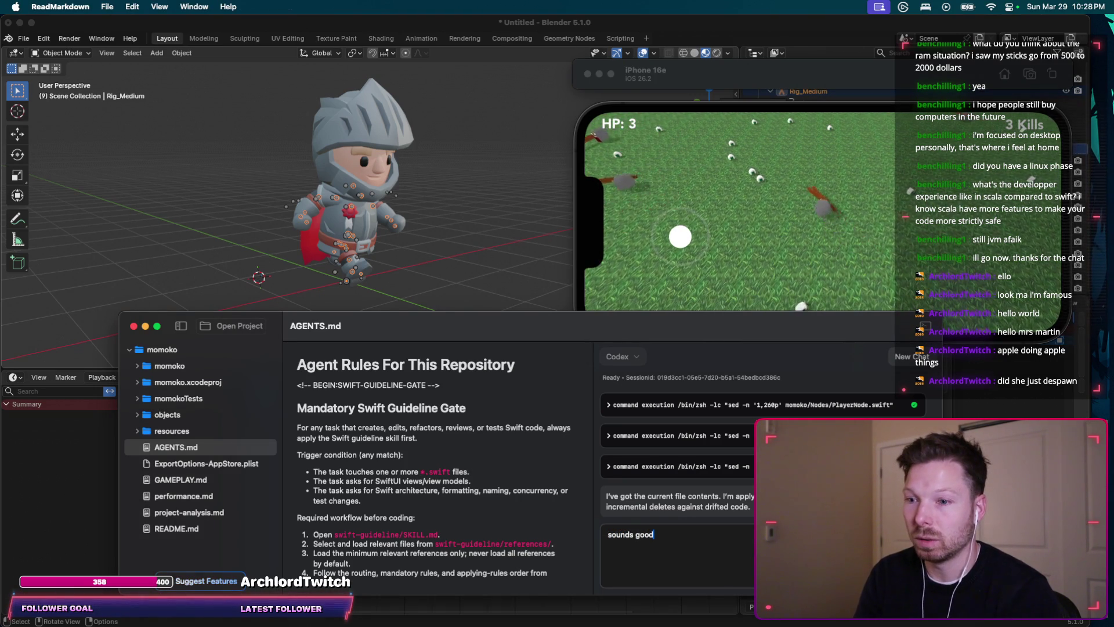
# Step: Rebuild with Cmd+R, play a round to Game Over at score 2, then bring Blender forward
pyautogui.hotkey('ctrl', 'Left')
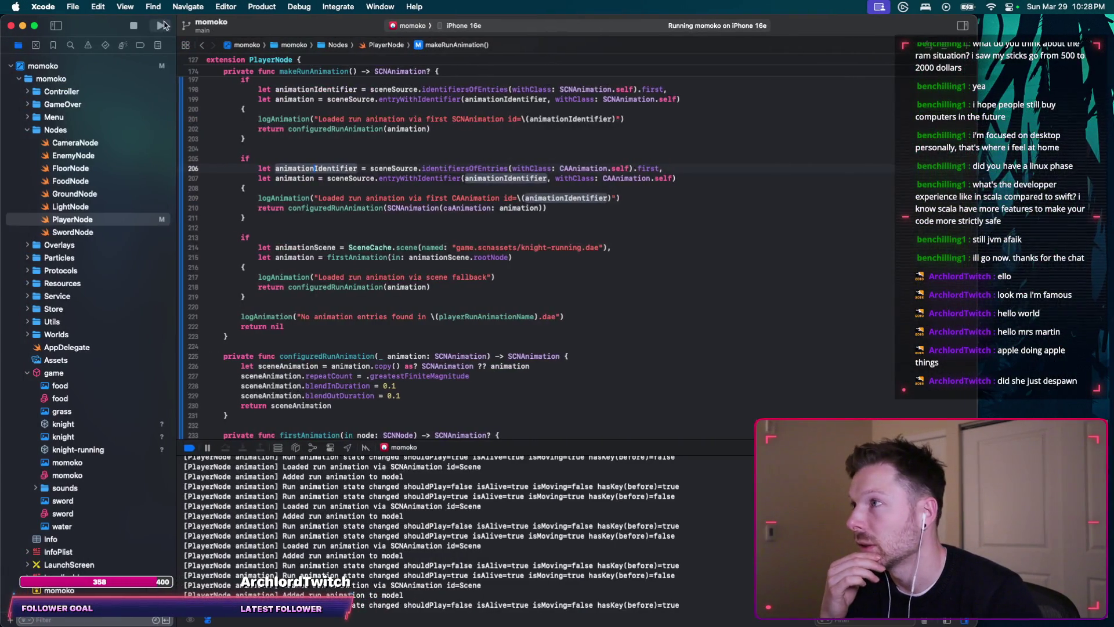
pyautogui.press('cmd+r')
pyautogui.scroll(3, 270, 305)
pyautogui.scroll(3, 283, 287)
pyautogui.scroll(3, 296, 270)
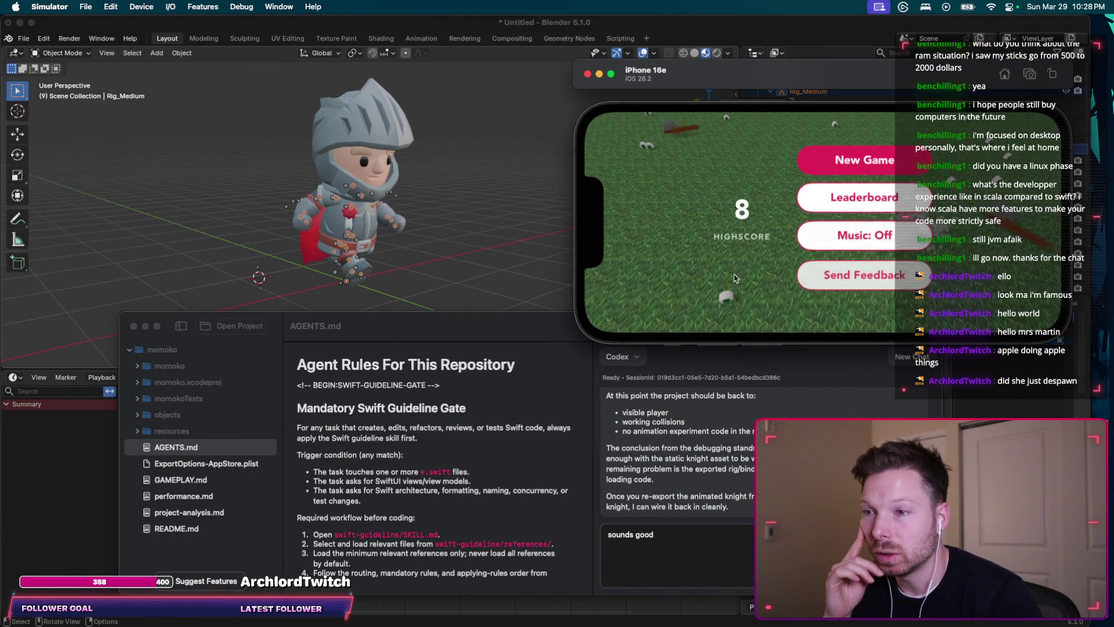
pyautogui.click(819, 177)
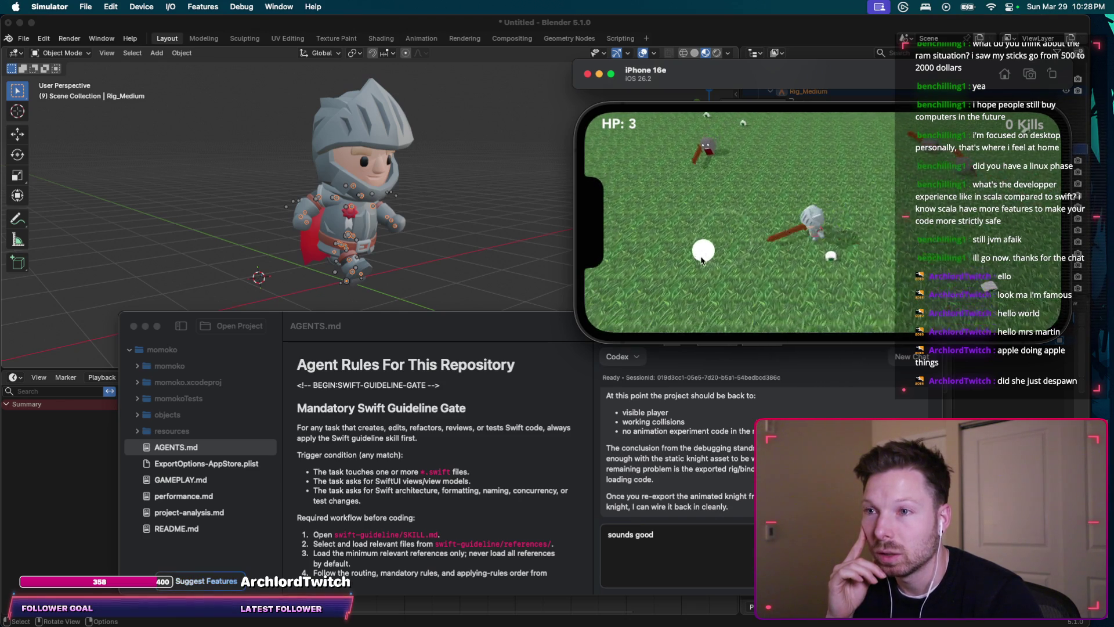
pyautogui.click(733, 252)
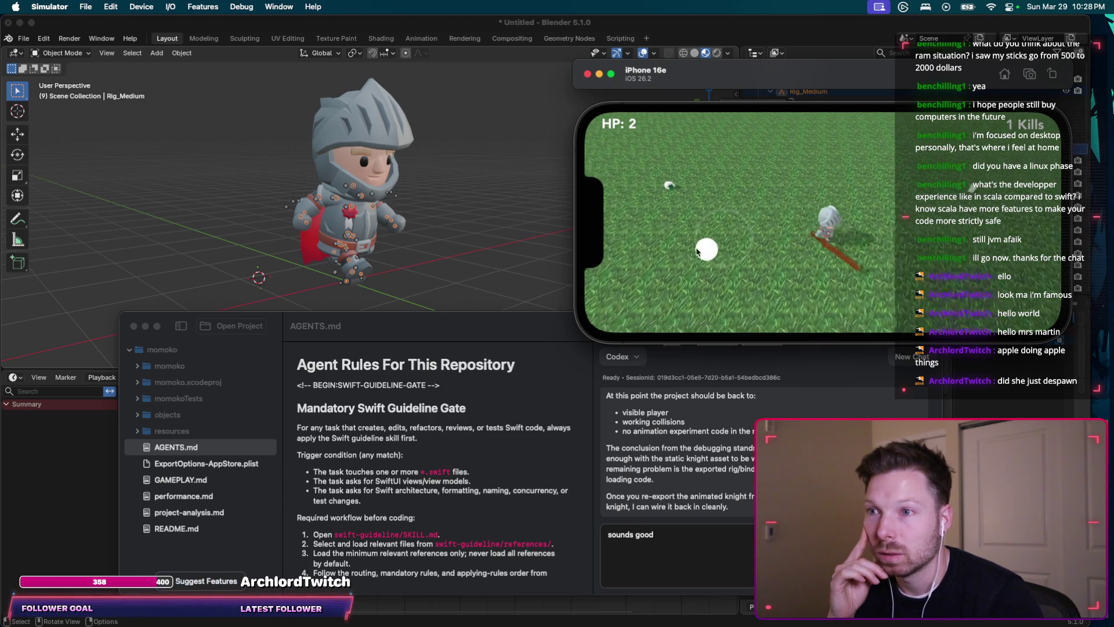
pyautogui.moveTo(774, 106); pyautogui.dragTo(779, 290)
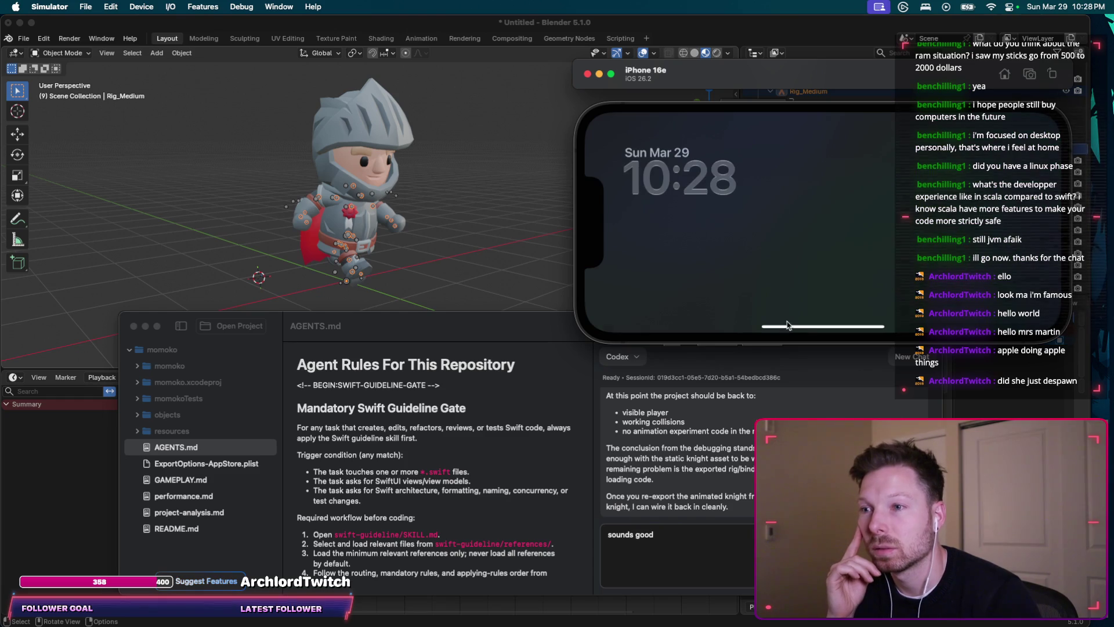
pyautogui.moveTo(788, 333); pyautogui.dragTo(728, 235)
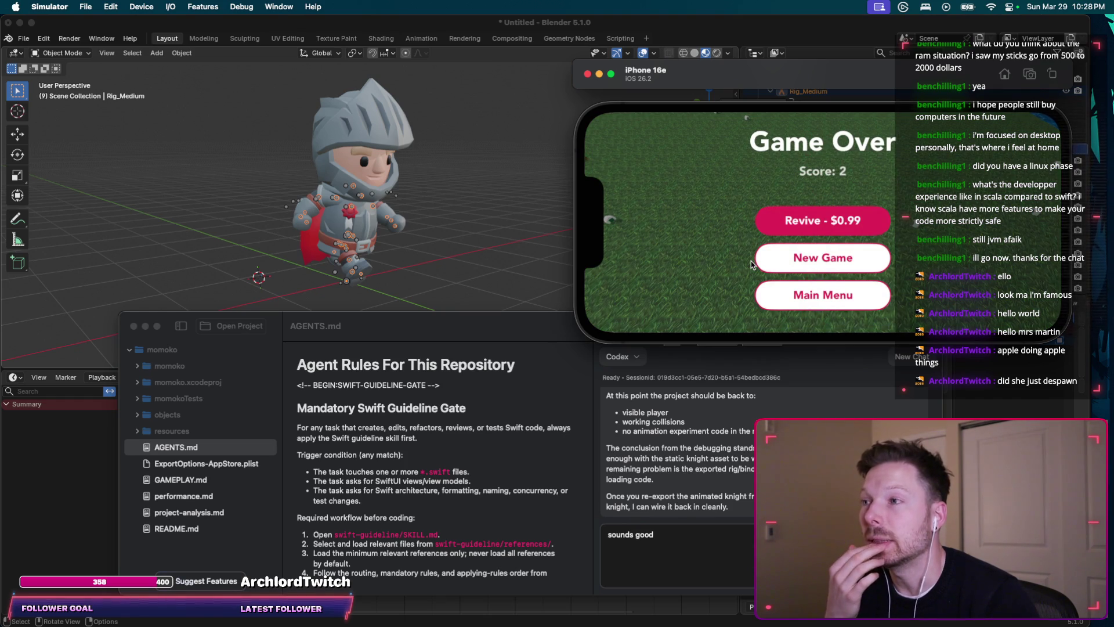
pyautogui.click(519, 278)
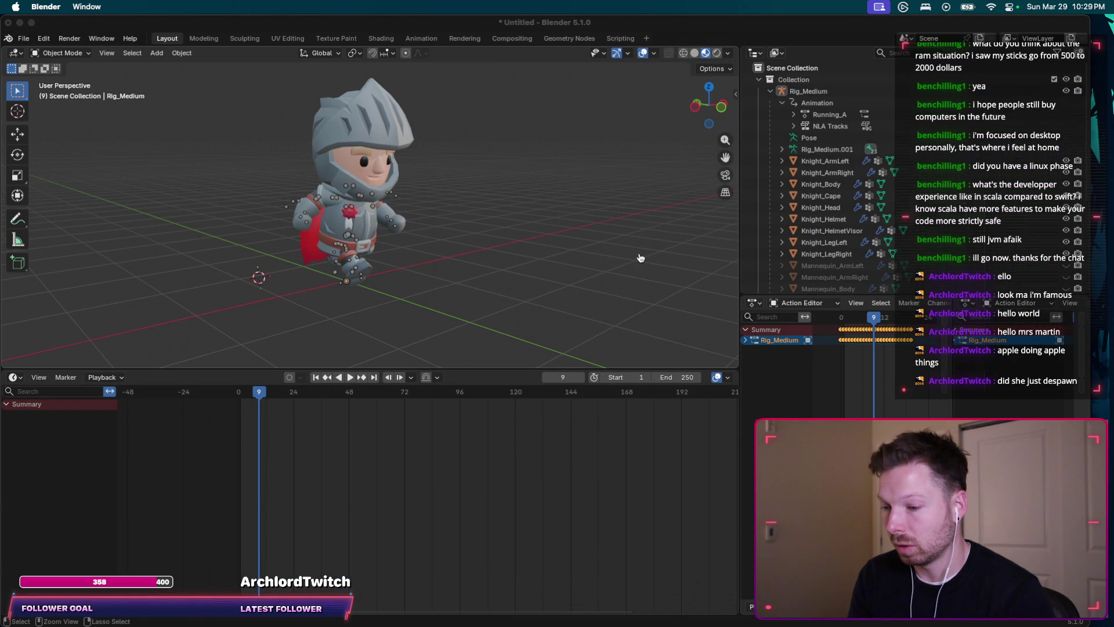
pyautogui.press('super+Tab')
pyautogui.scroll(3, 694, 390)
pyautogui.scroll(3, 694, 390)
pyautogui.scroll(3, 694, 389)
pyautogui.scroll(3, 694, 390)
pyautogui.scroll(3, 714, 375)
pyautogui.scroll(3, 736, 357)
pyautogui.scroll(5, 761, 333)
pyautogui.scroll(3, 762, 334)
pyautogui.scroll(5, 761, 334)
pyautogui.scroll(5, 761, 334)
pyautogui.scroll(5, 761, 334)
pyautogui.scroll(3, 761, 334)
pyautogui.scroll(3, 761, 334)
pyautogui.scroll(3, 761, 333)
pyautogui.scroll(3, 761, 334)
pyautogui.scroll(3, 761, 334)
pyautogui.scroll(3, 761, 334)
pyautogui.scroll(3, 761, 334)
pyautogui.scroll(3, 761, 338)
pyautogui.scroll(-3, 761, 336)
pyautogui.scroll(-2, 749, 335)
pyautogui.scroll(-1, 730, 334)
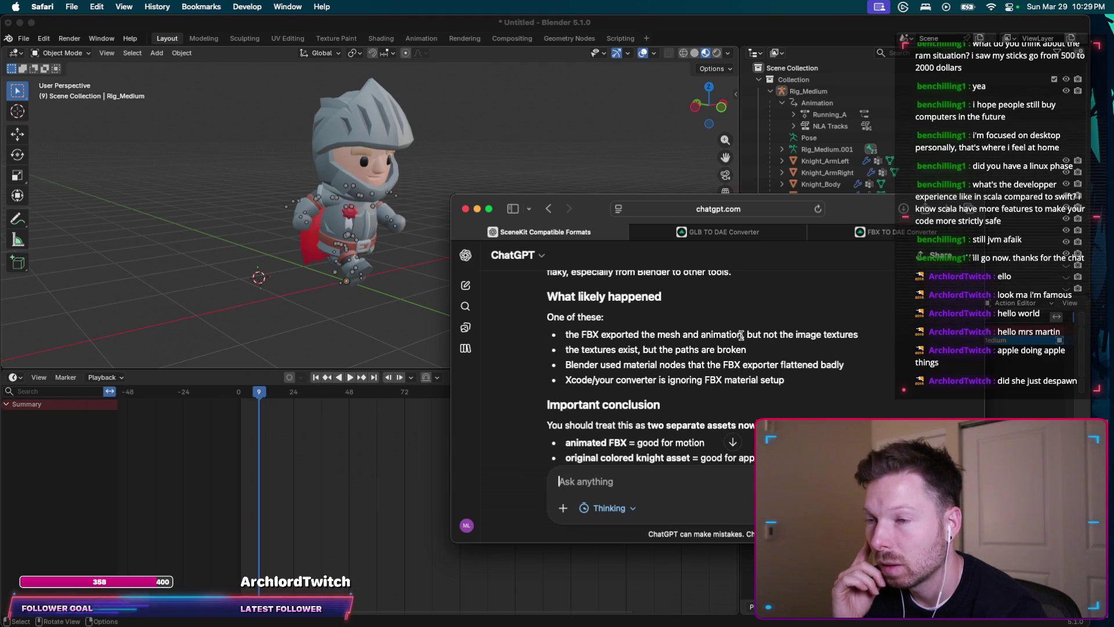
pyautogui.scroll(-1, 749, 338)
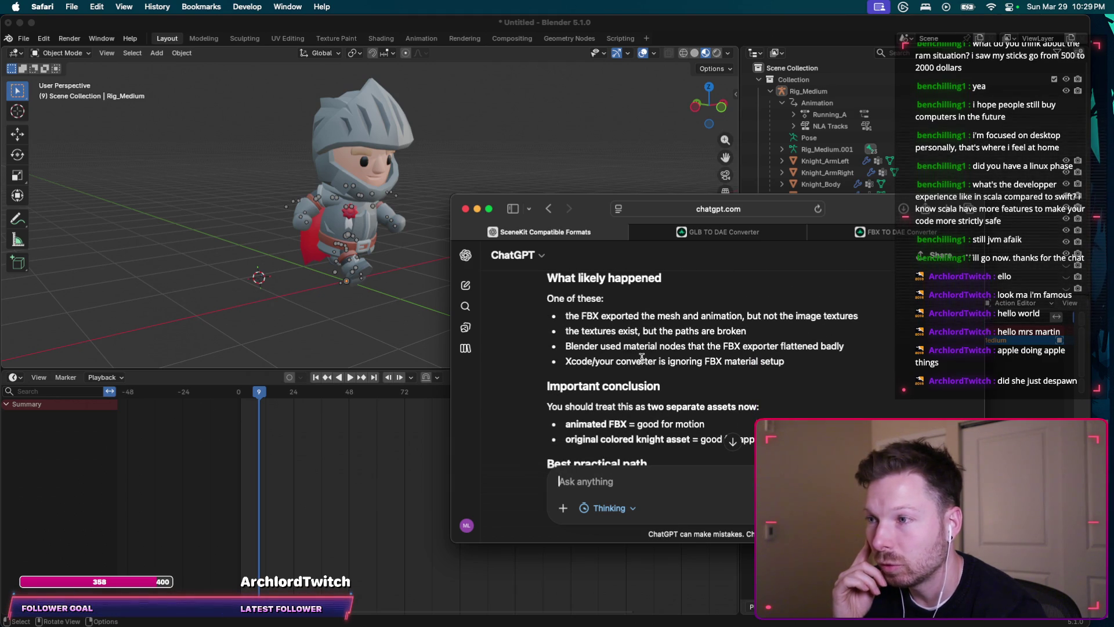
pyautogui.scroll(-3, 634, 359)
pyautogui.scroll(-2, 716, 321)
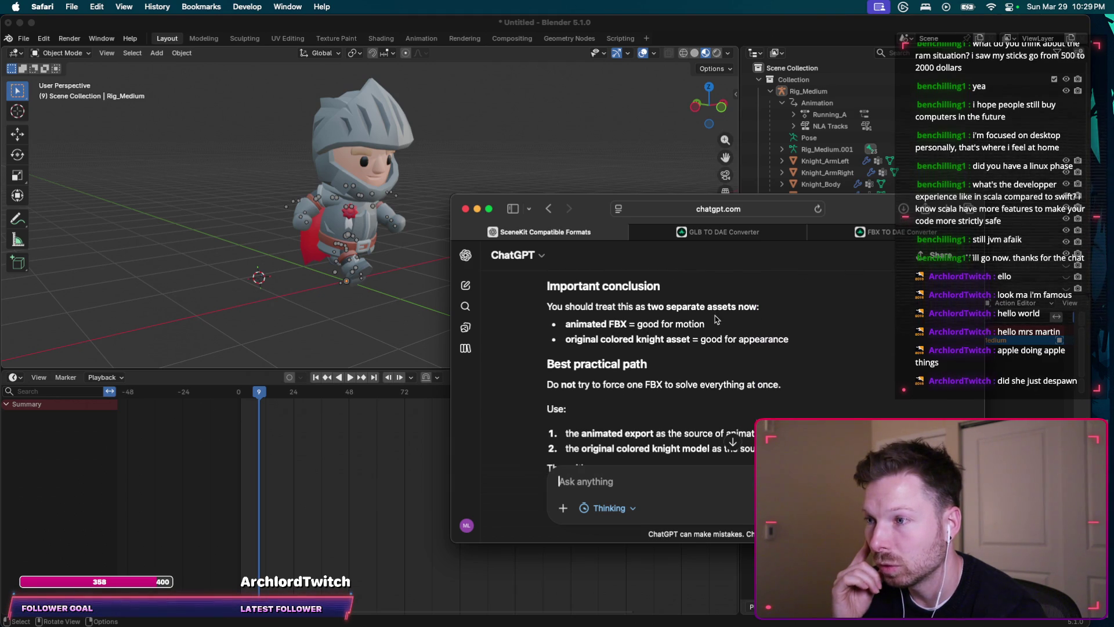
pyautogui.scroll(-1, 727, 329)
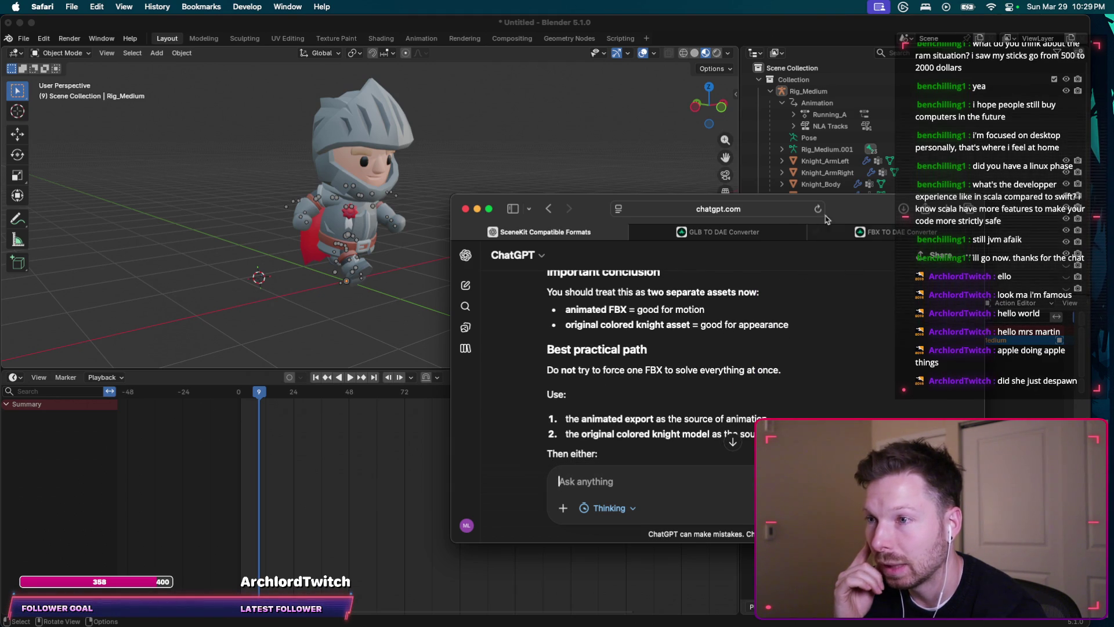
pyautogui.moveTo(843, 210); pyautogui.dragTo(842, 113)
pyautogui.scroll(-3, 810, 225)
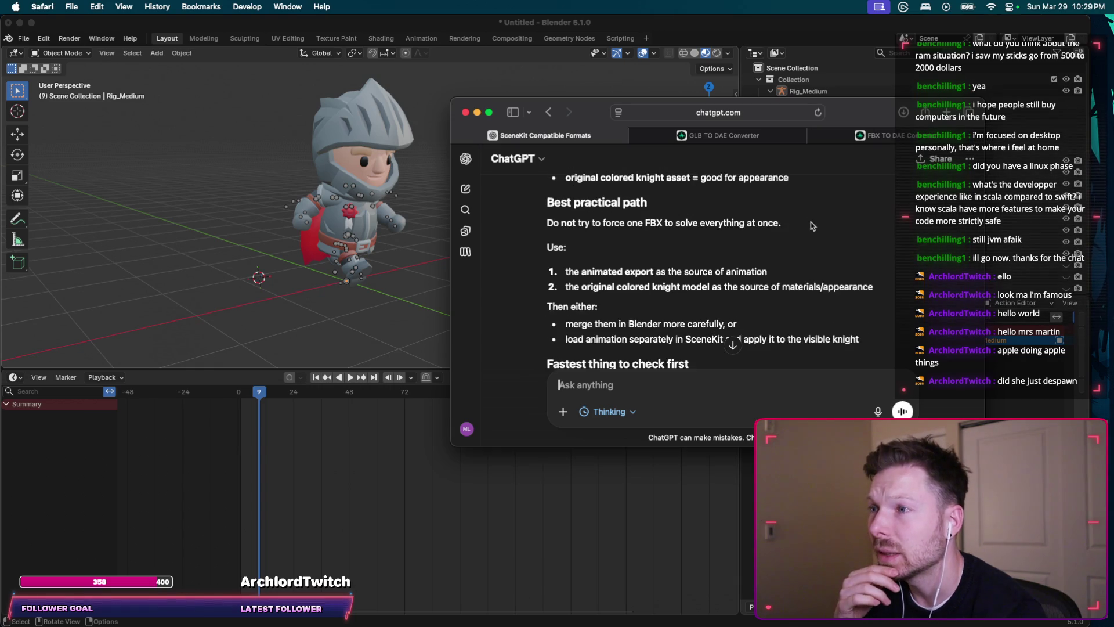
pyautogui.scroll(-1, 810, 225)
pyautogui.scroll(-1, 659, 311)
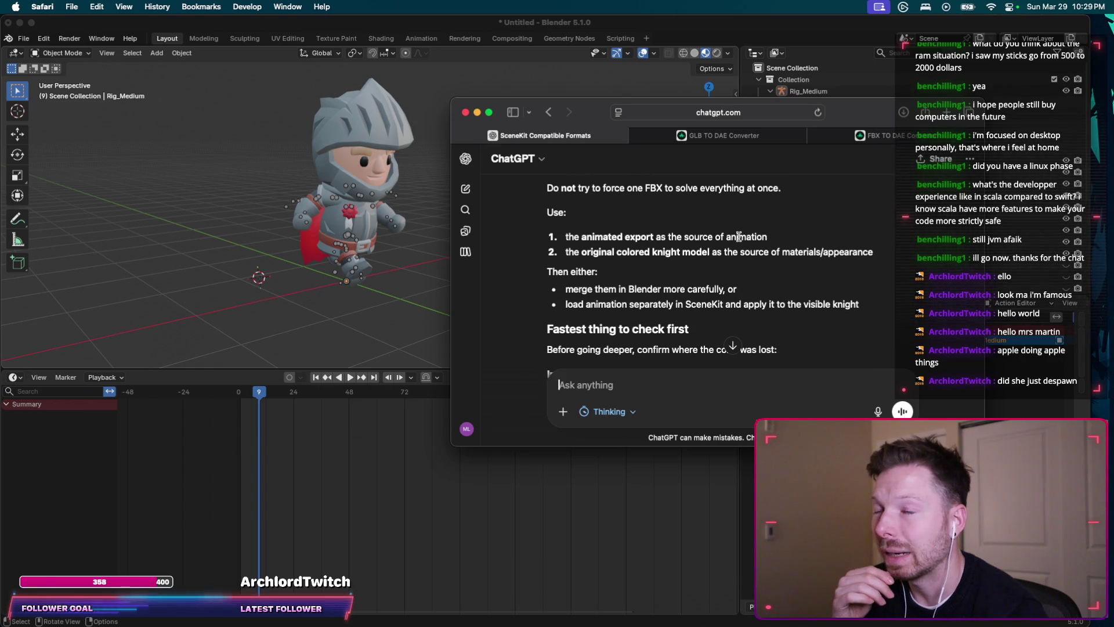
pyautogui.scroll(-1, 811, 219)
pyautogui.scroll(-1, 811, 219)
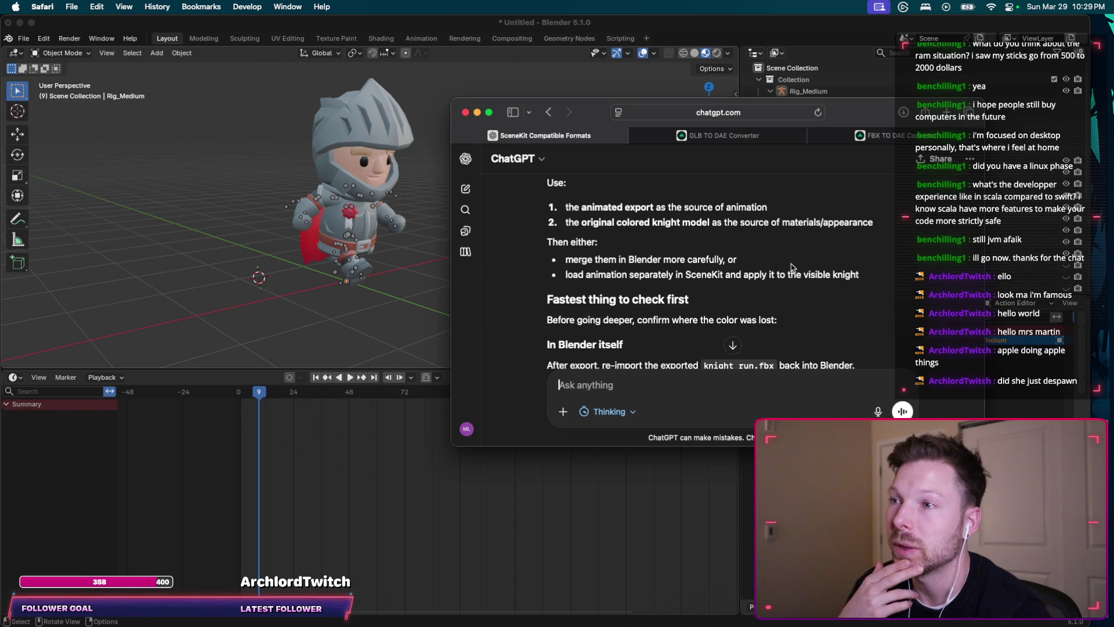
pyautogui.scroll(-1, 792, 267)
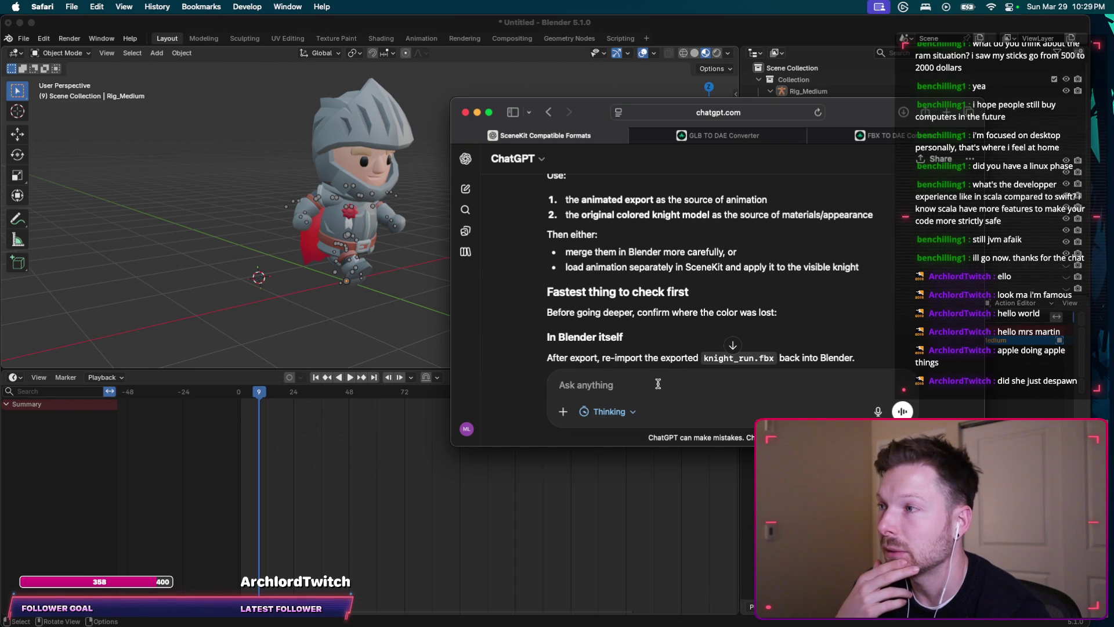
pyautogui.moveTo(850, 126)
pyautogui.mouseDown()
pyautogui.moveTo(781, 254)
pyautogui.moveTo(820, 272)
pyautogui.mouseUp()
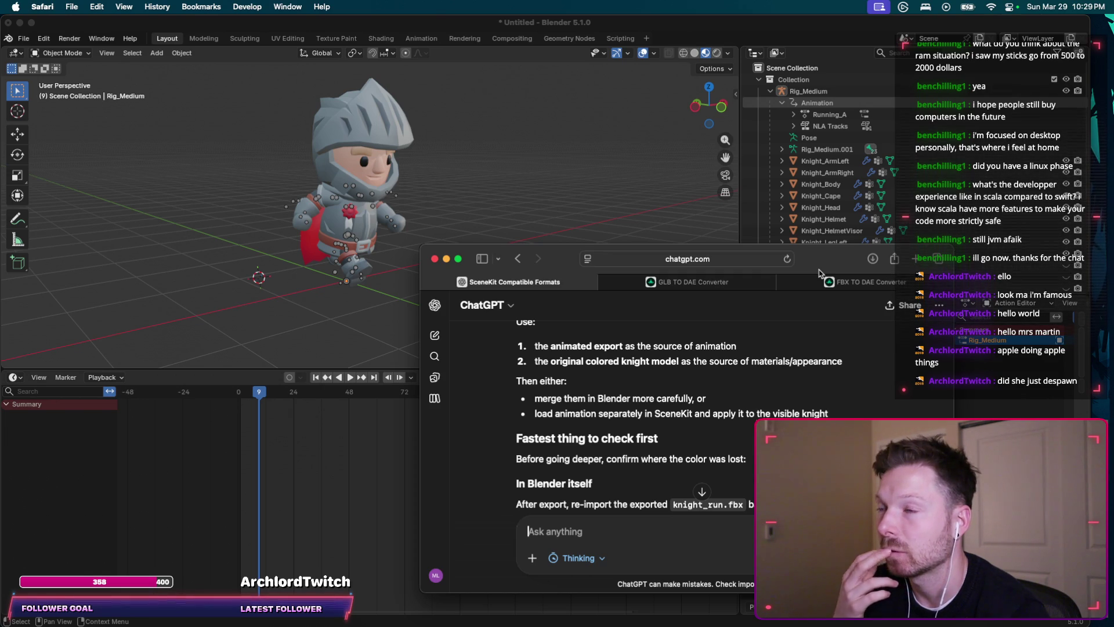
pyautogui.click(825, 100)
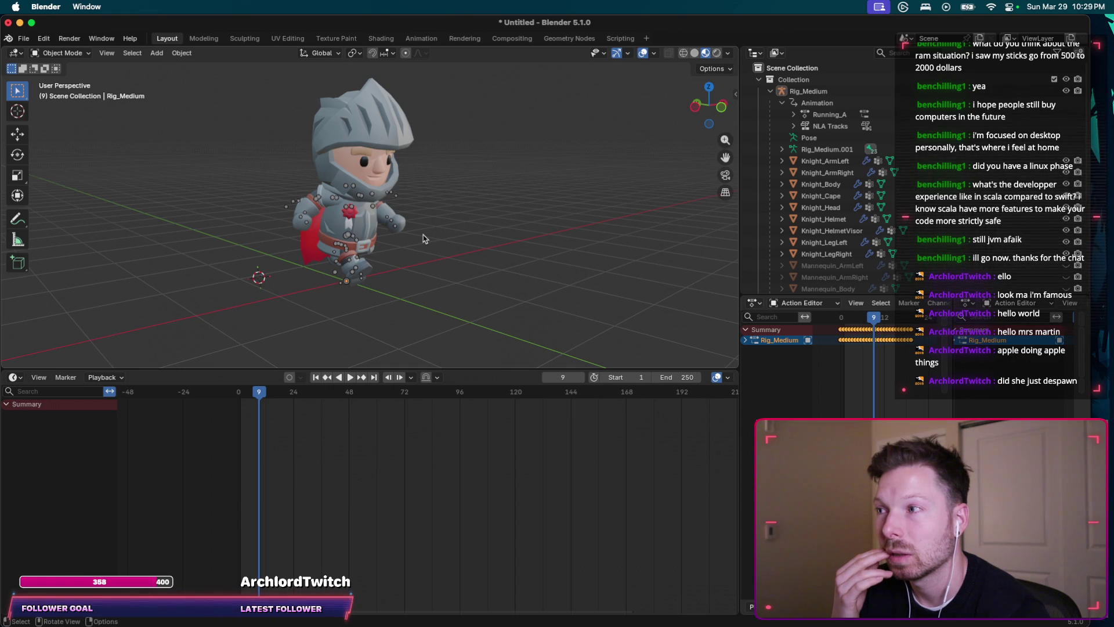
pyautogui.hotkey('ctrl', 'Left')
pyautogui.hotkey('ctrl', 'Right')
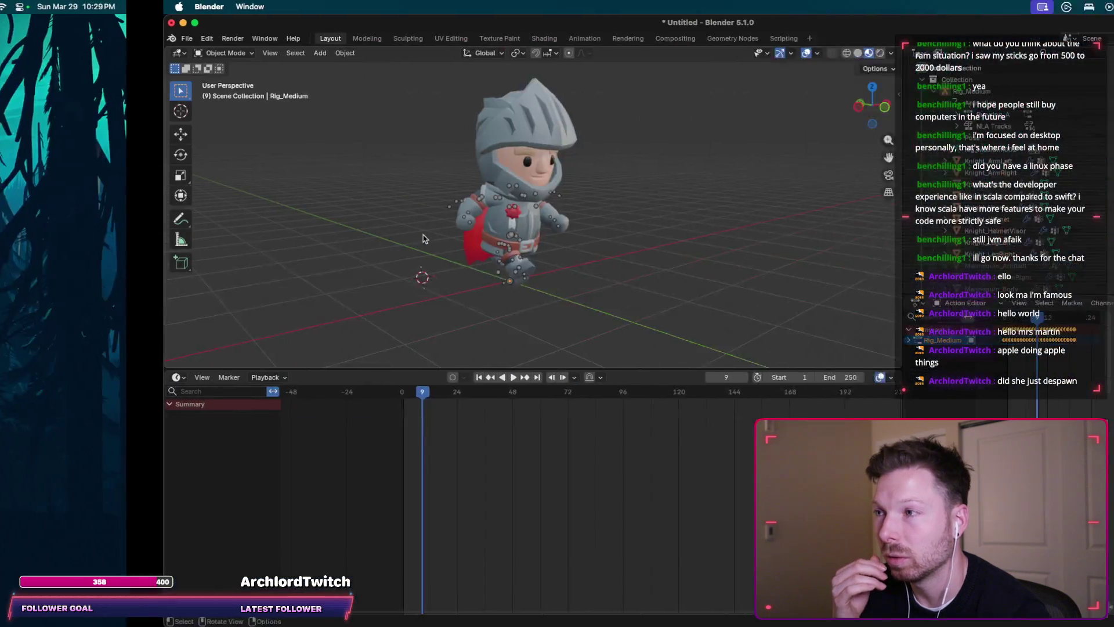
# Step: Hop between Desktop 8 and 9 via Mission Control, landing on the ChatGPT window
pyautogui.hotkey('ctrl', 'Up')
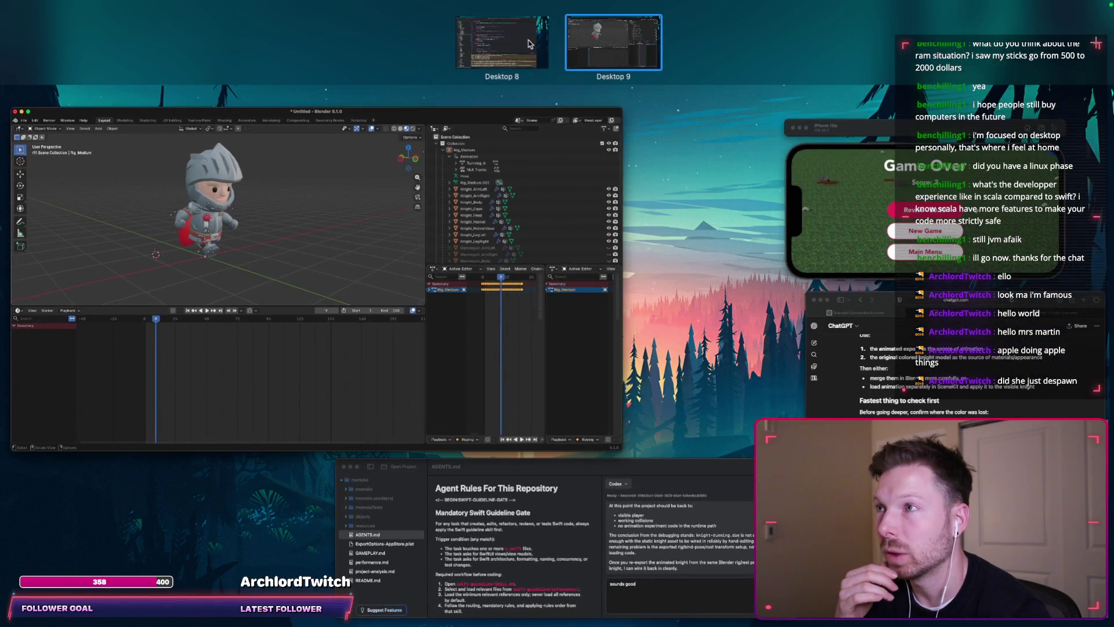
pyautogui.click(529, 44)
pyautogui.hotkey('ctrl', 'Right')
pyautogui.hotkey('ctrl', 'Up')
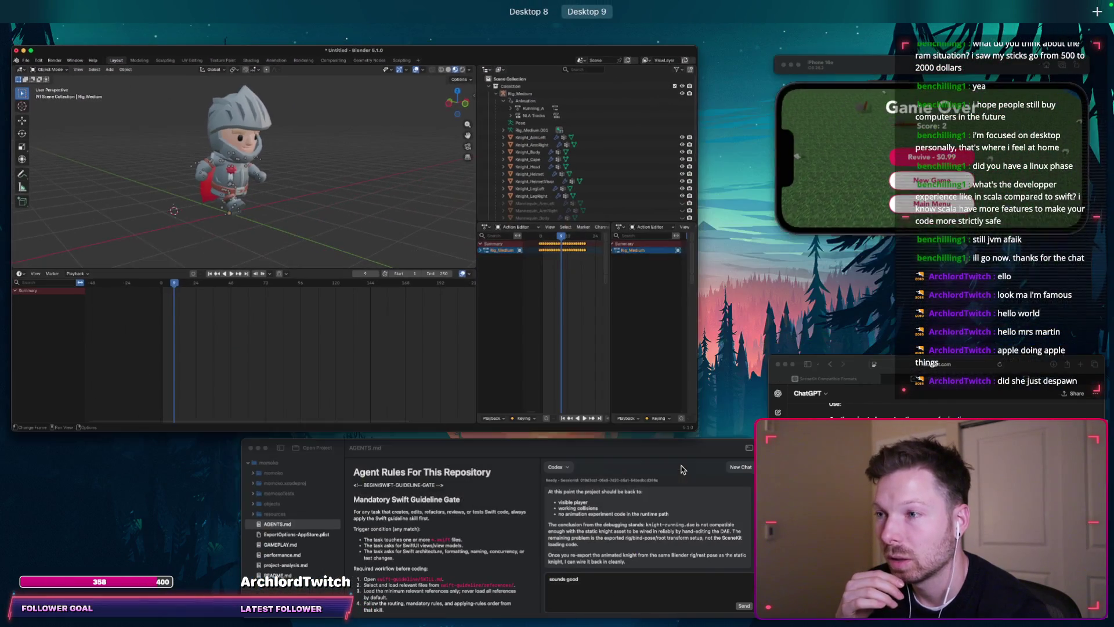
pyautogui.click(682, 471)
pyautogui.hotkey('ctrl', 'Up')
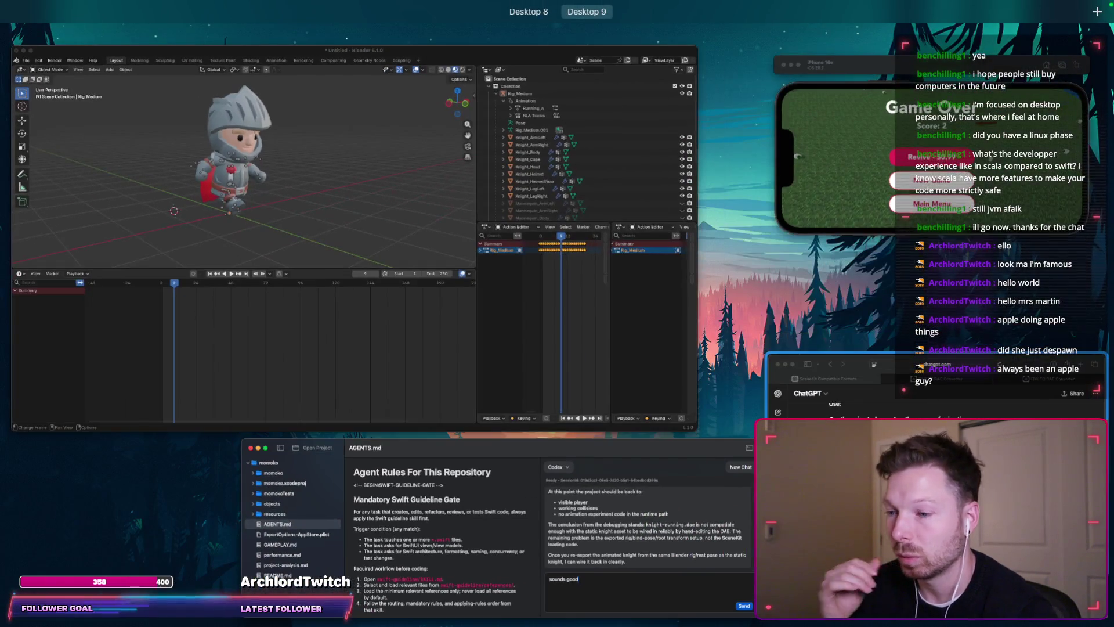
pyautogui.click(871, 387)
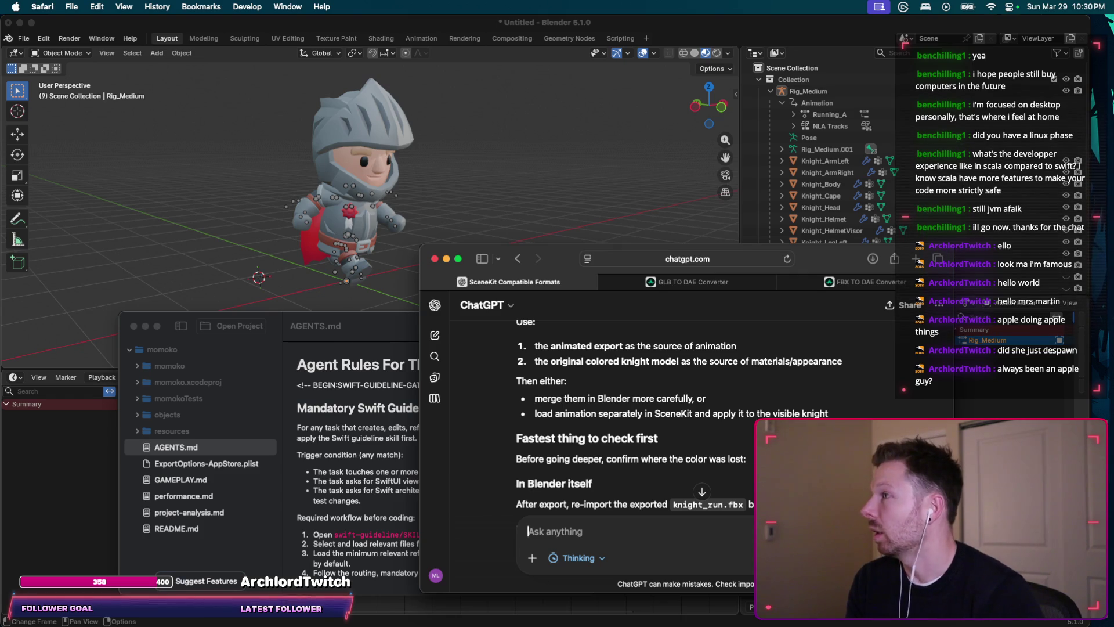
# Step: Close Mission Control and switch Safari tabs to the Google search for the long ID
pyautogui.hotkey('ctrl', 'Up')
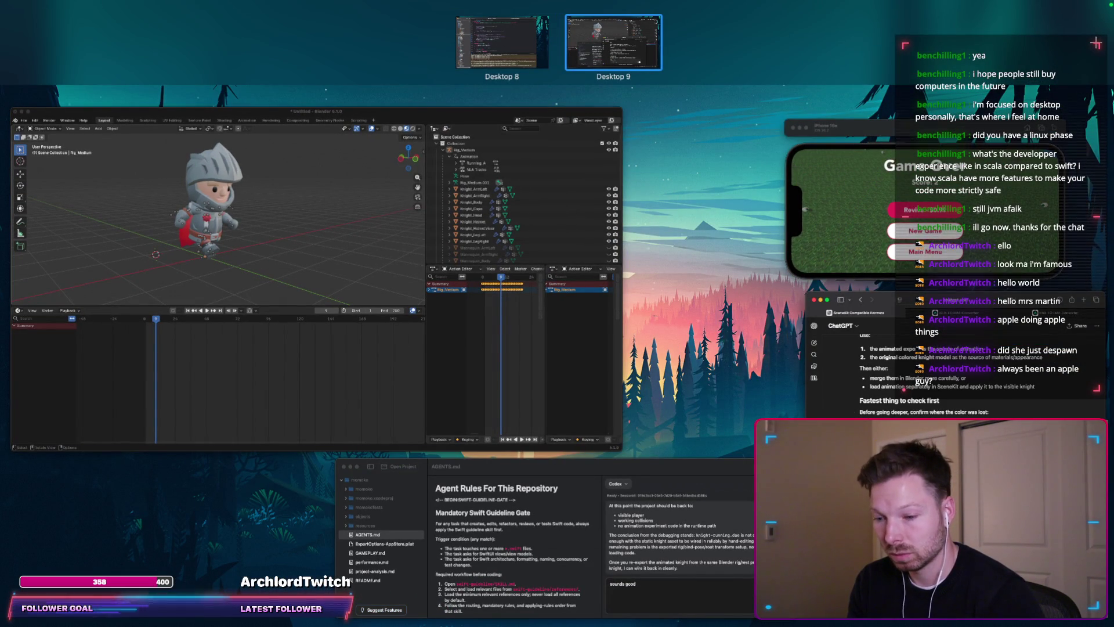
pyautogui.hotkey('ctrl', 'Up')
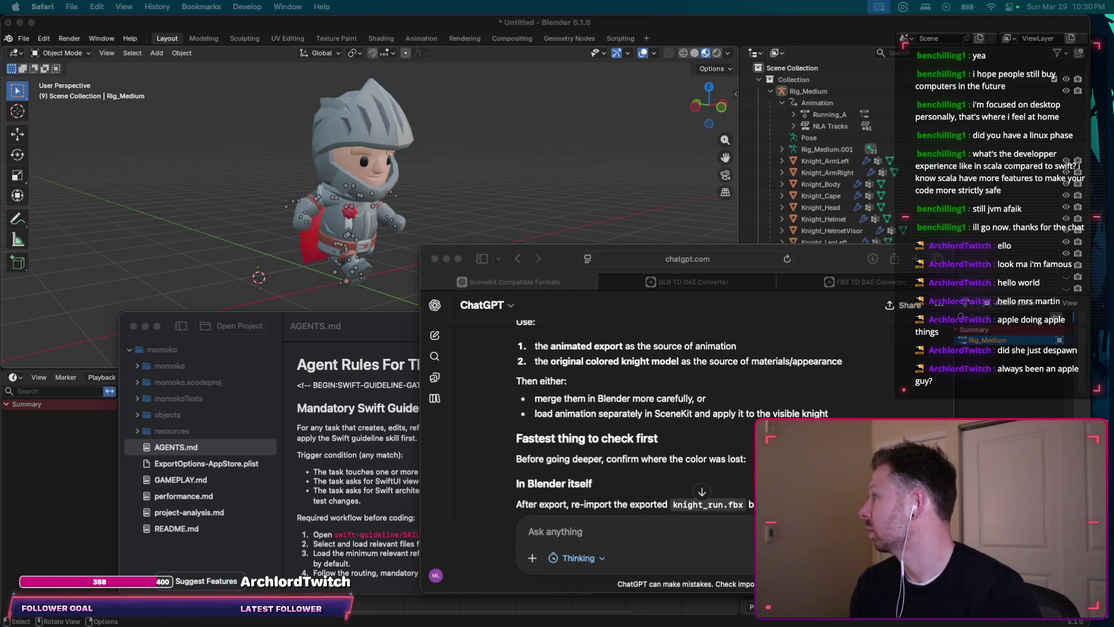
pyautogui.hotkey('ctrl', 'Tab')
pyautogui.write('019d3cc1-05e5-7d20-b5a1-54bedbcd386c')
pyautogui.press('Return')
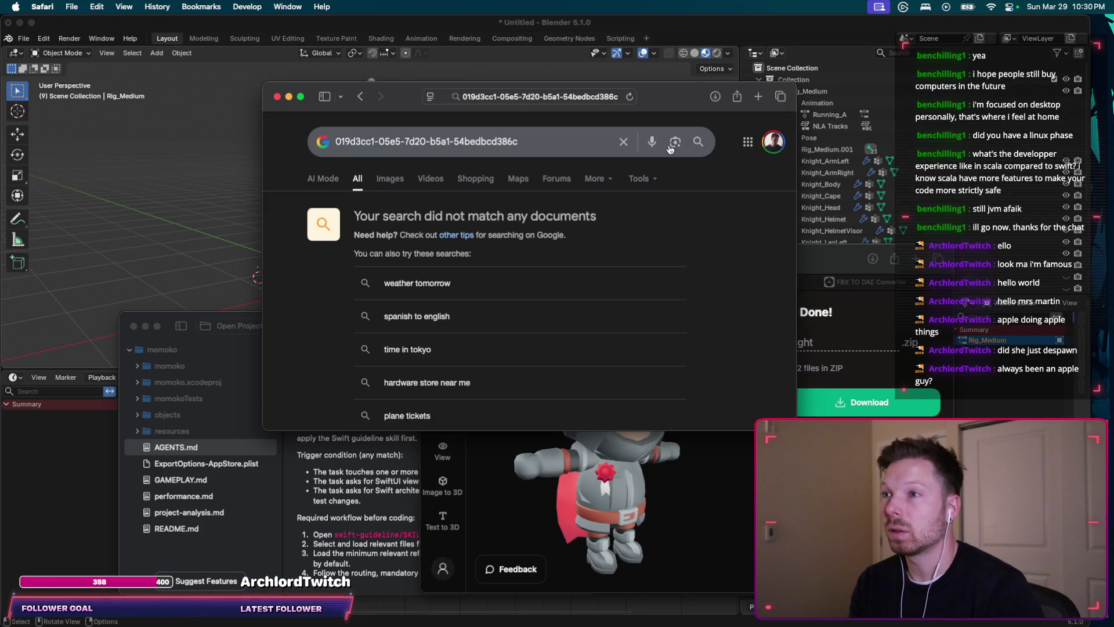
# Step: Load convert3d.org in a new browser tab from the Google search window
pyautogui.click(539, 139)
pyautogui.press('super+a')
pyautogui.press('super+t')
pyautogui.write('convert3d.org')
pyautogui.press('Return')
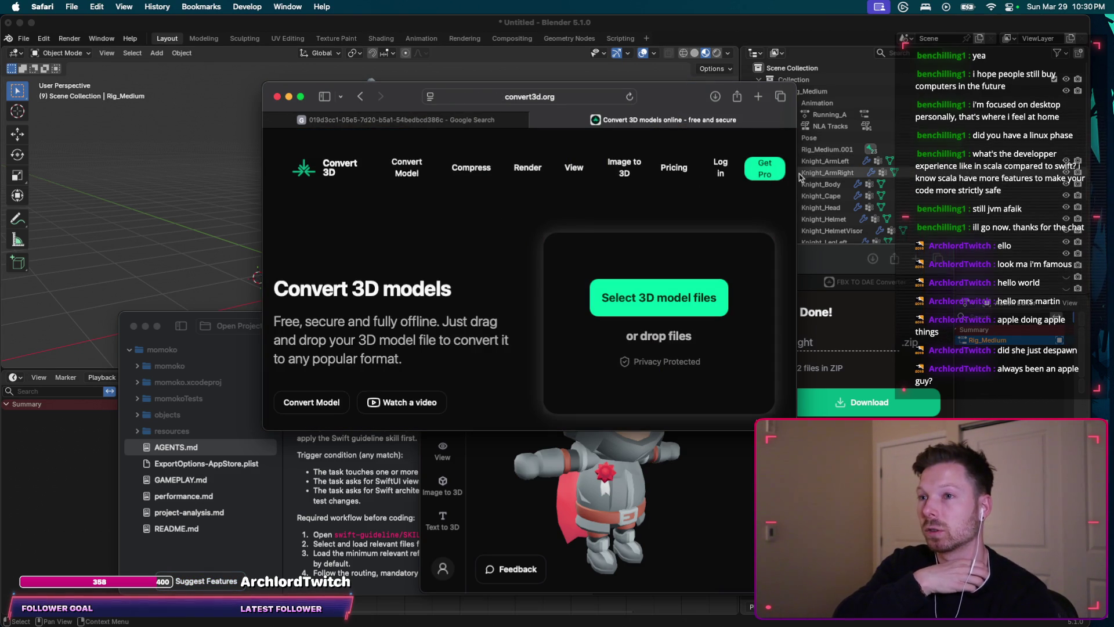
# Step: Rearrange the browser windows, close the Google search window and turn the knight preview to face forward
pyautogui.moveTo(797, 178); pyautogui.dragTo(896, 178)
pyautogui.moveTo(690, 411); pyautogui.dragTo(802, 380)
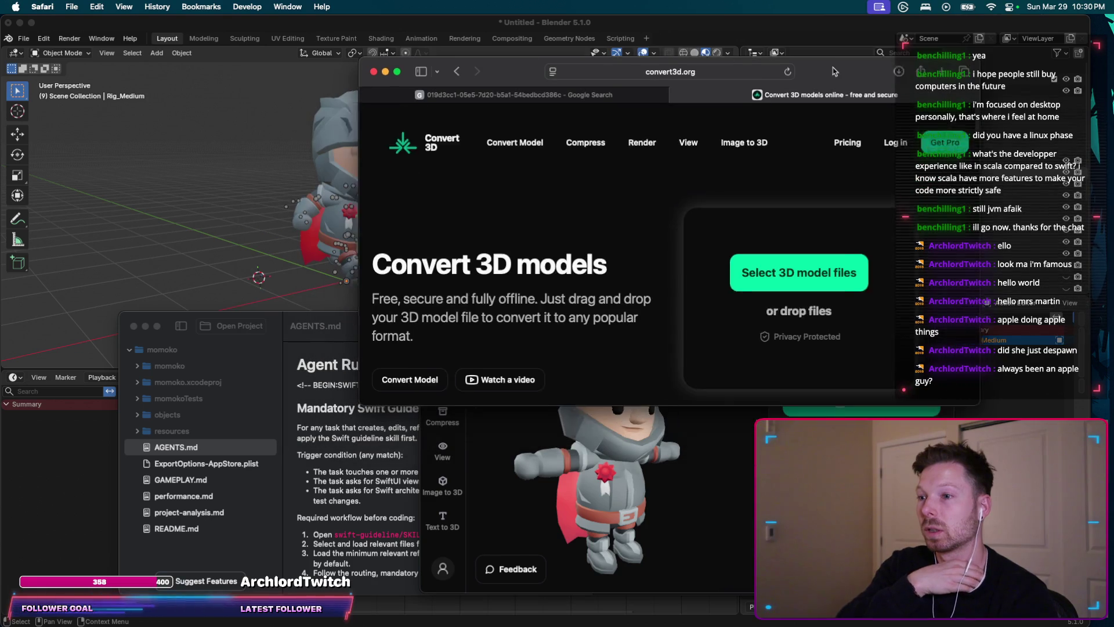
pyautogui.click(803, 403)
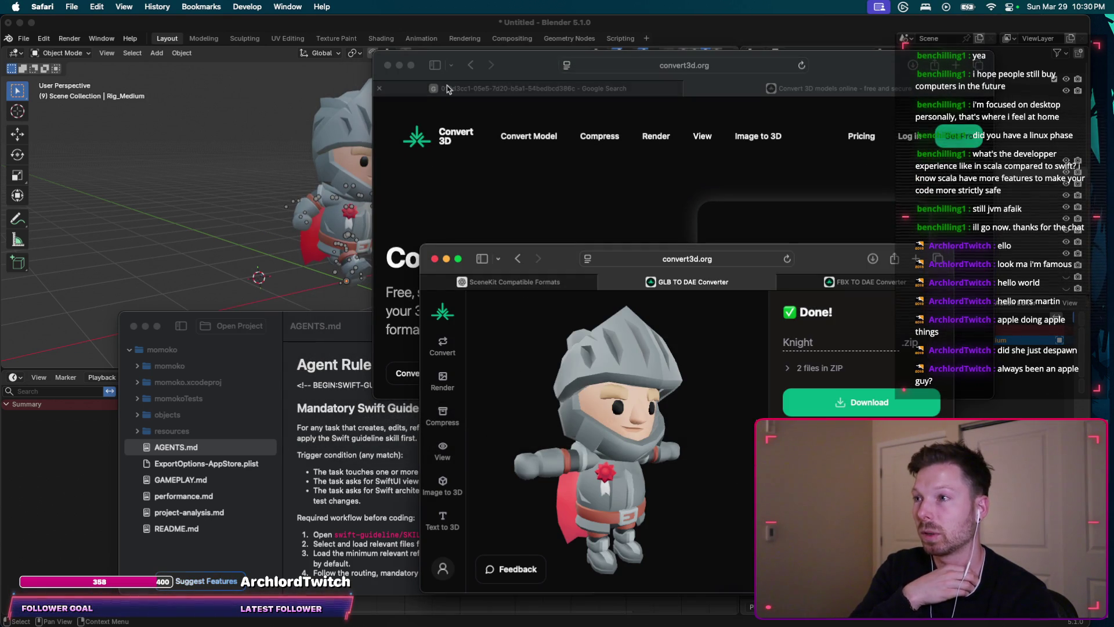
pyautogui.click(645, 88)
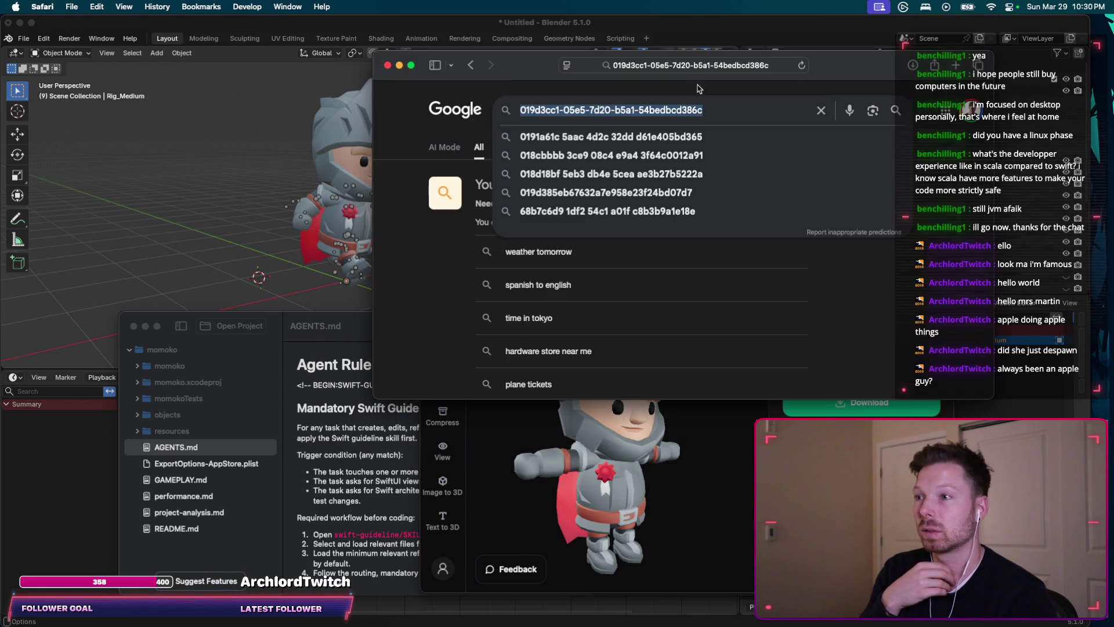
pyautogui.press('super+w')
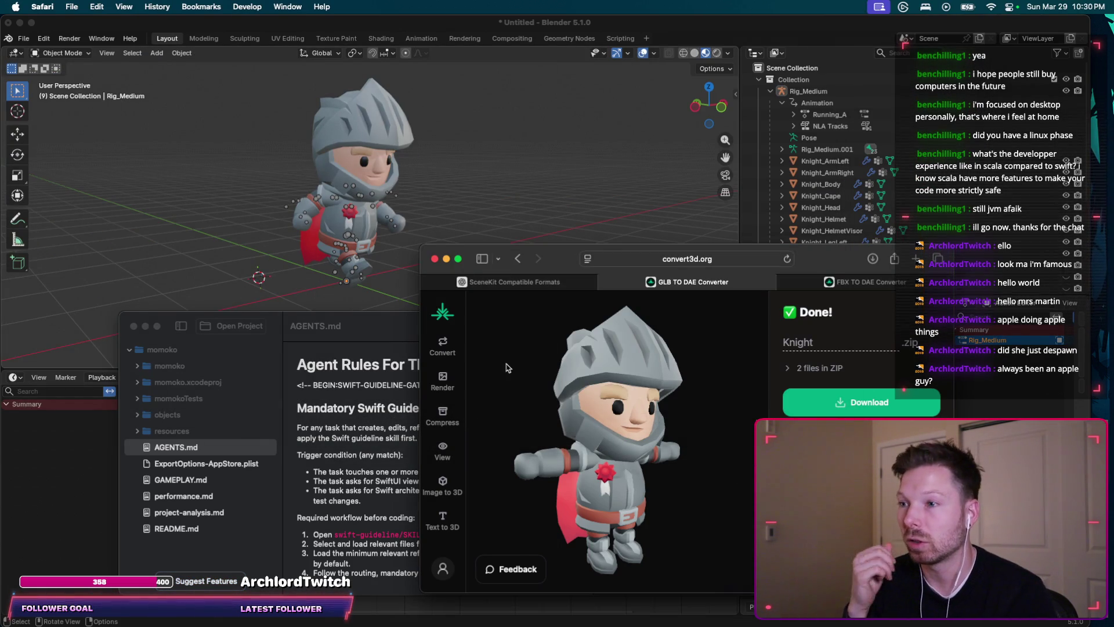
pyautogui.moveTo(662, 427)
pyautogui.mouseDown()
pyautogui.moveTo(610, 433)
pyautogui.moveTo(604, 449)
pyautogui.mouseUp()
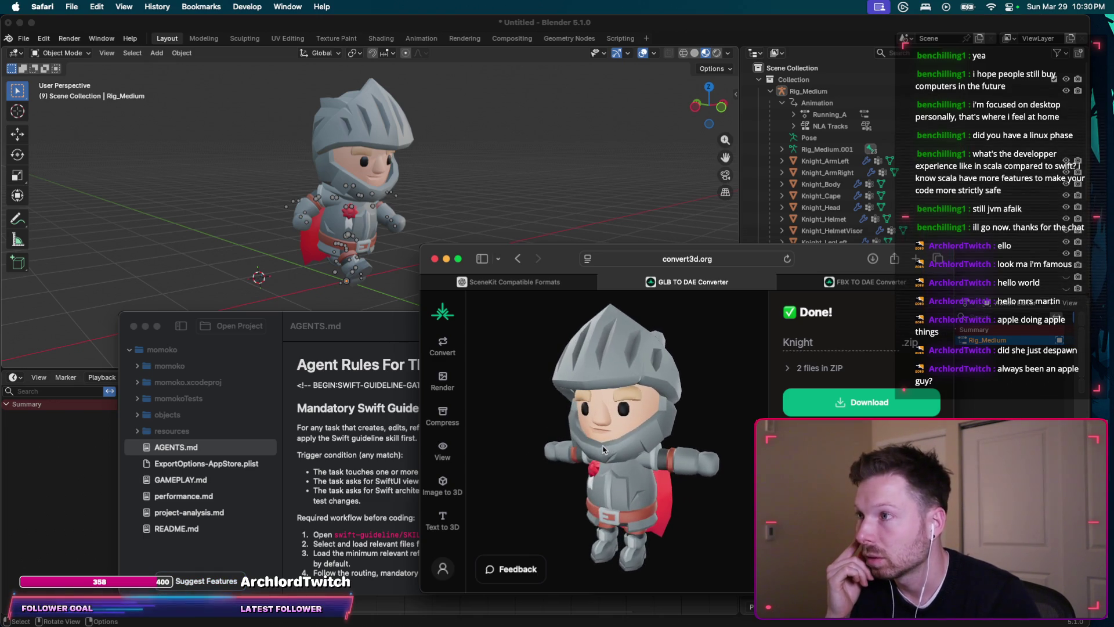
# Step: Reset the FBX to DAE converter with Start over and bring up its file picker
pyautogui.click(843, 282)
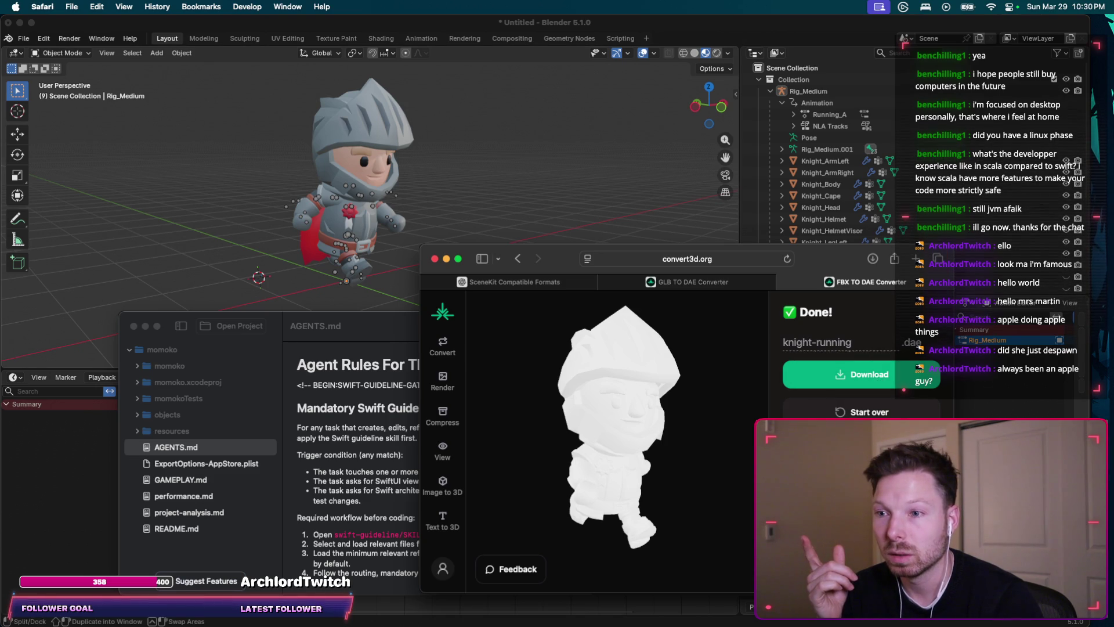
pyautogui.click(862, 412)
pyautogui.click(697, 462)
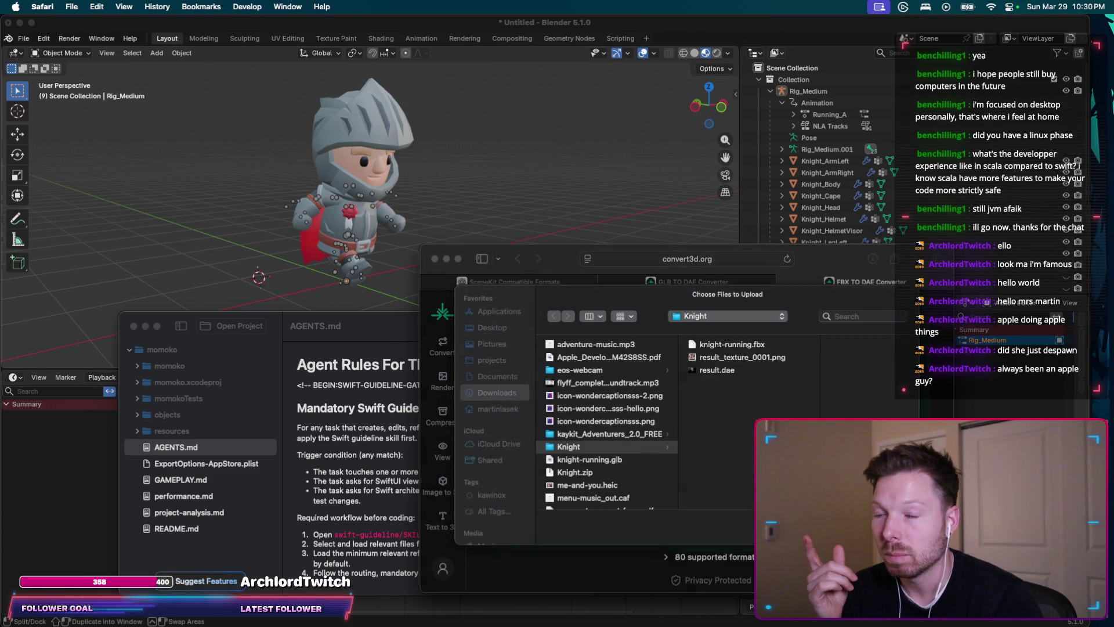
# Step: Upload knight-running.fbx with result_texture_0001.png for conversion, then bring Blender forward
pyautogui.click(742, 363)
pyautogui.press('Up')
pyautogui.press('Down')
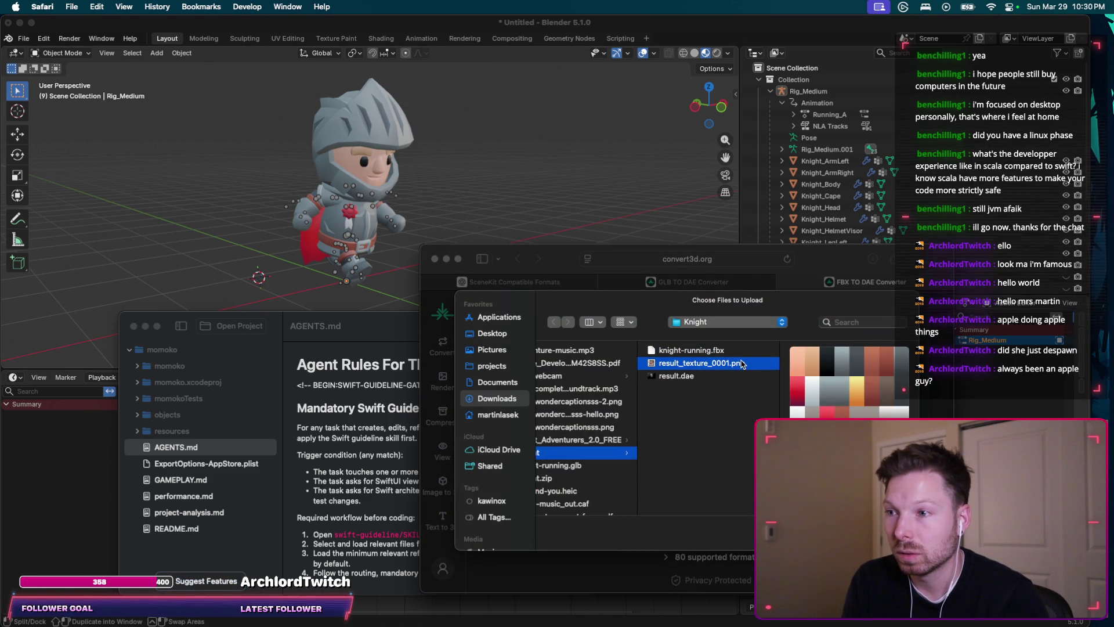
pyautogui.press('Up')
pyautogui.keyDown('shift'); pyautogui.click(742, 364); pyautogui.keyUp('shift')
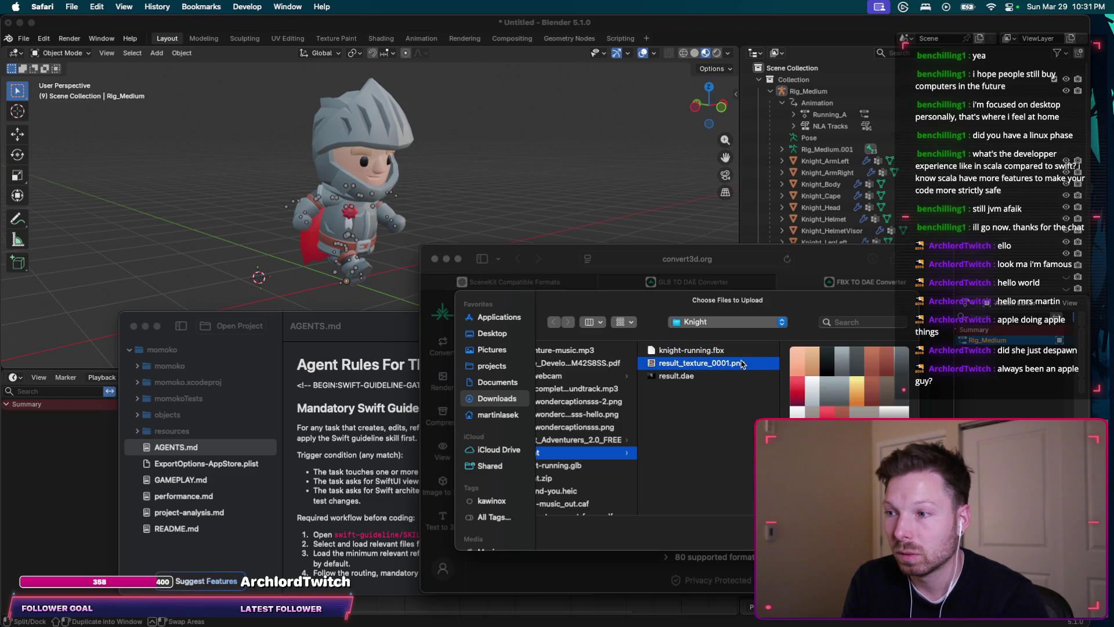
pyautogui.press('Return')
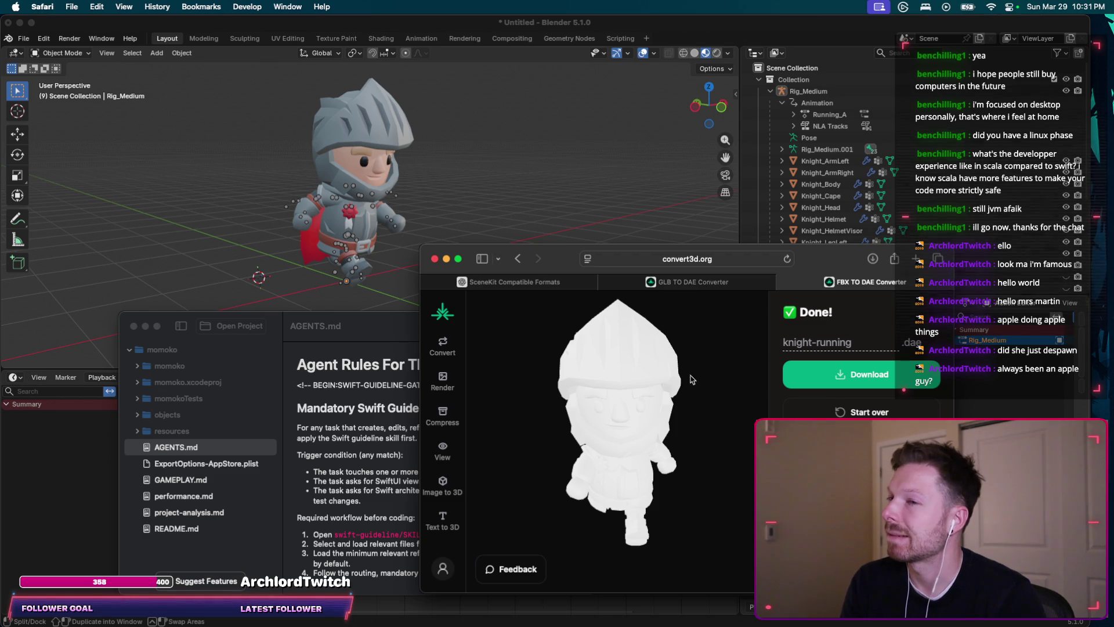
pyautogui.click(546, 175)
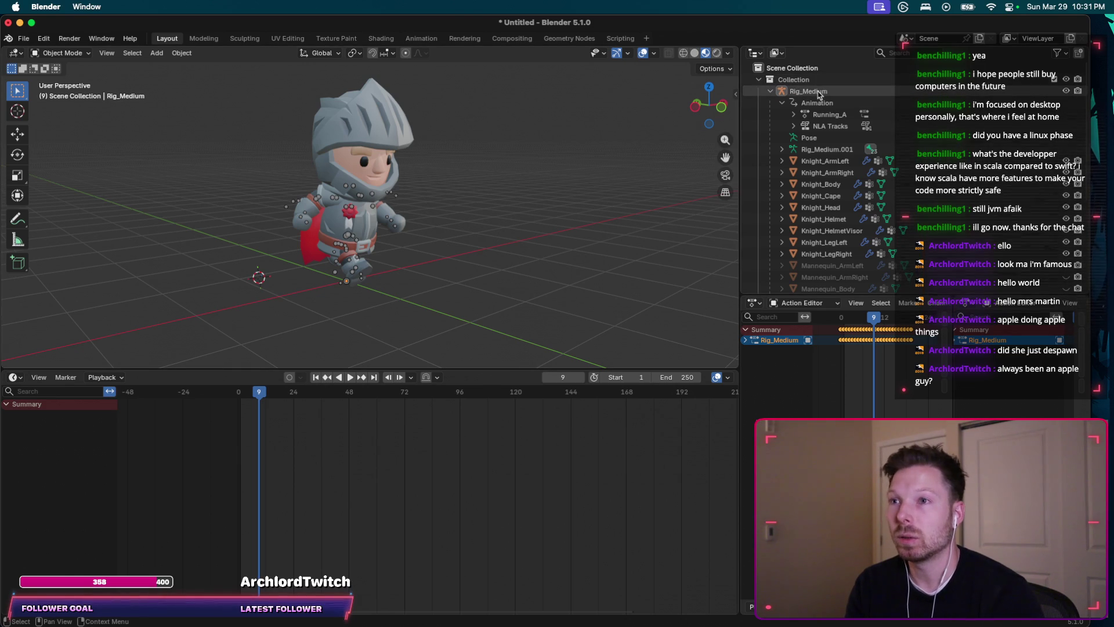
# Step: Delete the box-selected knight and its rig from the viewport
pyautogui.moveTo(215, 129); pyautogui.dragTo(493, 305)
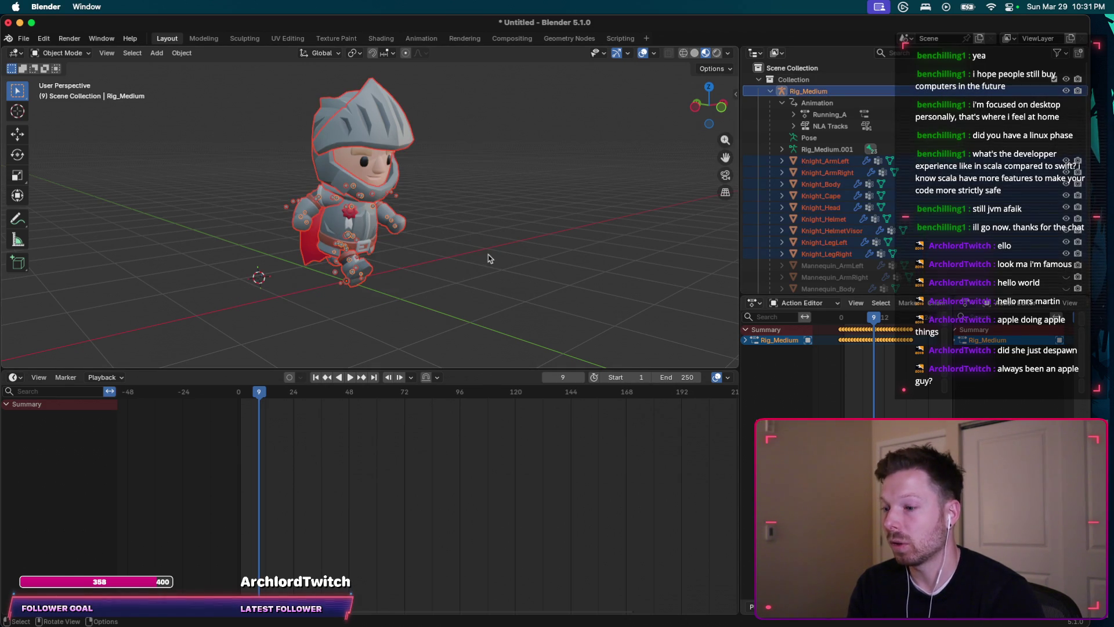
pyautogui.press('x')
pyautogui.click(469, 259)
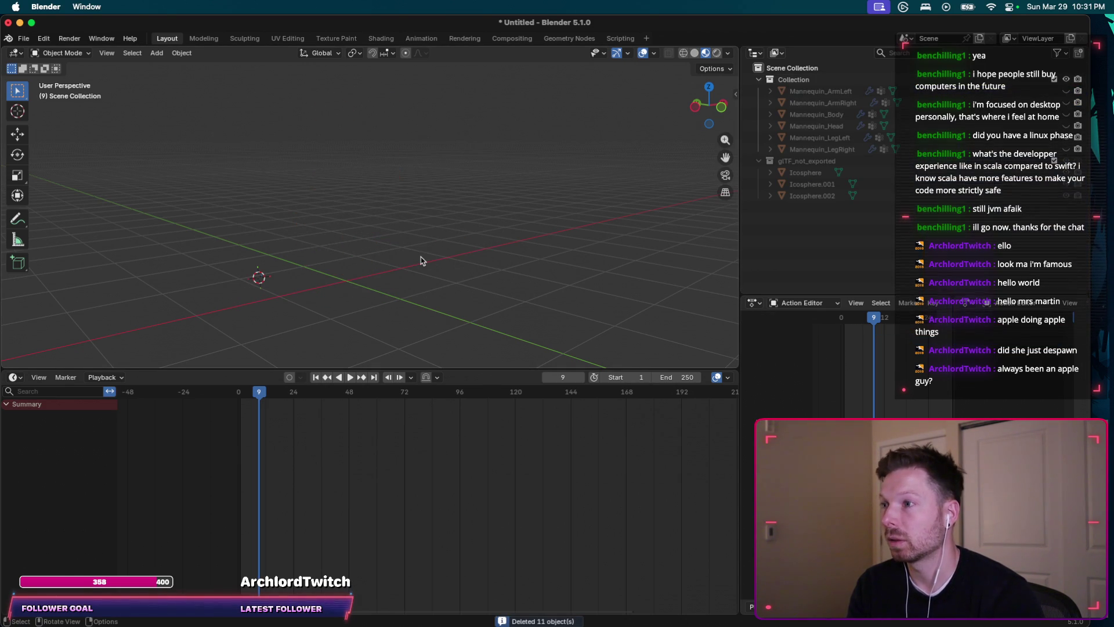
# Step: Delete the leftover mannequin objects and the glTF_not_exported collection in the Outliner
pyautogui.click(819, 91)
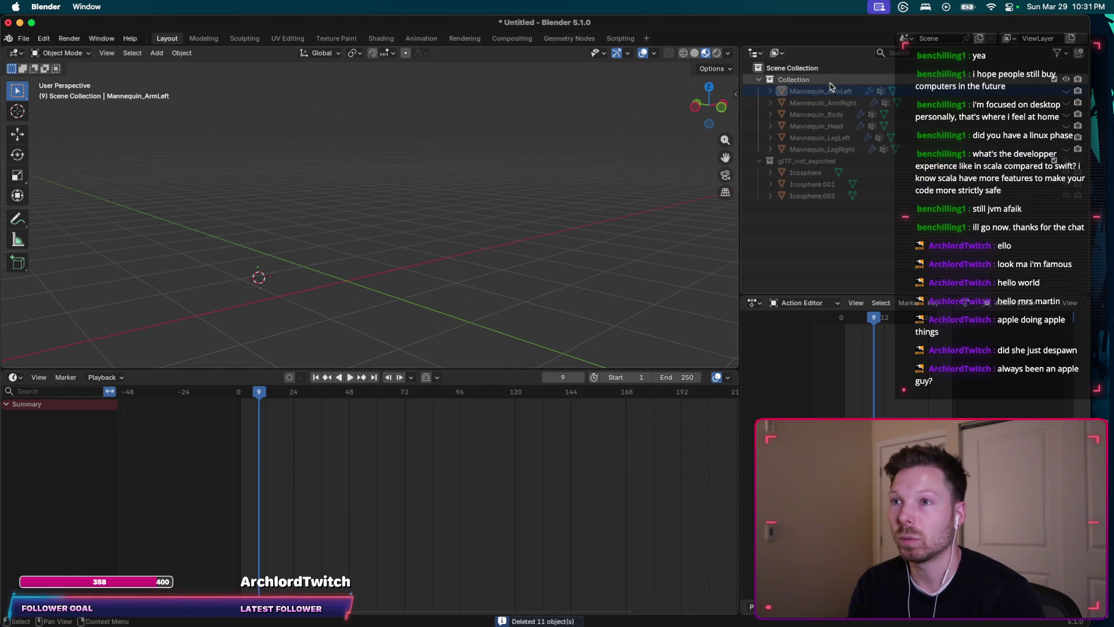
pyautogui.click(1066, 81)
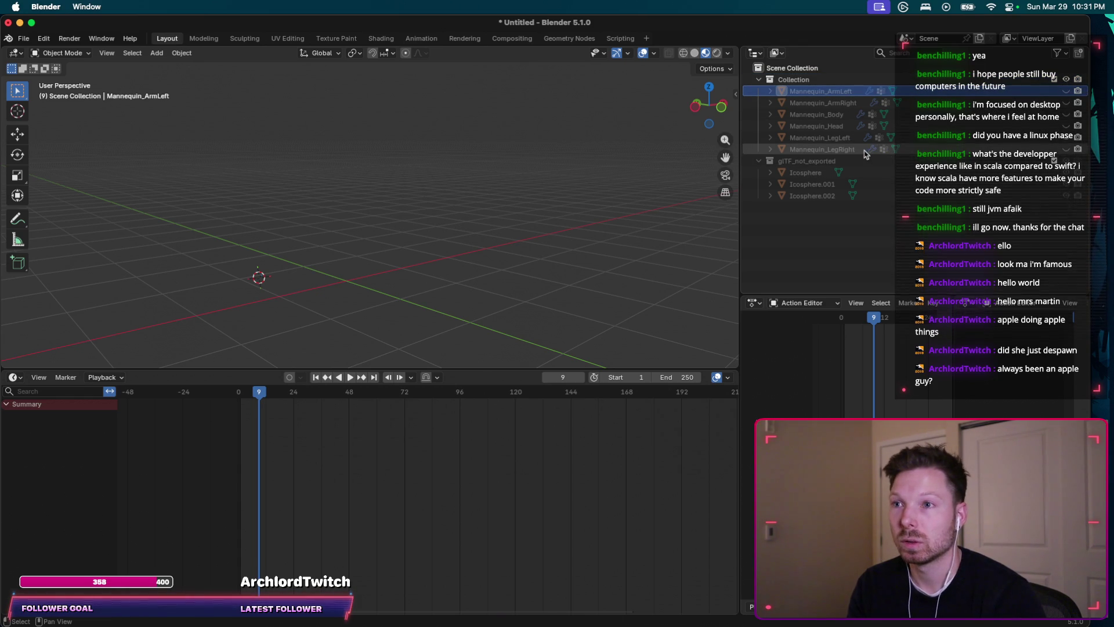
pyautogui.press('x')
pyautogui.click(819, 92)
pyautogui.press('x')
# Step: Delete the remaining icospheres and Collection, leaving only Scene Collection
pyautogui.click(801, 92)
pyautogui.press('x')
pyautogui.press('x')
pyautogui.click(802, 92)
pyautogui.press('x')
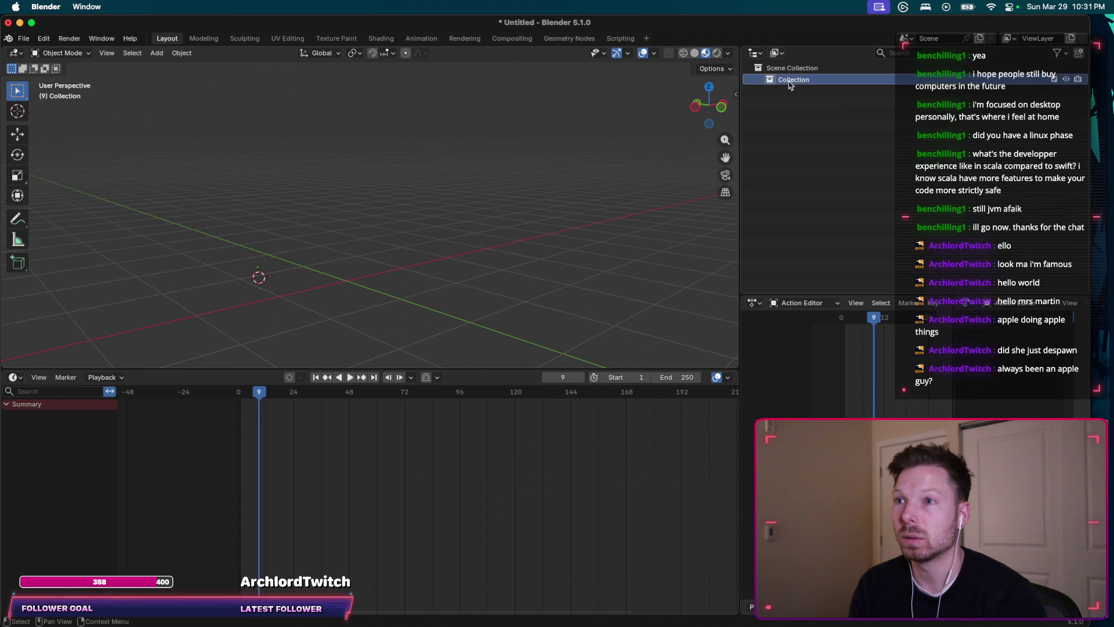
pyautogui.press('x')
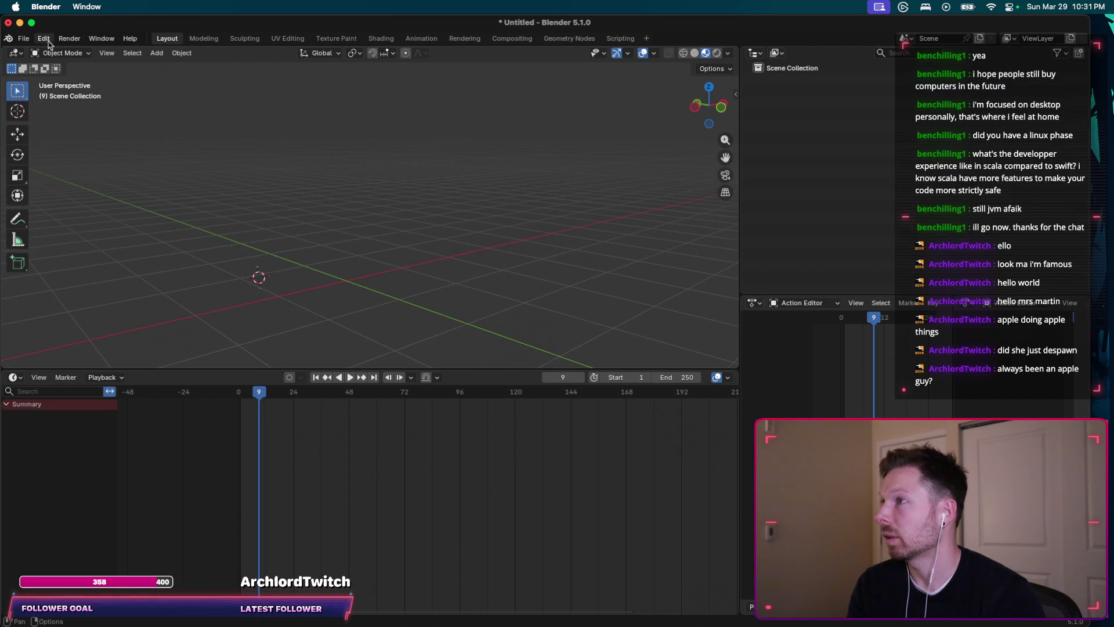
pyautogui.click(25, 40)
pyautogui.moveTo(44, 202)
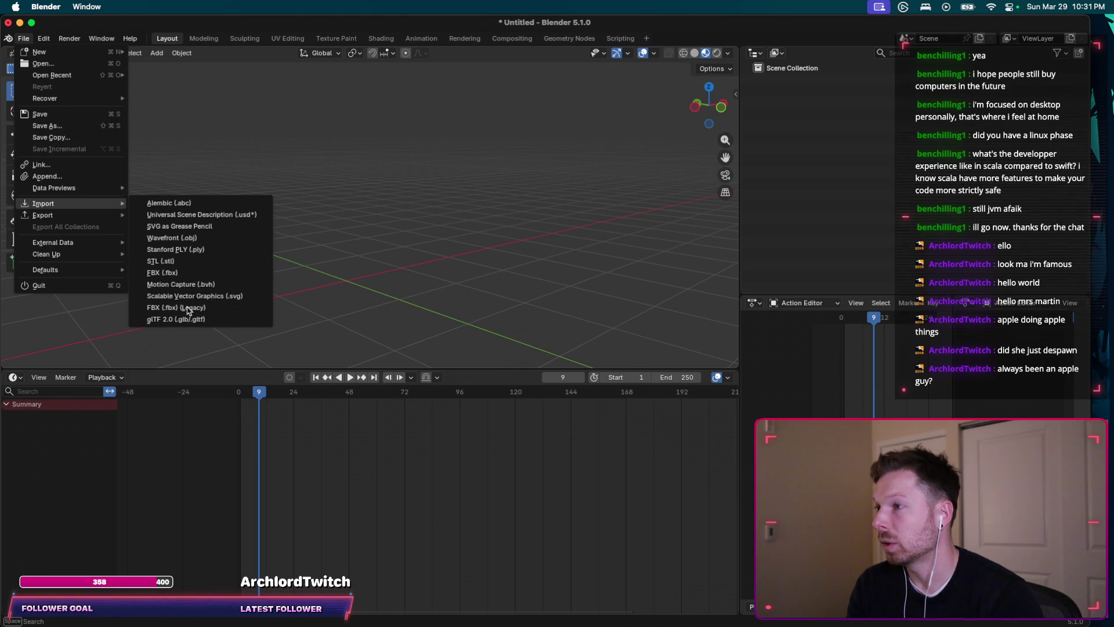
# Step: Import Knight.glb via glTF 2.0, placing the knight with its Rig_Medium armature in the scene
pyautogui.click(203, 320)
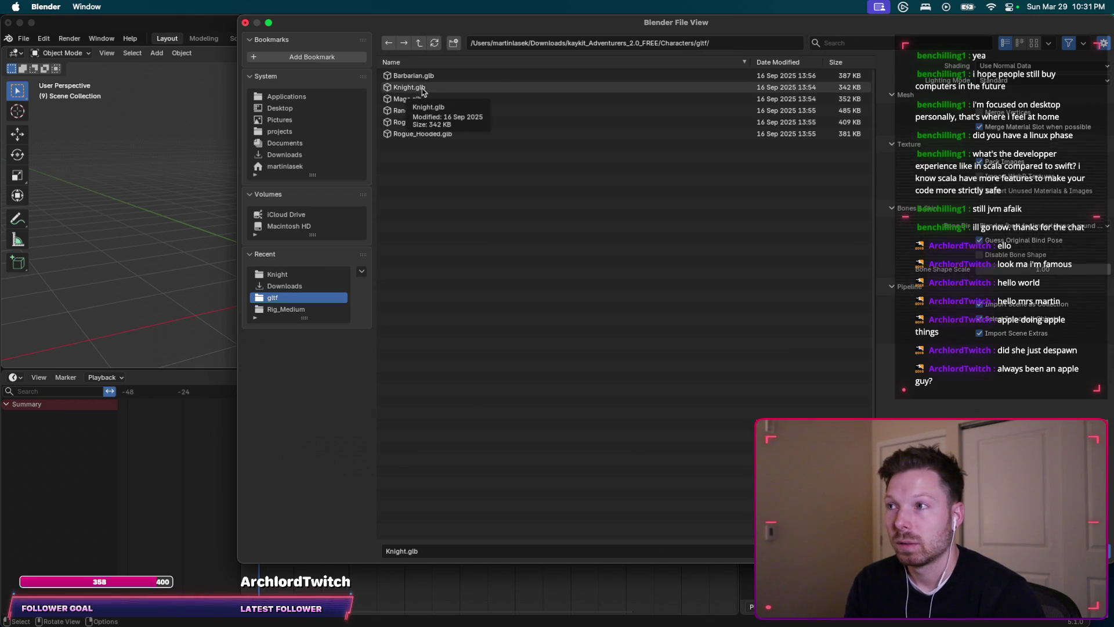
pyautogui.click(422, 90)
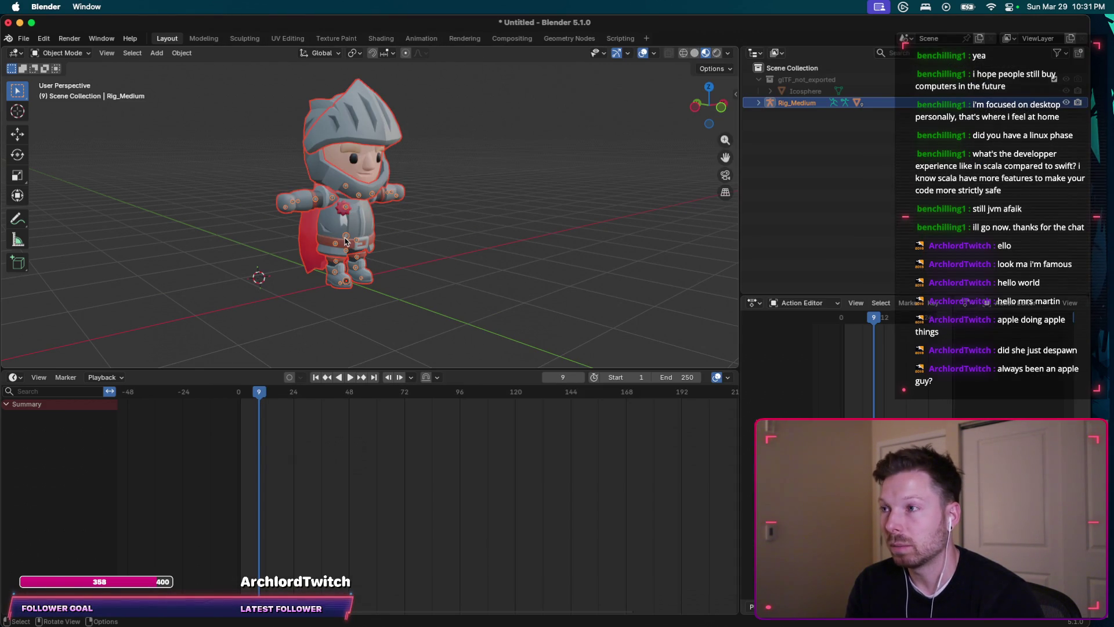
pyautogui.click(23, 41)
pyautogui.moveTo(45, 203)
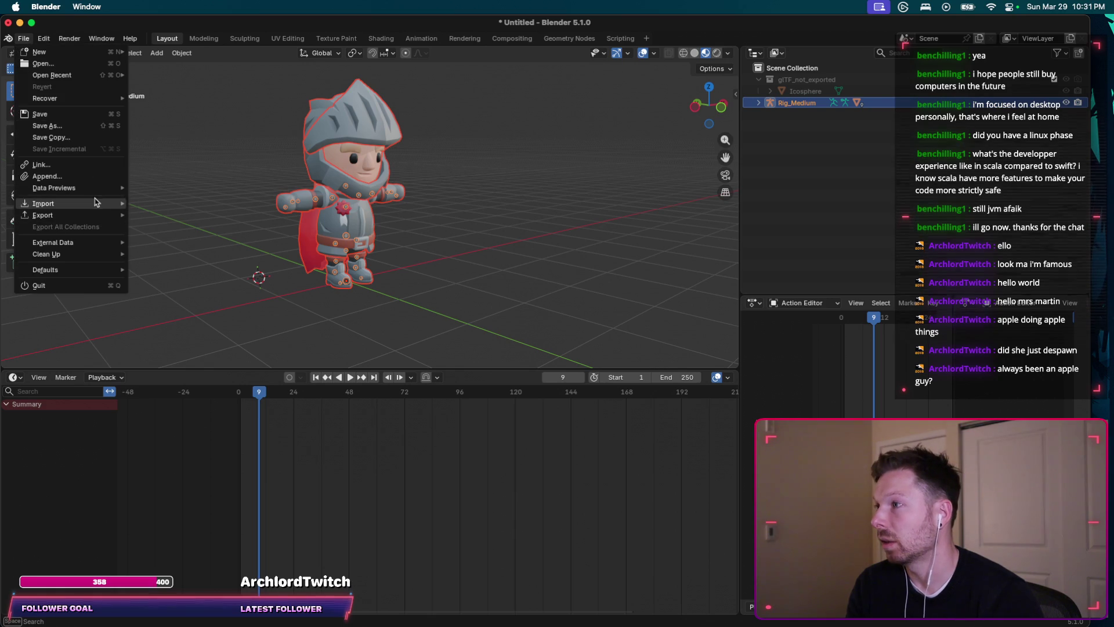
# Step: Start a glTF import and browse to the Animations/gltf/Rig_Medium folder
pyautogui.click(196, 319)
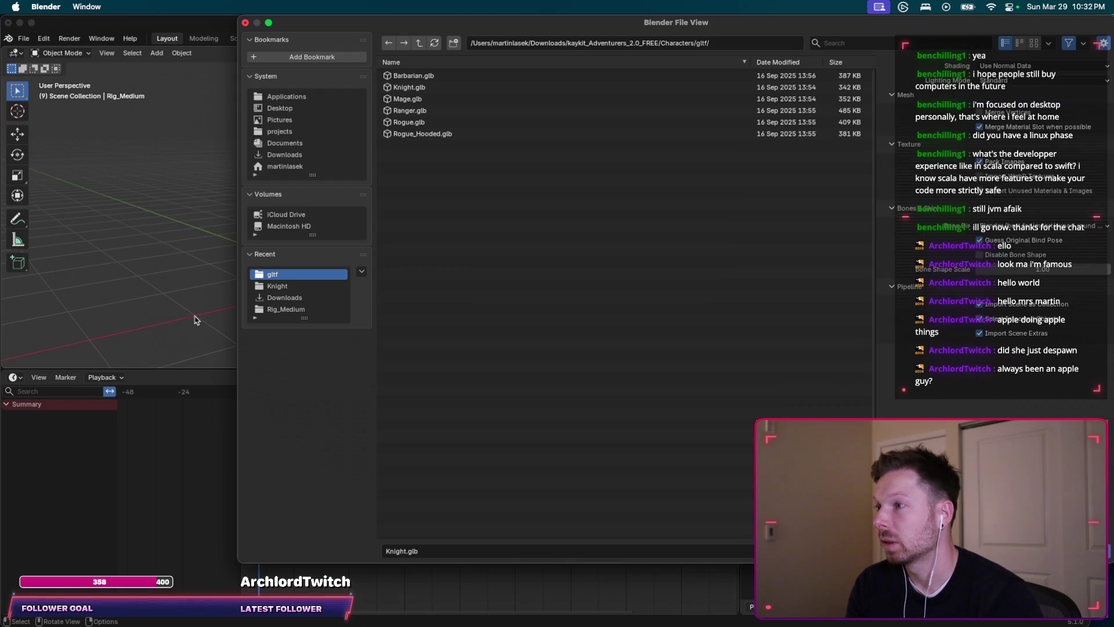
pyautogui.click(419, 43)
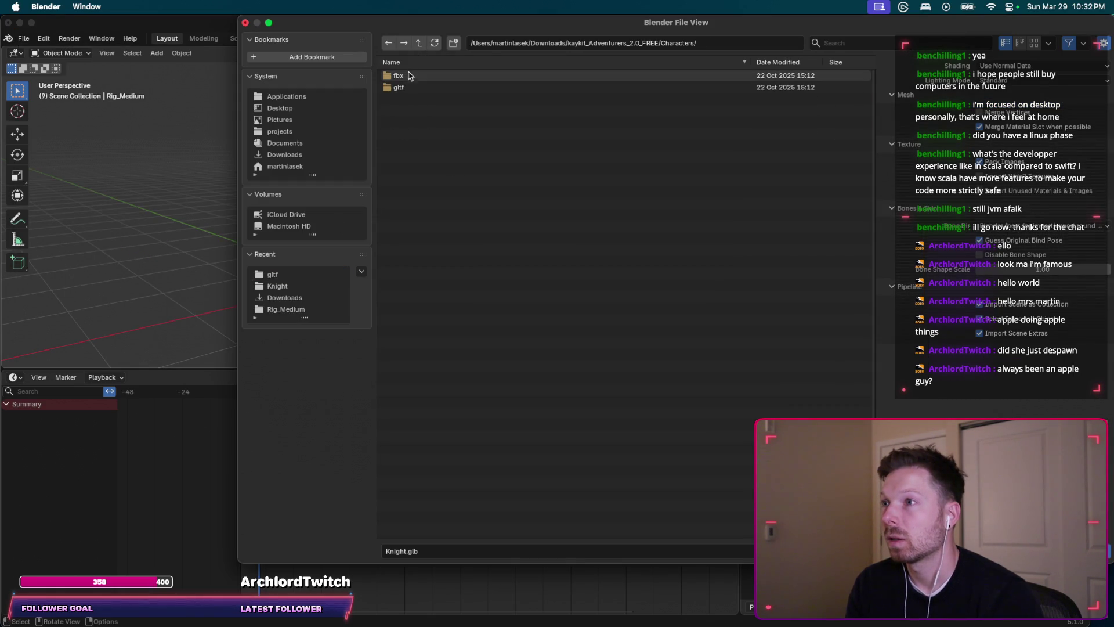
pyautogui.click(419, 42)
pyautogui.click(411, 76)
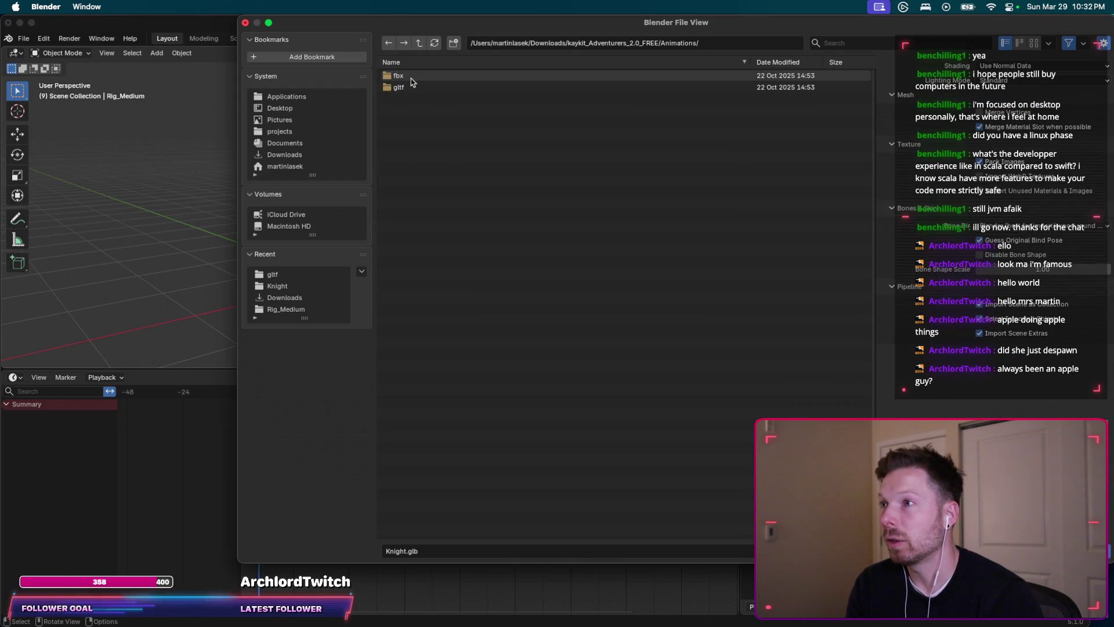
pyautogui.click(414, 86)
pyautogui.click(414, 79)
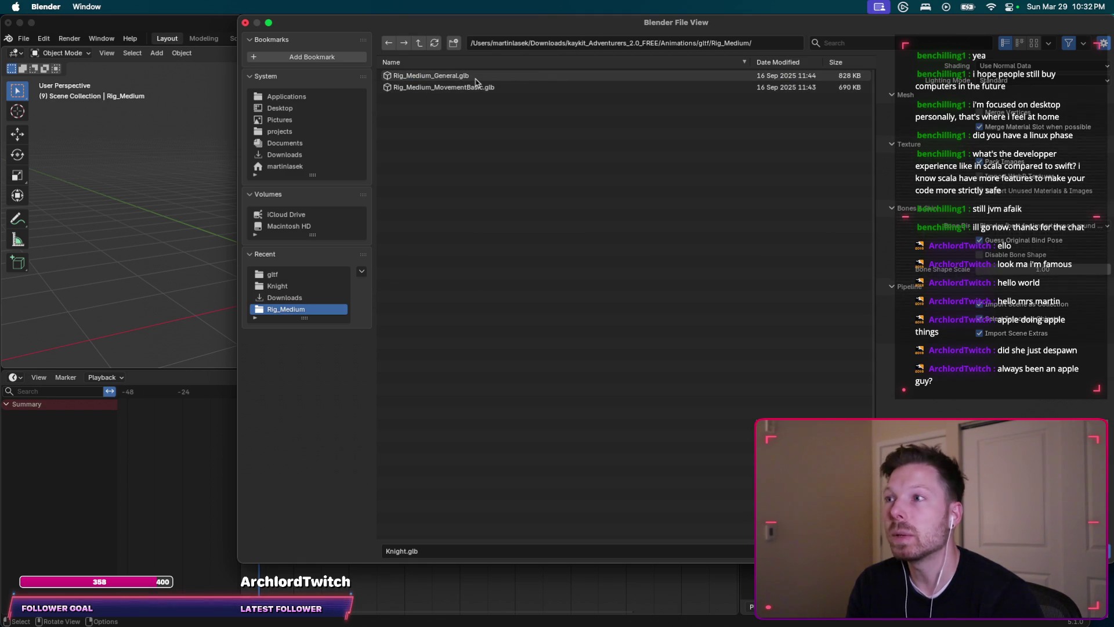
# Step: Import Rig_Medium_General.glb after comparing it with Rig_Medium_MovementBasic.glb, then undo the import
pyautogui.click(476, 82)
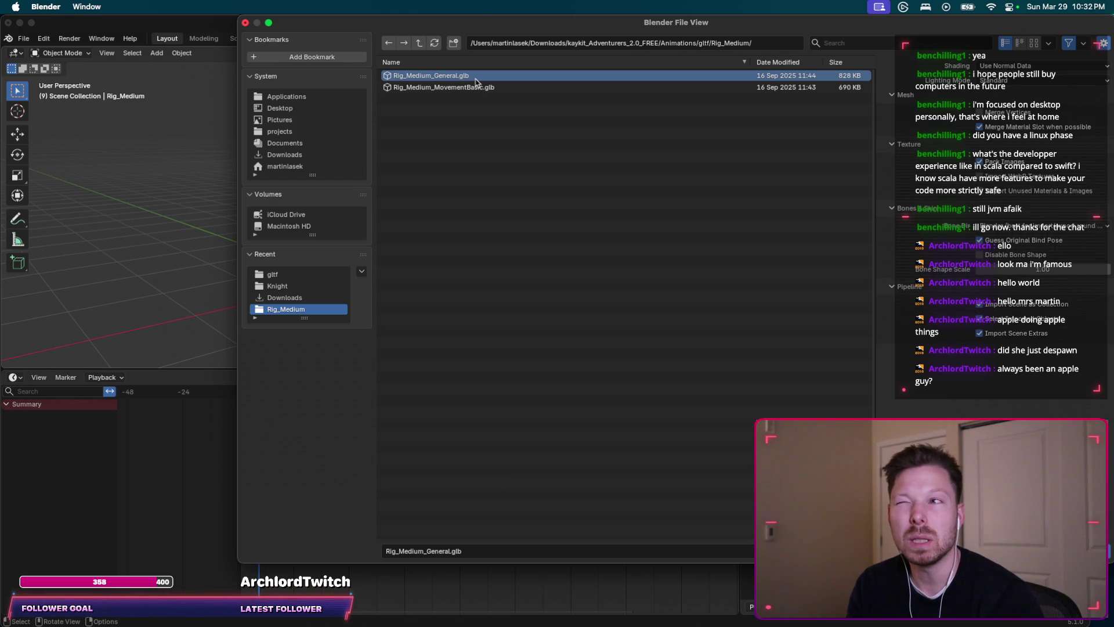
pyautogui.click(479, 89)
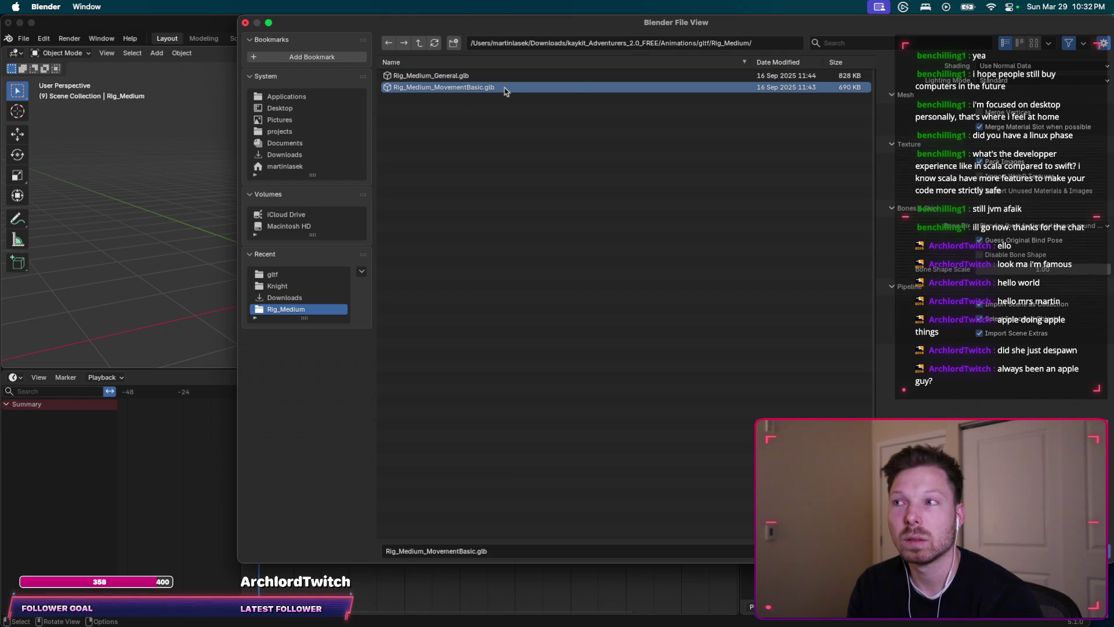
pyautogui.click(504, 75)
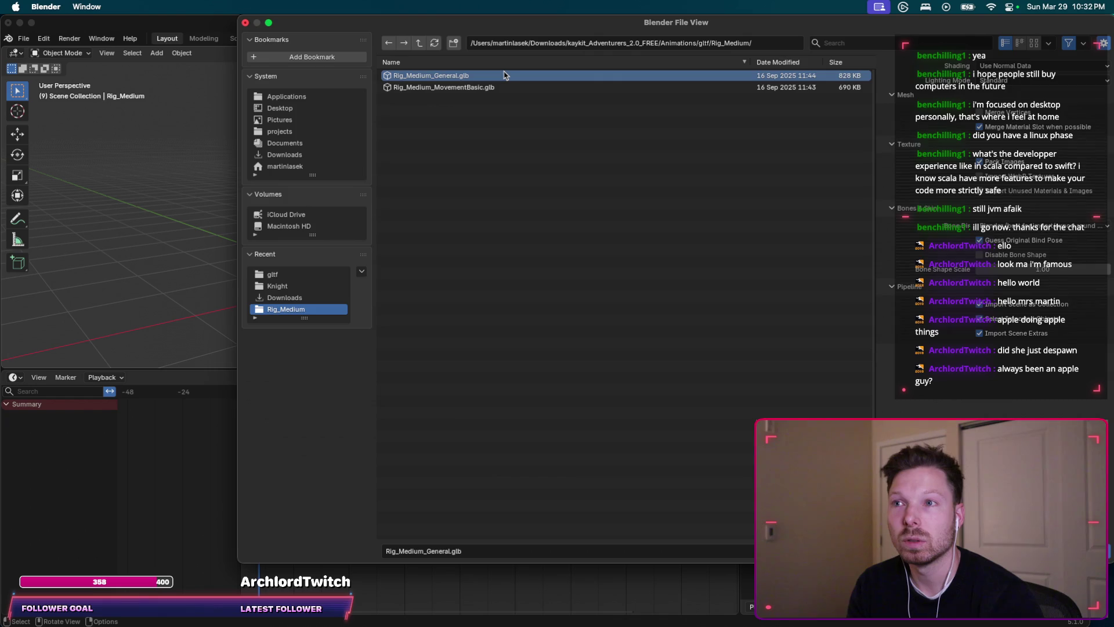
pyautogui.doubleClick(504, 76)
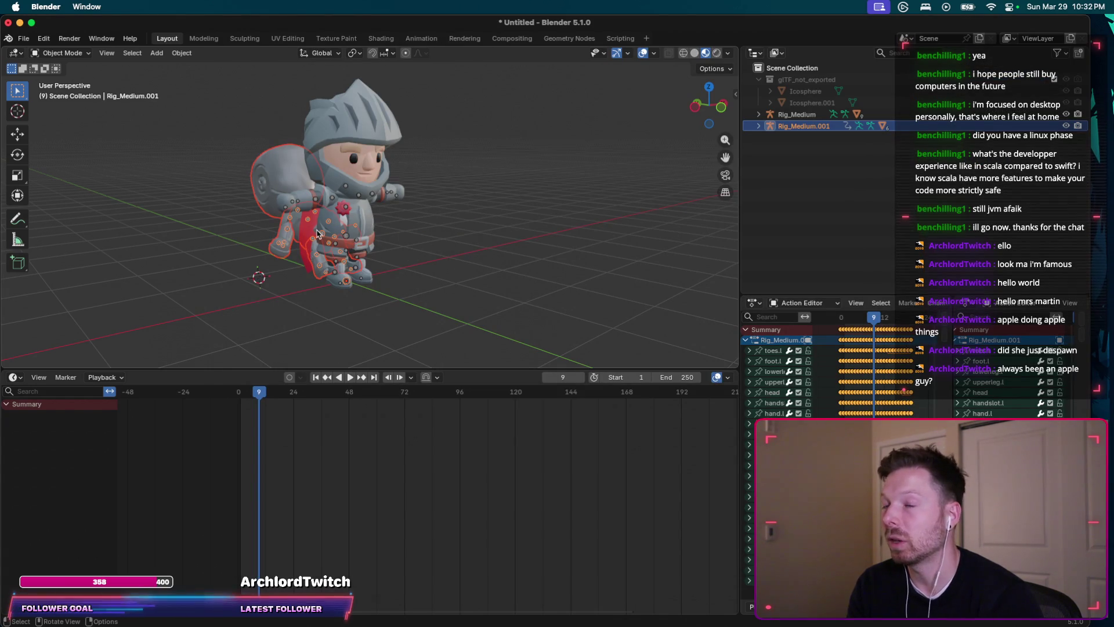
pyautogui.hotkey('ctrl', 'z')
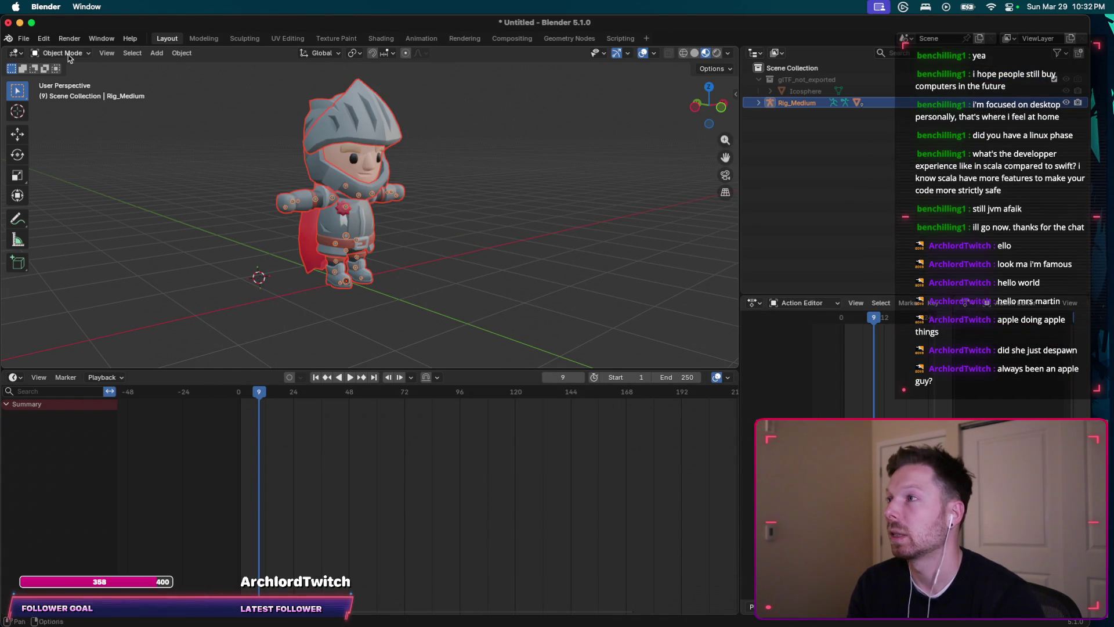
# Step: Re-import Rig_Medium_General.glb as Rig_Medium.001 and preview its animation playback
pyautogui.click(24, 39)
pyautogui.moveTo(44, 203)
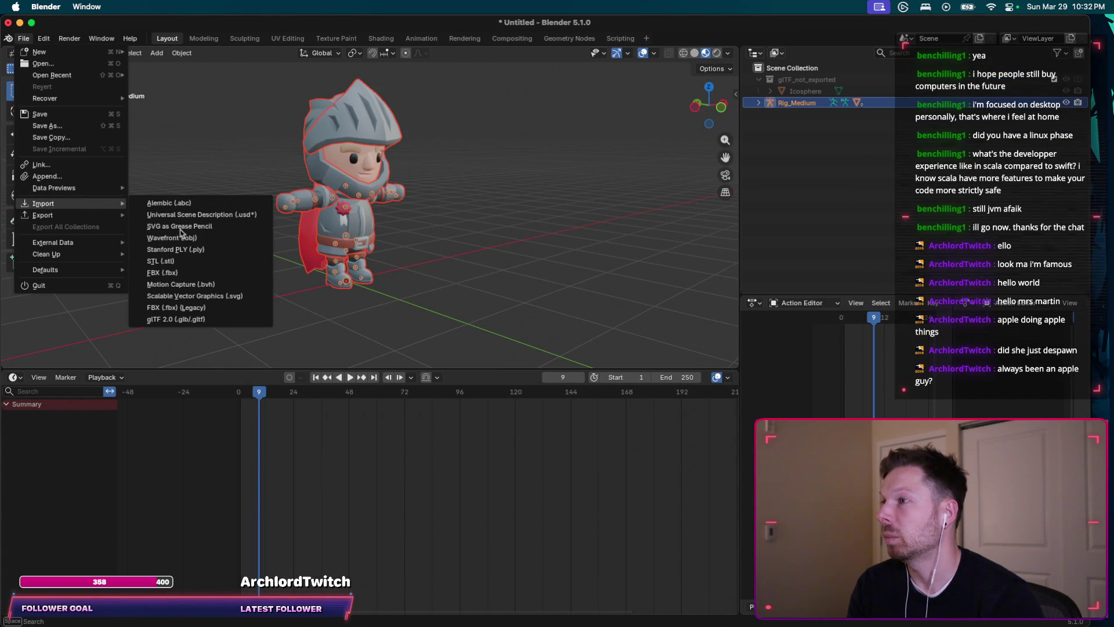
pyautogui.click(182, 316)
pyautogui.doubleClick(484, 90)
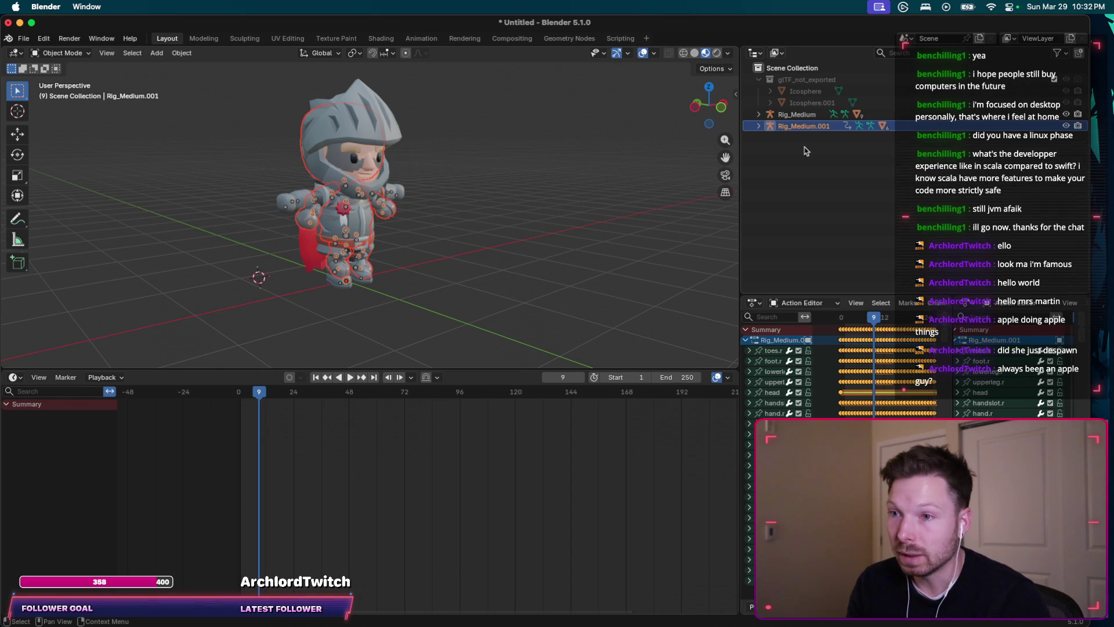
pyautogui.press('space')
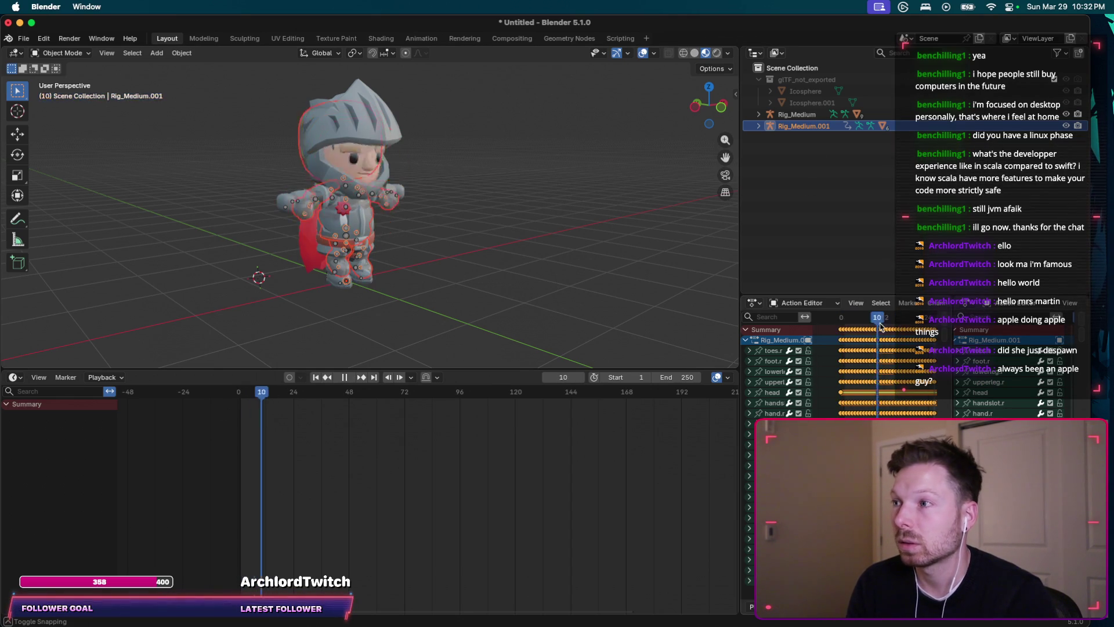
pyautogui.press('space')
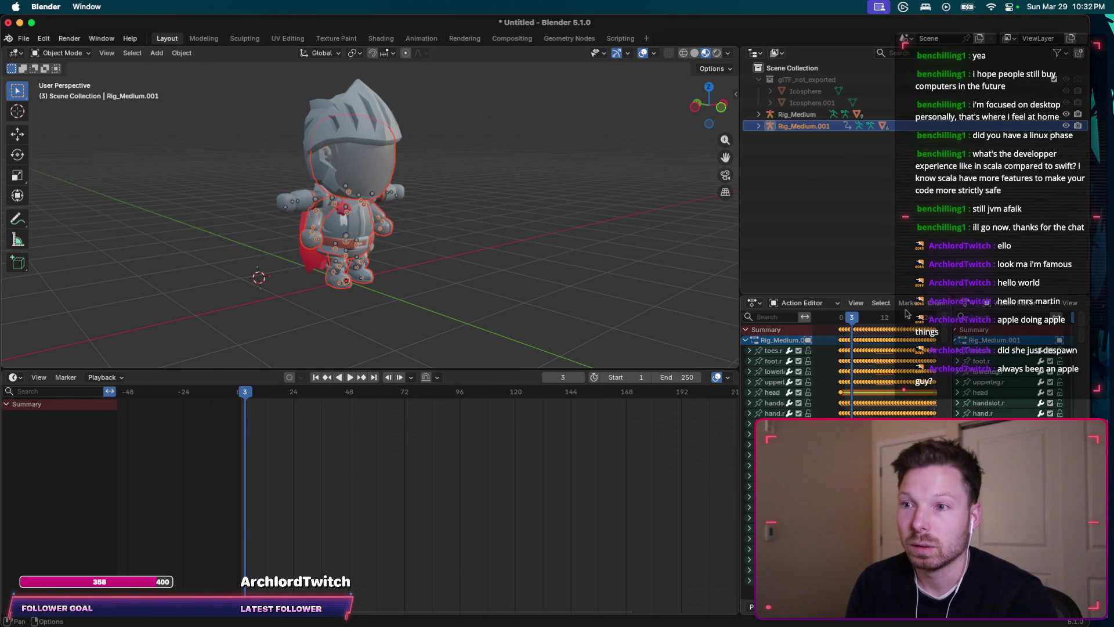
pyautogui.moveTo(954, 310); pyautogui.dragTo(869, 314)
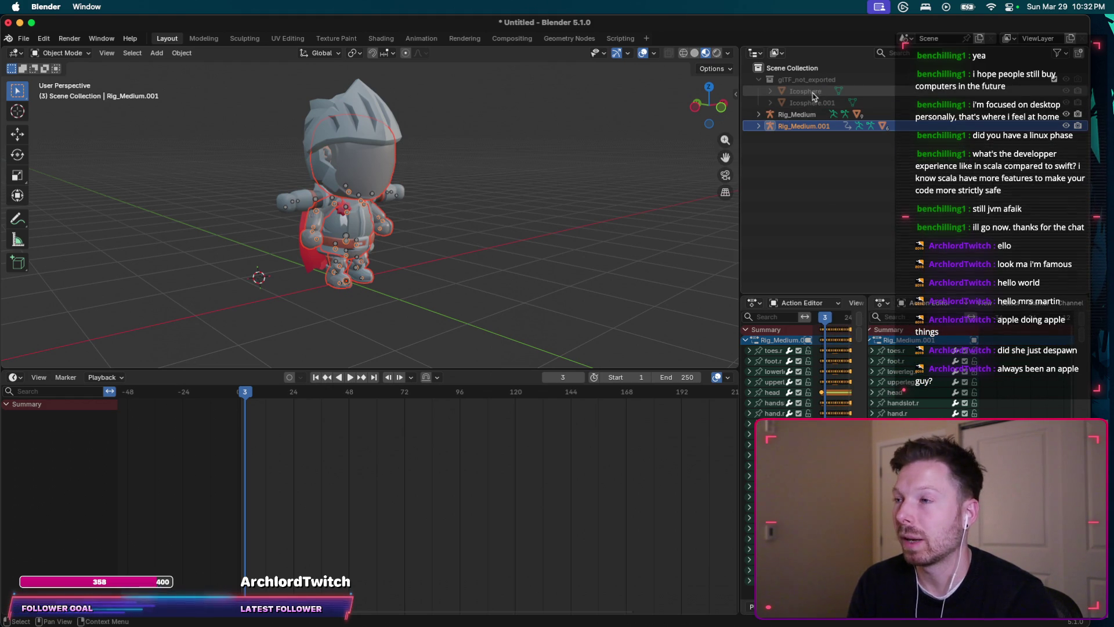
pyautogui.click(758, 114)
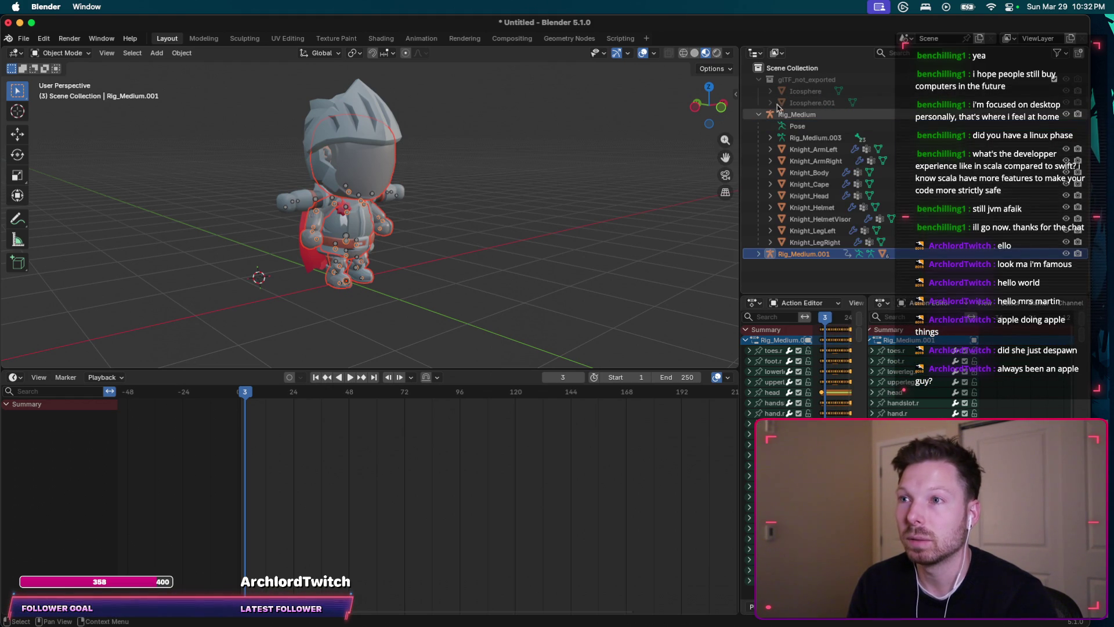
pyautogui.click(799, 103)
pyautogui.click(800, 81)
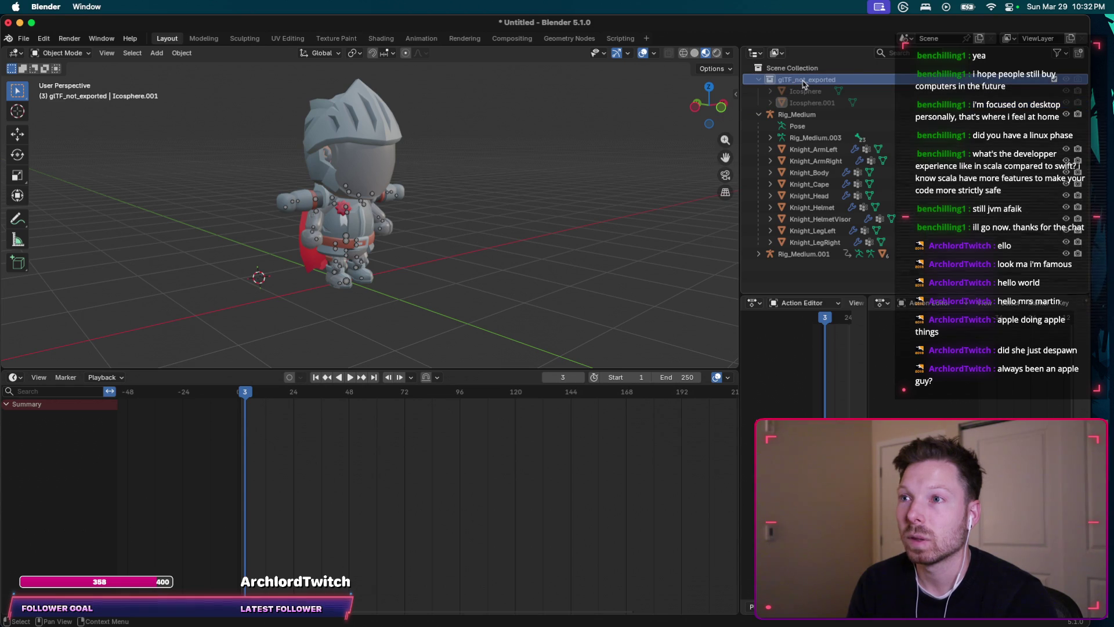
pyautogui.press('Delete')
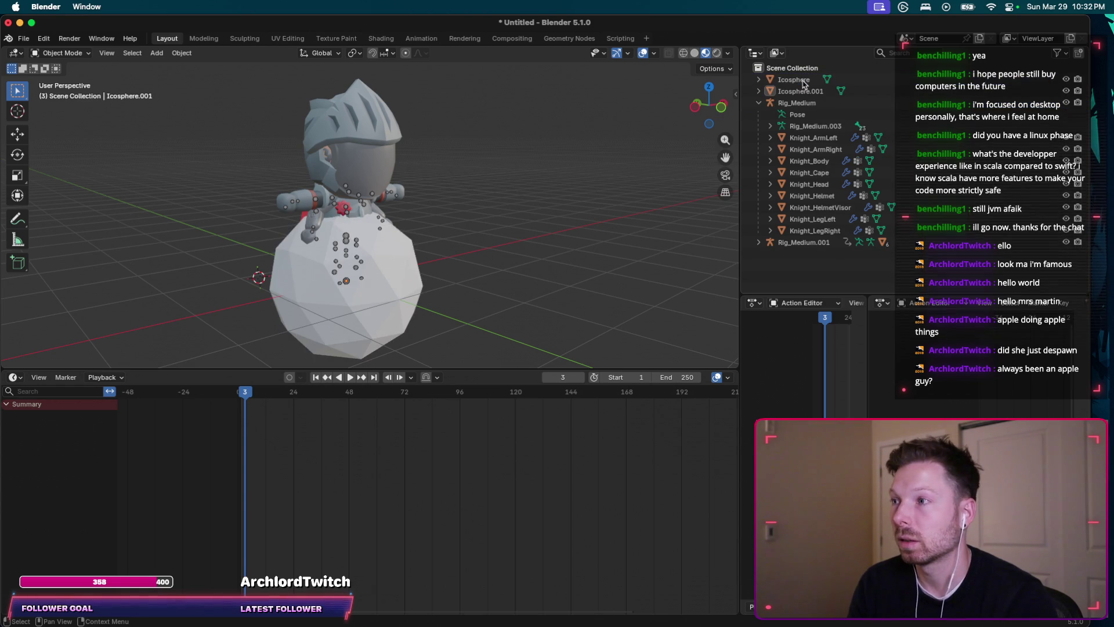
pyautogui.hotkey('ctrl', 'z')
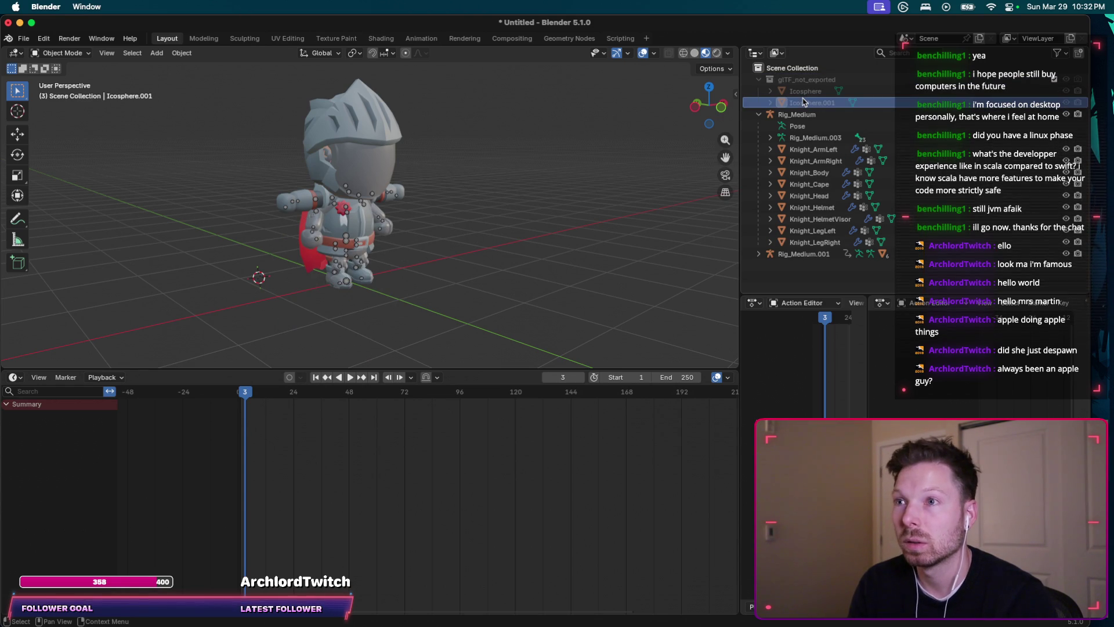
pyautogui.press('Delete')
pyautogui.click(802, 91)
pyautogui.press('Delete')
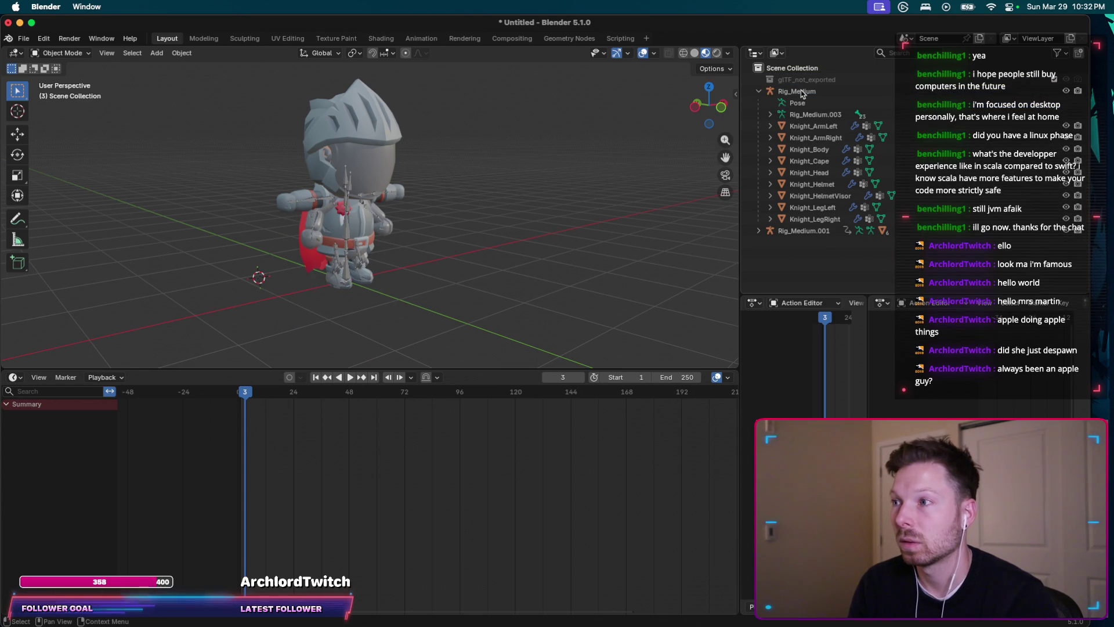
pyautogui.click(800, 81)
pyautogui.hotkey('ctrl', 'z')
pyautogui.hotkey('ctrl', 'z')
pyautogui.hotkey('ctrl', 'z')
pyautogui.hotkey('ctrl', 'z')
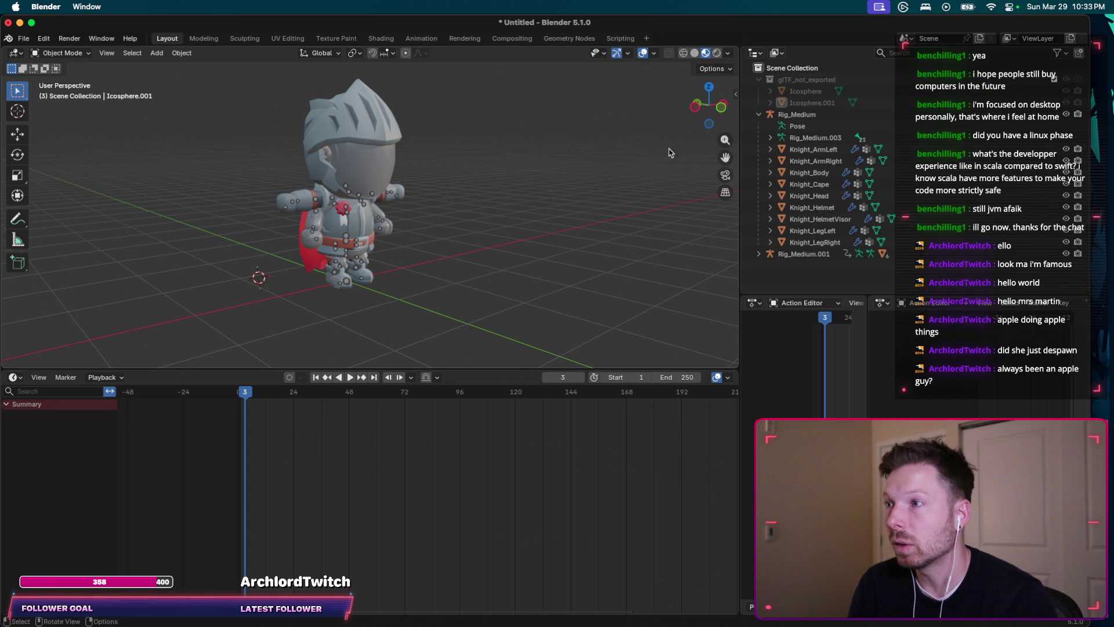
pyautogui.click(815, 103)
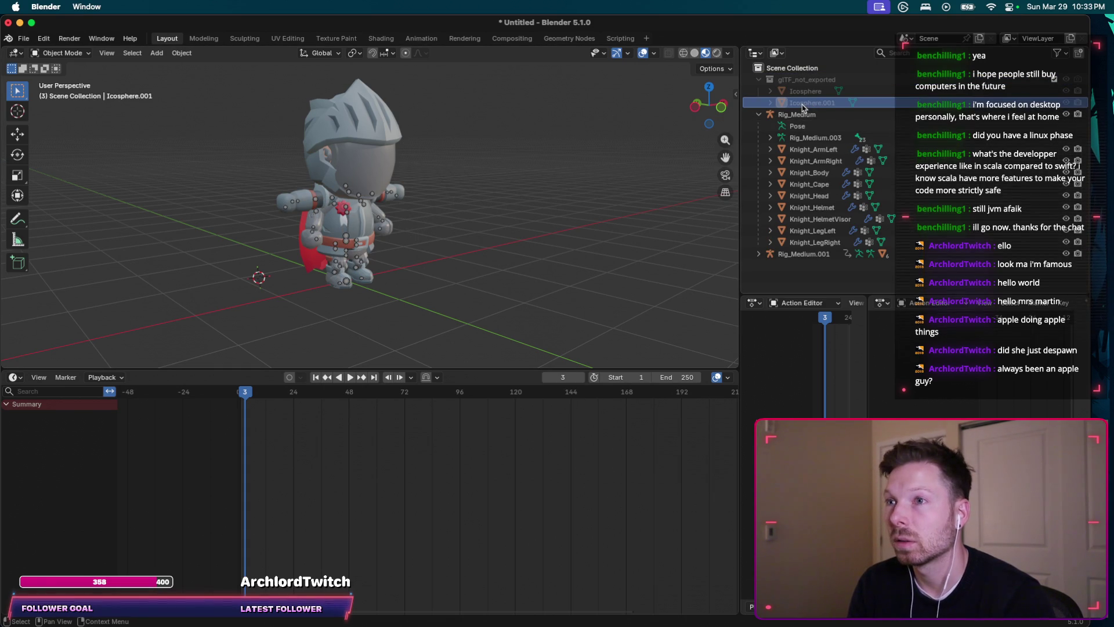
pyautogui.hotkey('ctrl', 'z')
pyautogui.hotkey('ctrl', 'z')
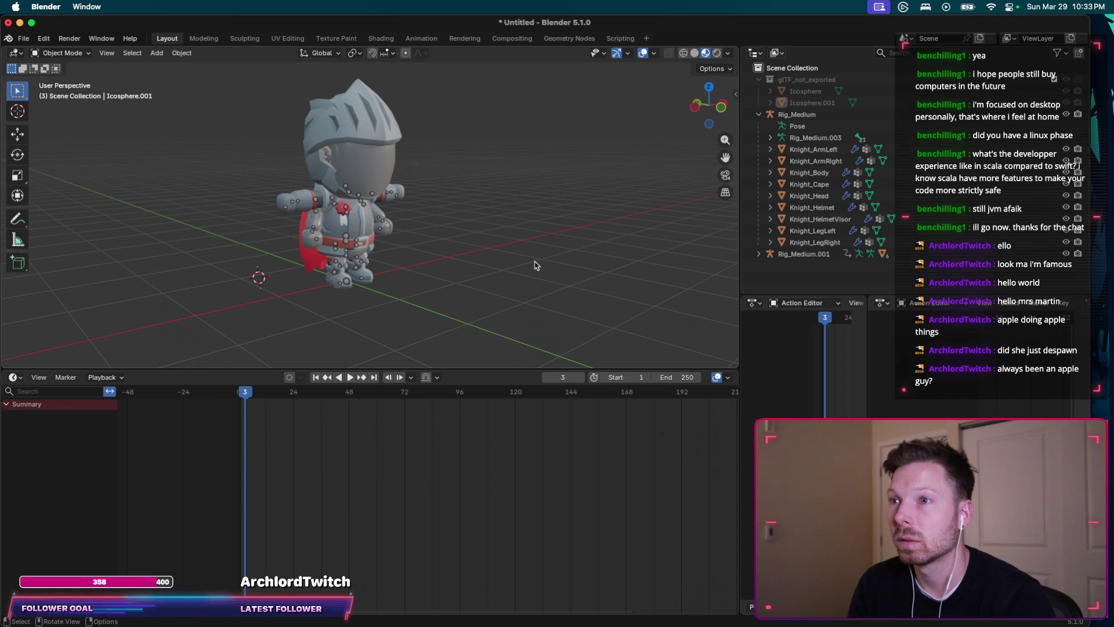
pyautogui.hotkey('ctrl', 'z')
pyautogui.hotkey('ctrl', 'z')
pyautogui.hotkey('ctrl', 'z')
pyautogui.moveTo(694, 200); pyautogui.dragTo(662, 208, button='middle')
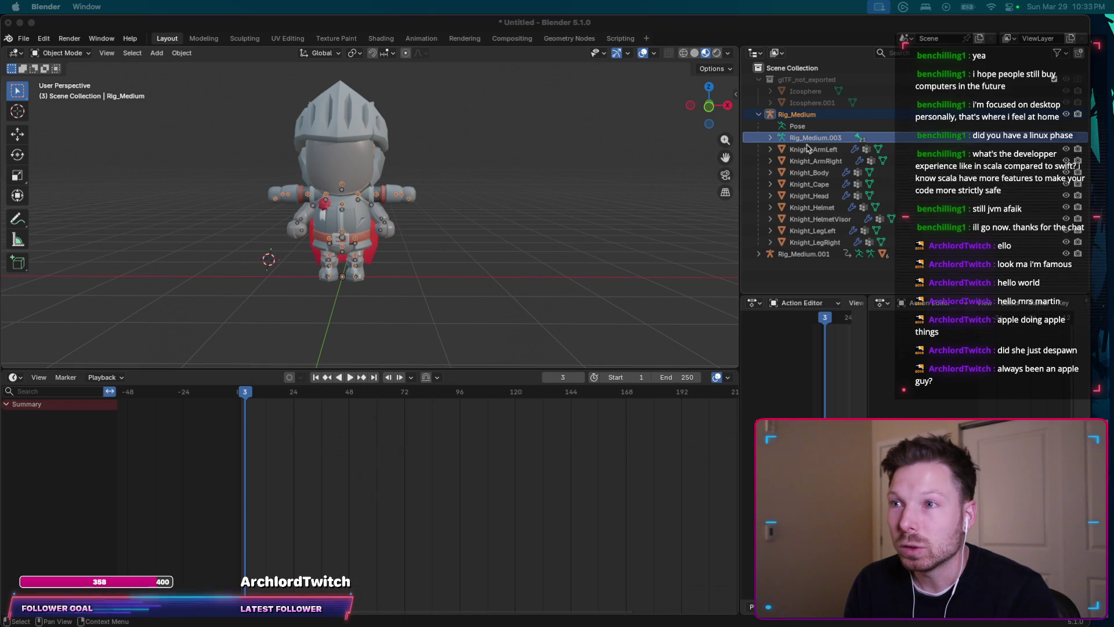
# Step: Select all the knight mesh parts and view the knight at an angle
pyautogui.click(808, 150)
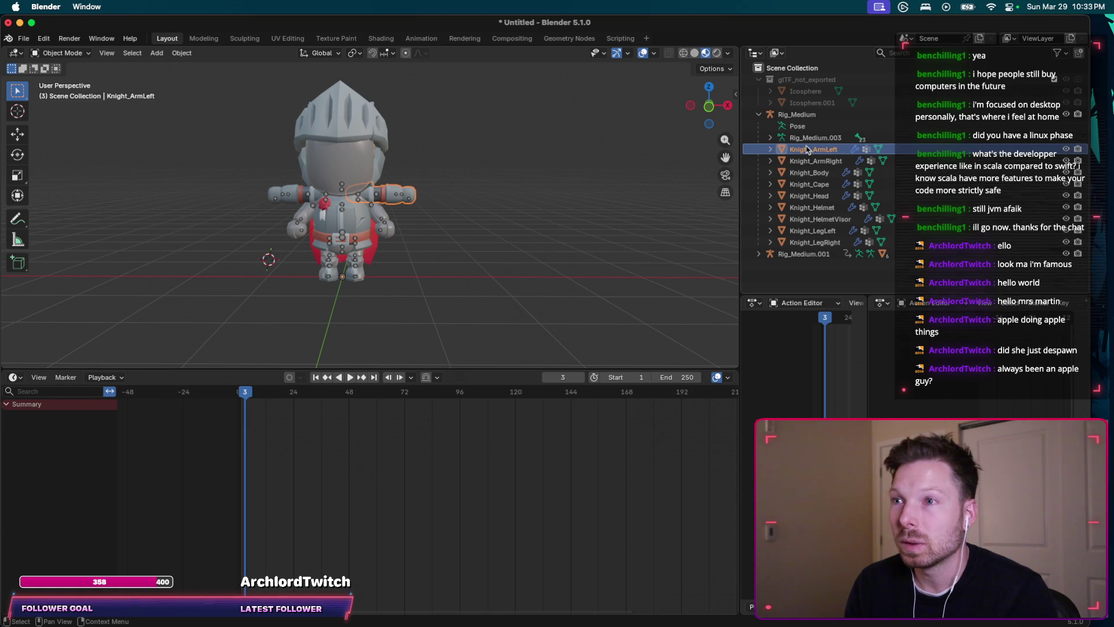
pyautogui.keyDown('shift'); pyautogui.click(806, 243); pyautogui.keyUp('shift')
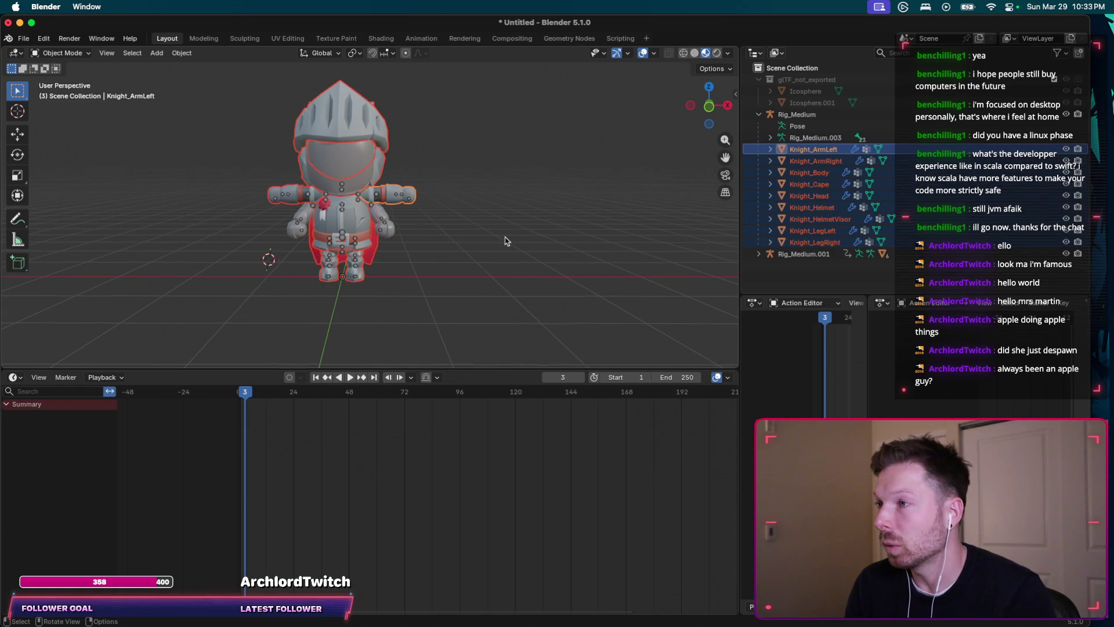
pyautogui.moveTo(487, 241); pyautogui.dragTo(523, 241, button='middle')
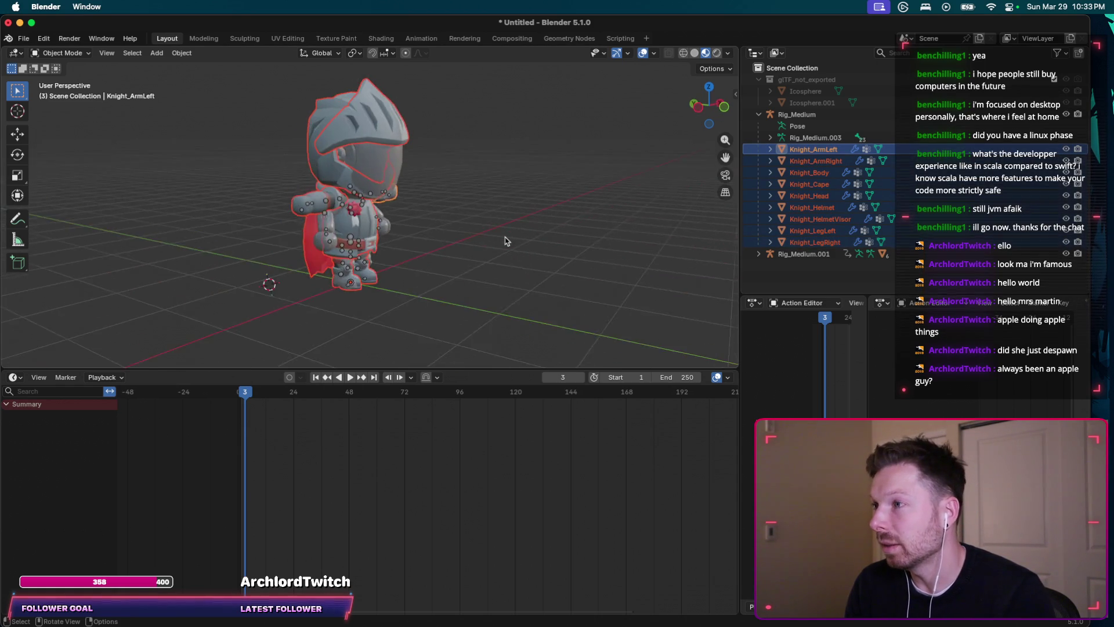
# Step: Inspect Rig_Medium.001's hierarchy, its Rig_Medium.004 armature and attached animation in the Outliner
pyautogui.click(758, 253)
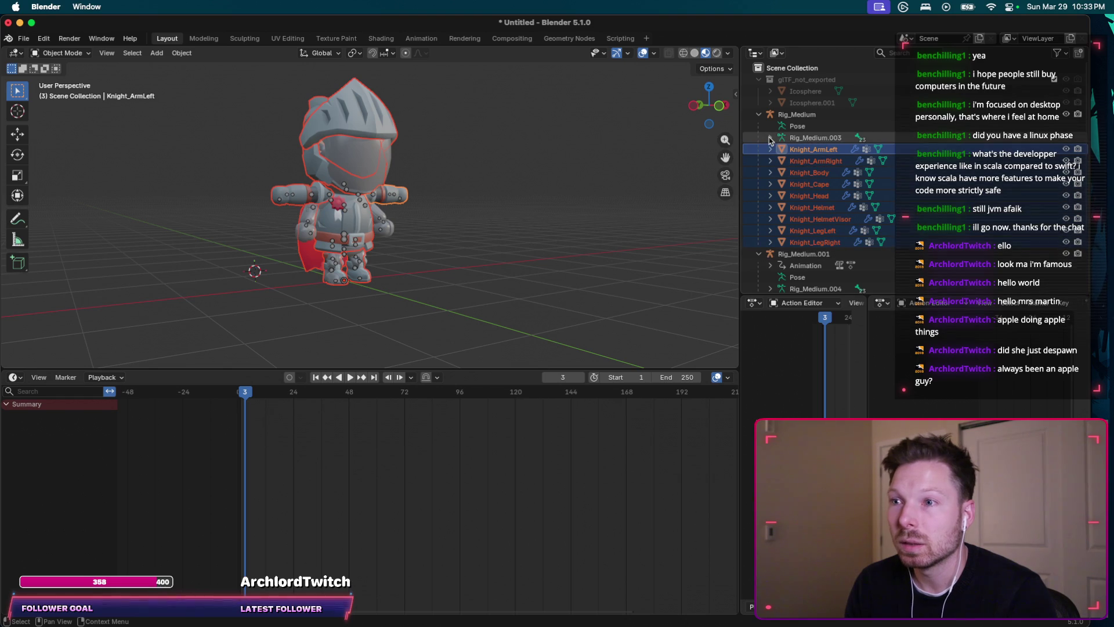
pyautogui.scroll(-2, 770, 140)
pyautogui.scroll(-2, 784, 175)
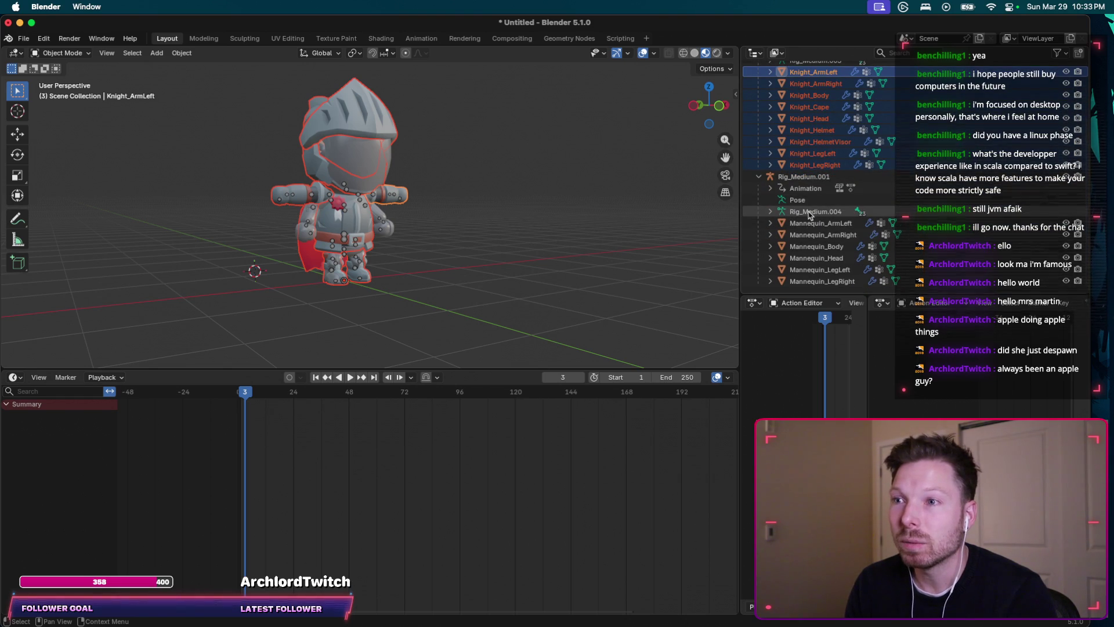
pyautogui.click(770, 212)
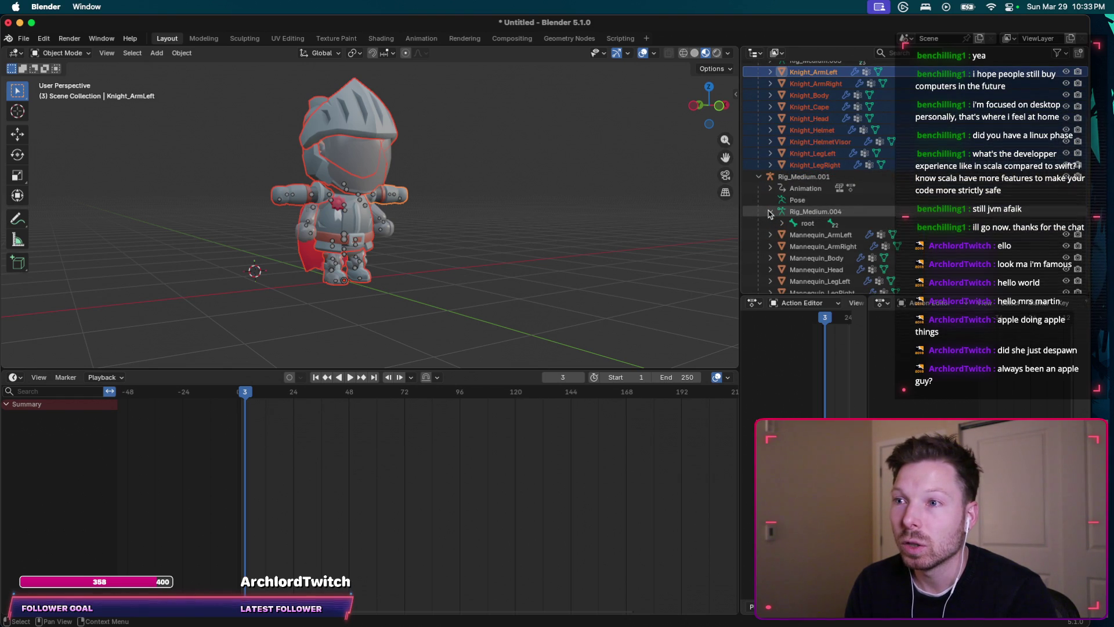
pyautogui.click(769, 212)
pyautogui.scroll(1, 793, 209)
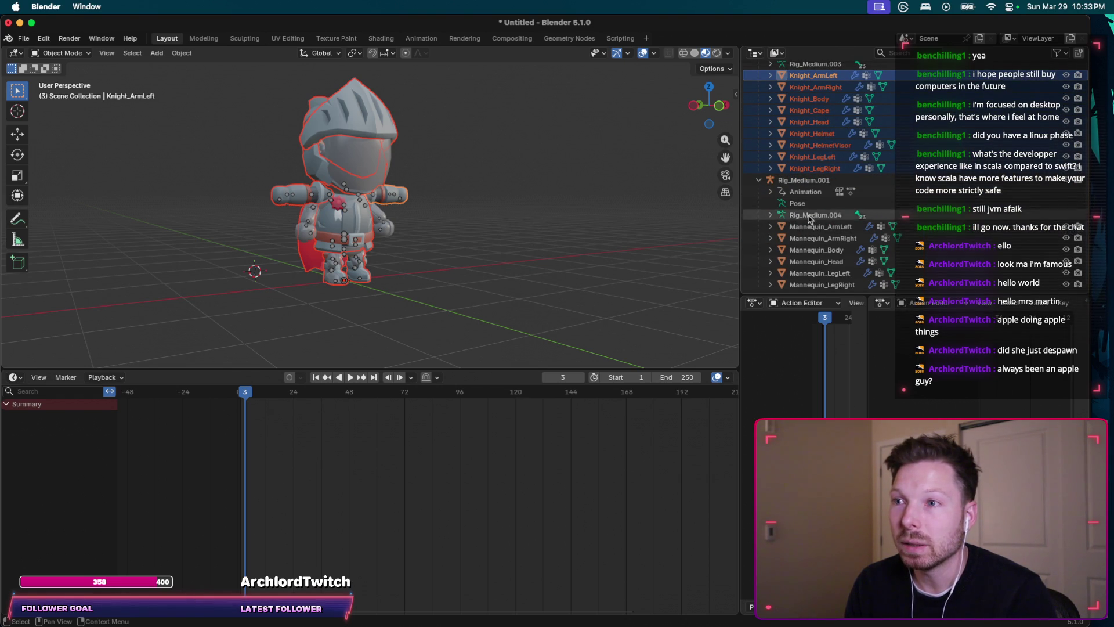
pyautogui.click(771, 190)
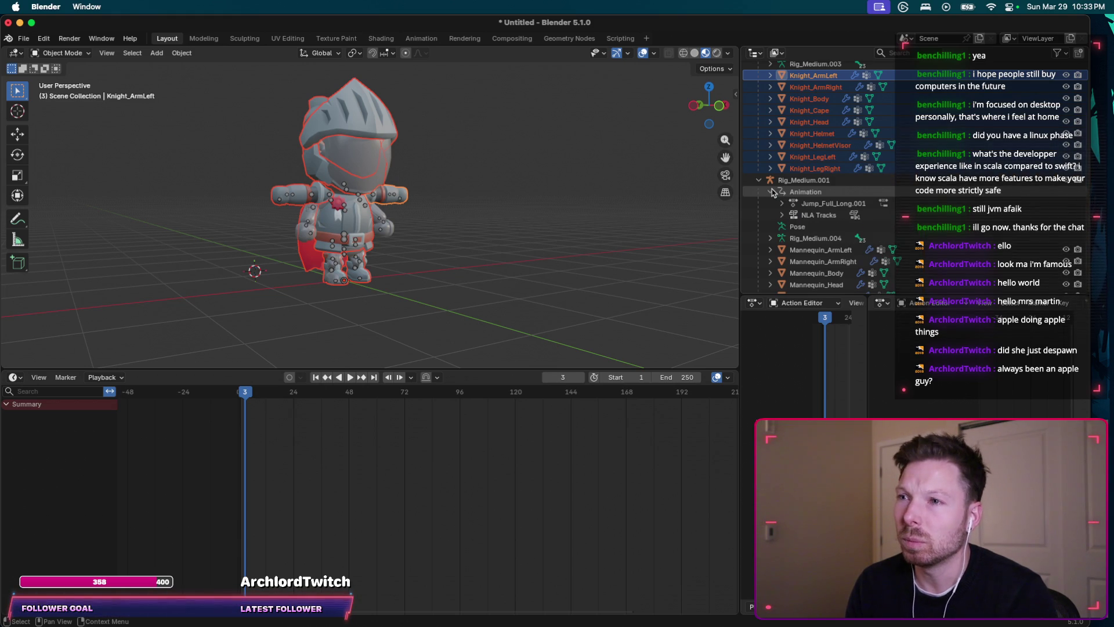
pyautogui.click(772, 191)
# Step: Play Rig_Medium.001's animation to frame 18, fold it away and expand the knight's Rig_Medium.003 bones
pyautogui.click(800, 182)
pyautogui.scroll(2, 818, 187)
pyautogui.scroll(2, 836, 195)
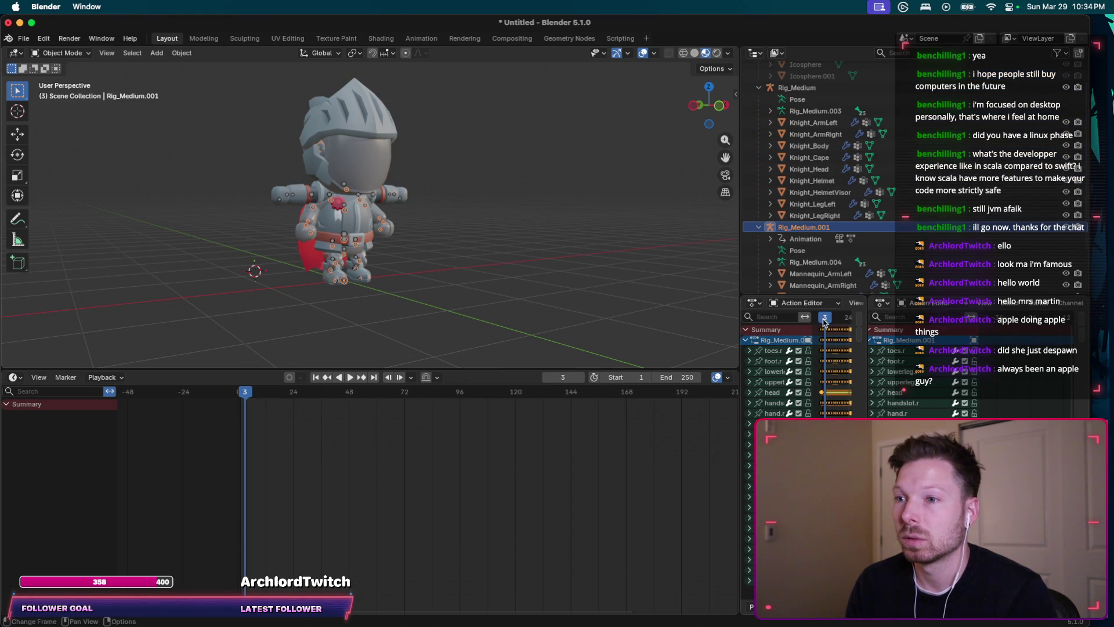
pyautogui.press('space')
pyautogui.press('space')
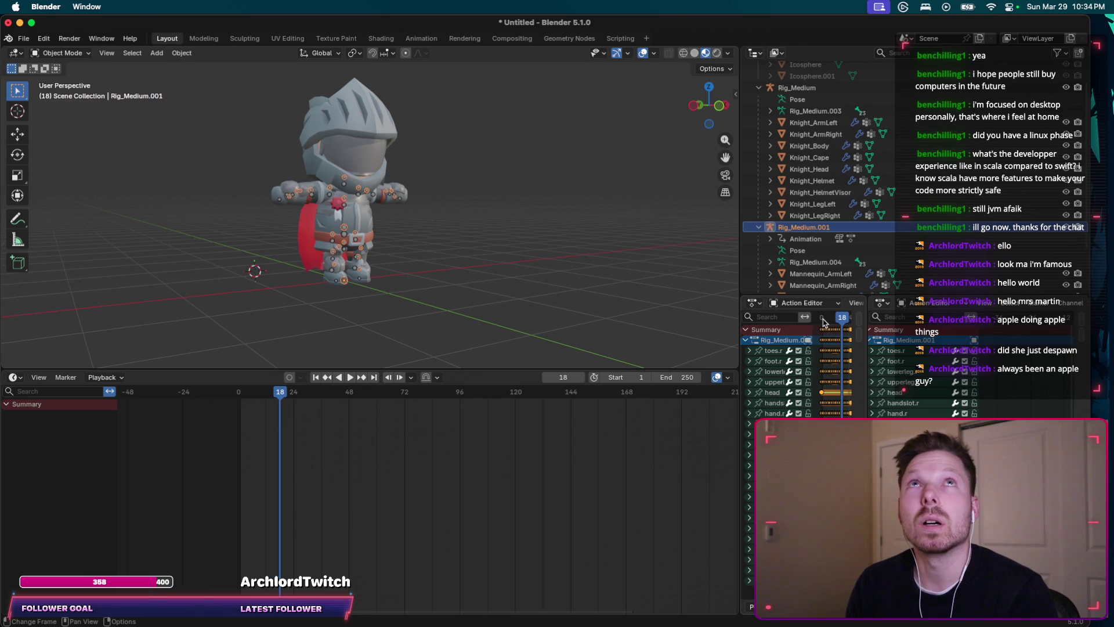
pyautogui.click(759, 228)
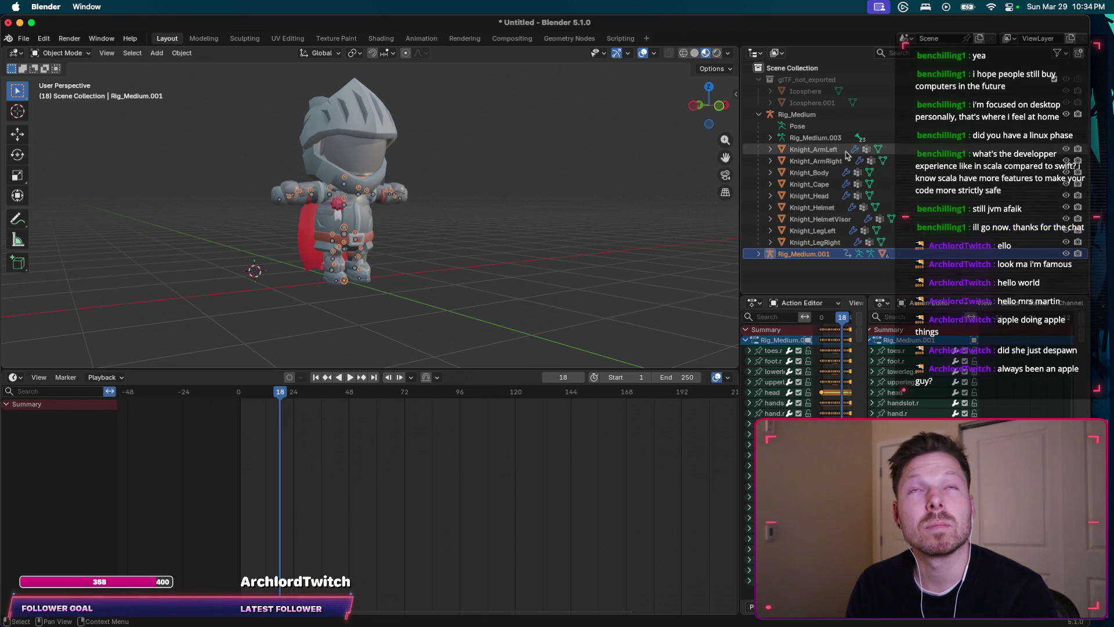
pyautogui.click(826, 114)
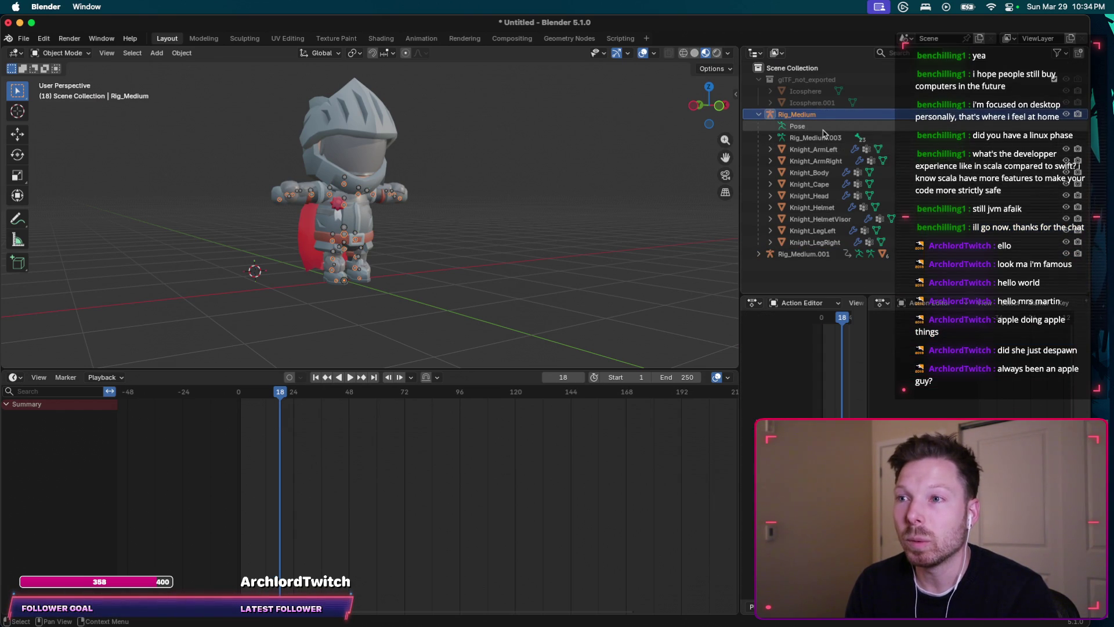
pyautogui.click(770, 138)
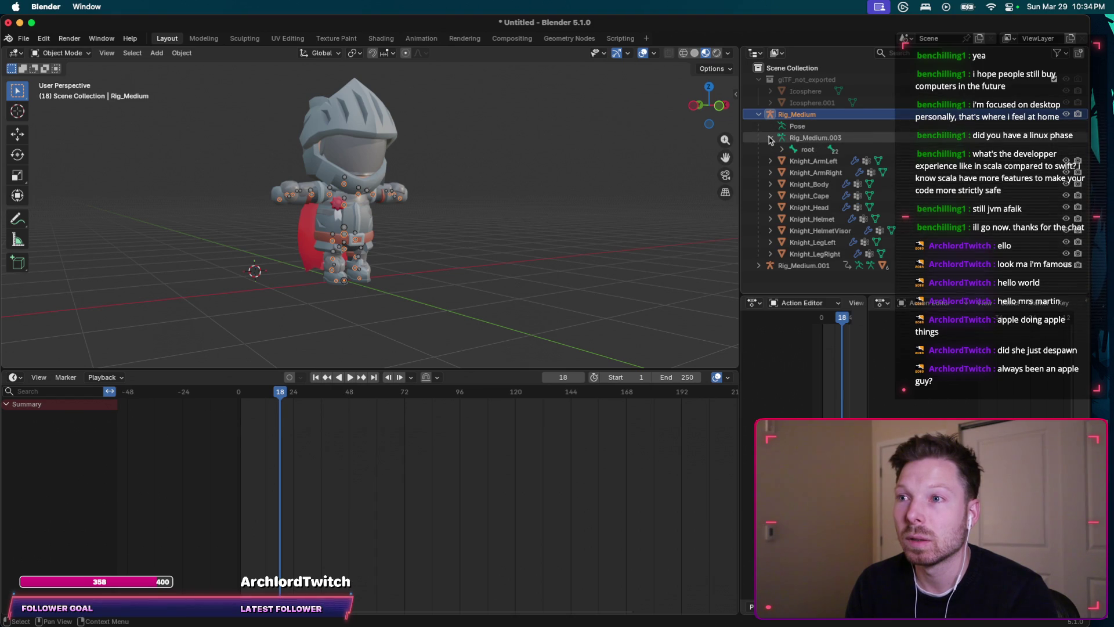
# Step: Collapse Rig_Medium.003 and bring the iPhone Simulator forward via Mission Control
pyautogui.click(770, 138)
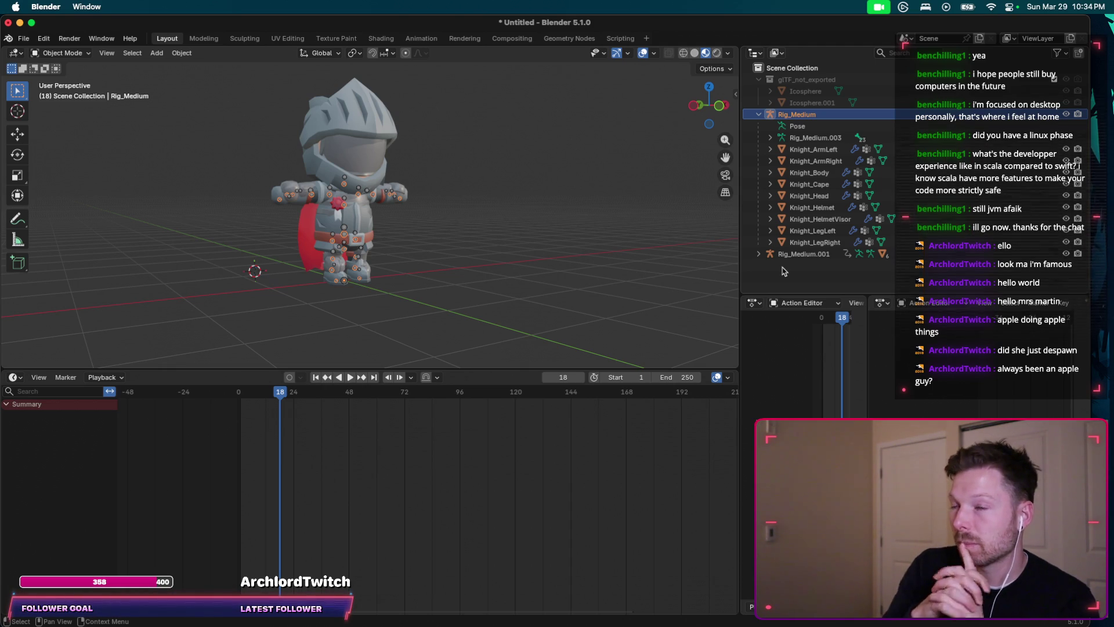
pyautogui.hotkey('ctrl', 'Up')
pyautogui.click(850, 192)
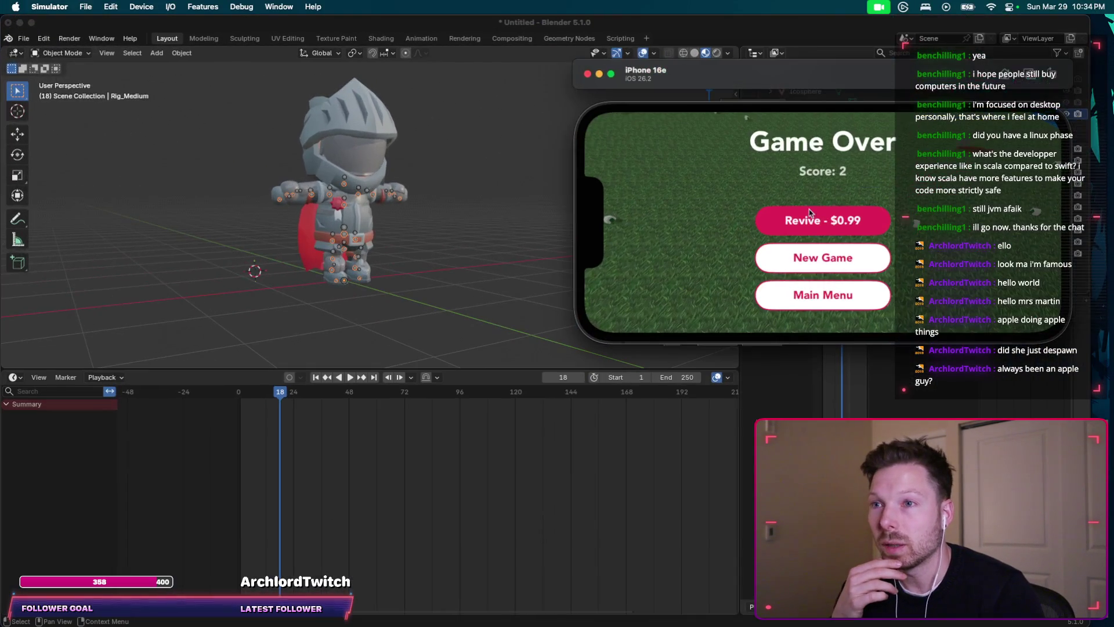
# Step: Revive the knight and steer it around with the joystick to reach 11 kills
pyautogui.click(748, 252)
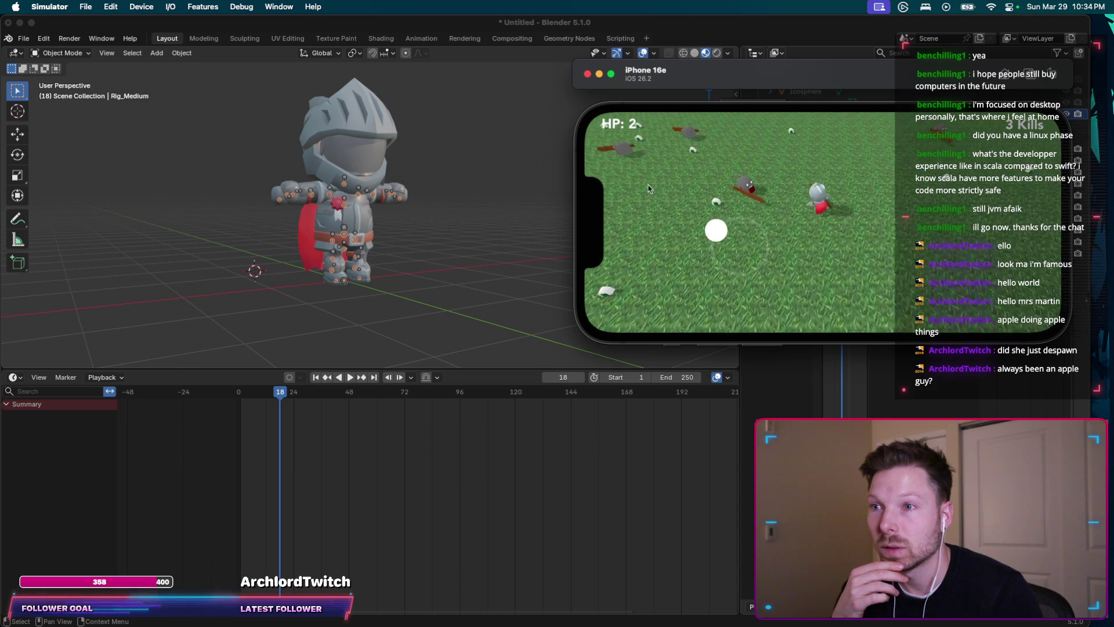
pyautogui.moveTo(693, 270); pyautogui.dragTo(821, 254)
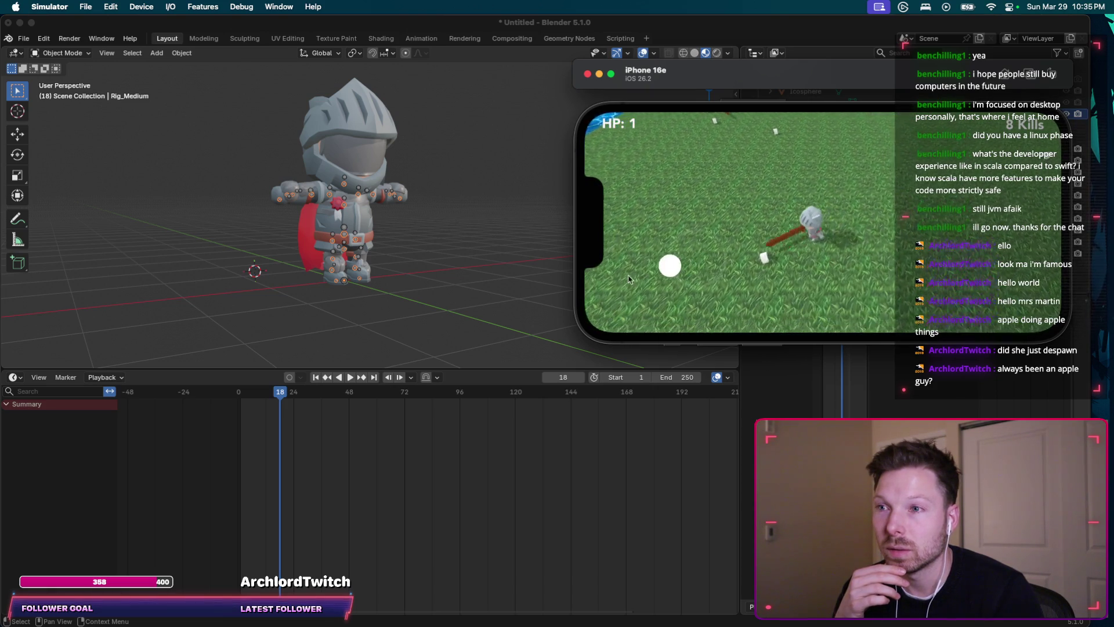
pyautogui.moveTo(779, 266)
pyautogui.mouseDown()
pyautogui.moveTo(741, 297)
pyautogui.moveTo(760, 275)
pyautogui.mouseUp()
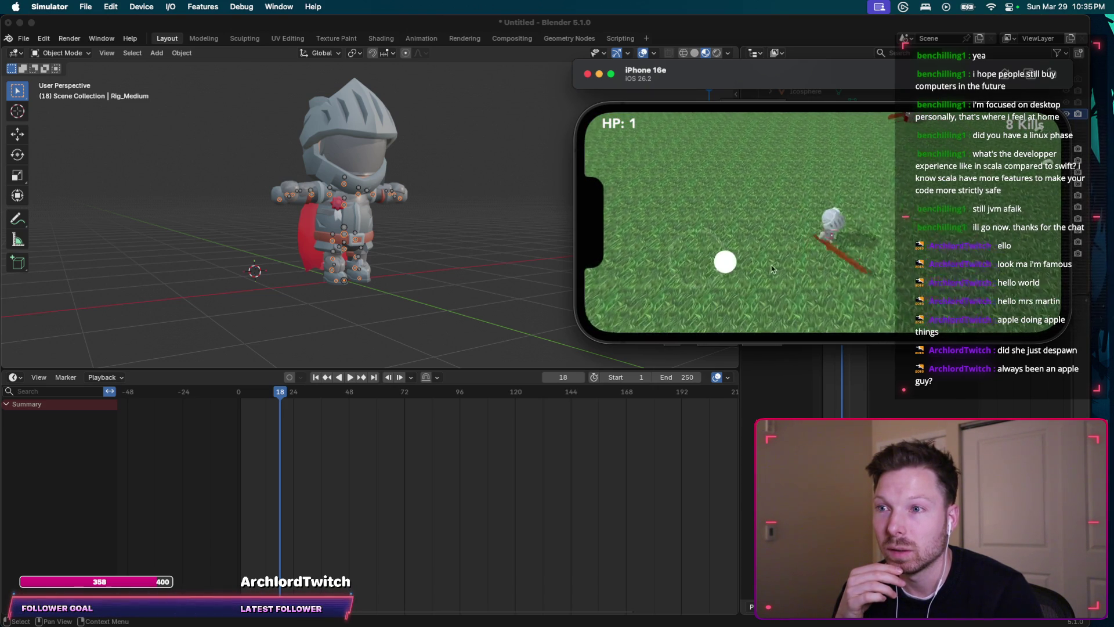
pyautogui.moveTo(716, 186); pyautogui.dragTo(685, 214)
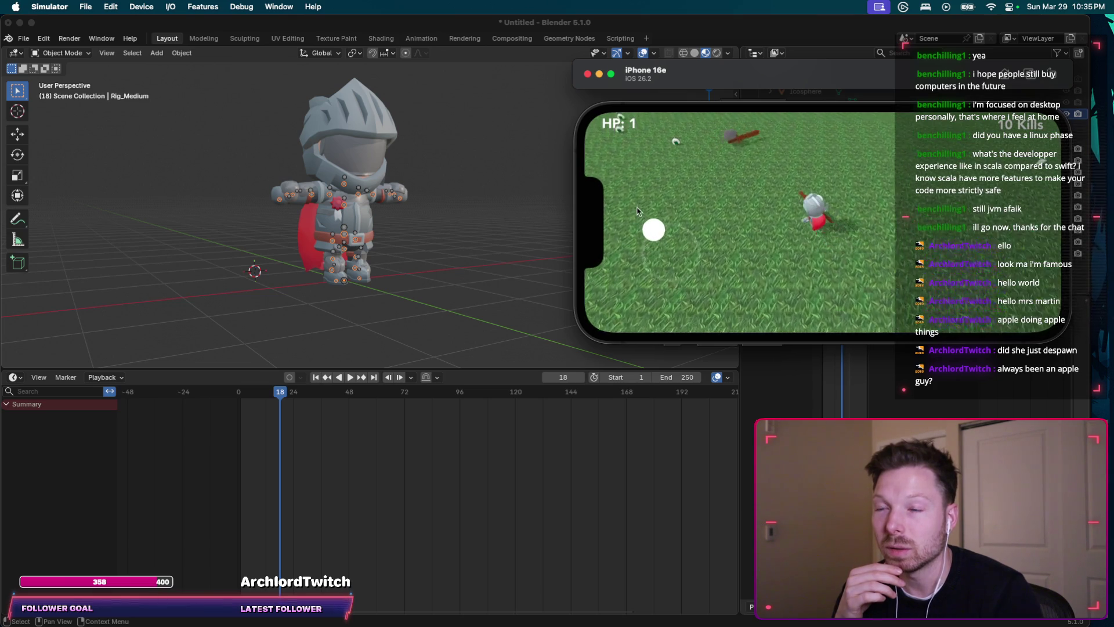
pyautogui.moveTo(639, 212); pyautogui.dragTo(672, 199)
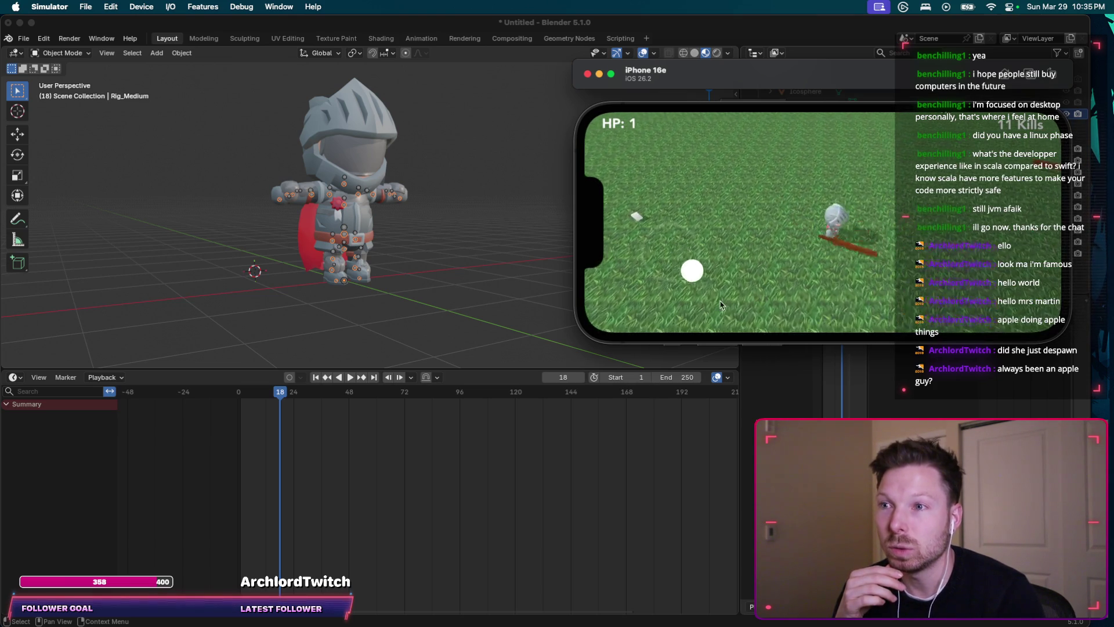
# Step: Switch back through Blender to the browser's ChatGPT conversation tab
pyautogui.press('super+Tab')
pyautogui.click(774, 117)
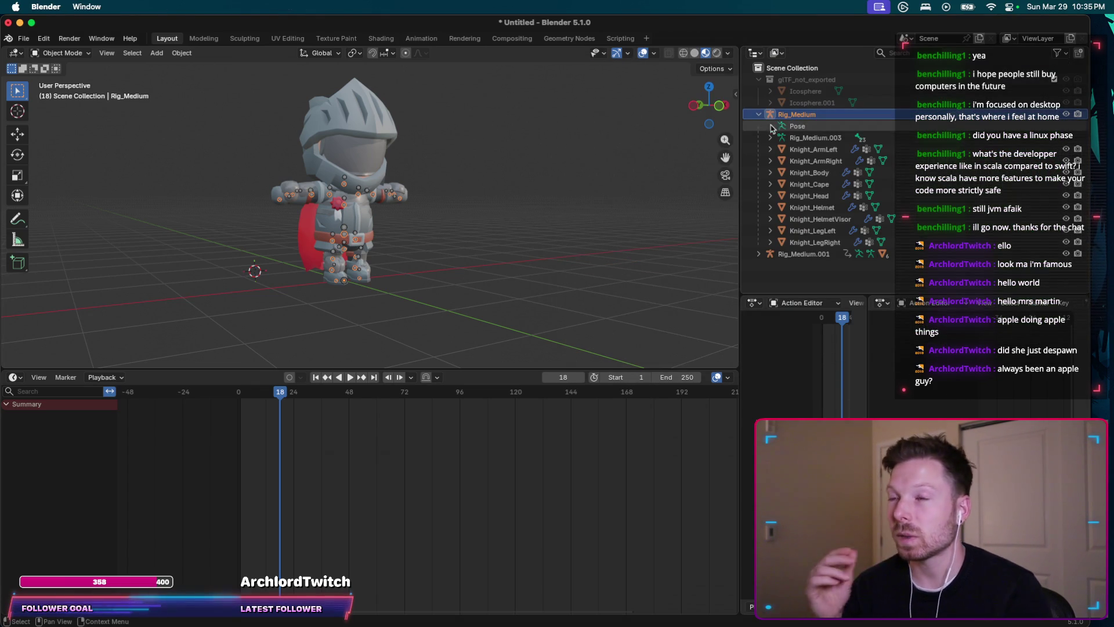
pyautogui.press('super+Tab')
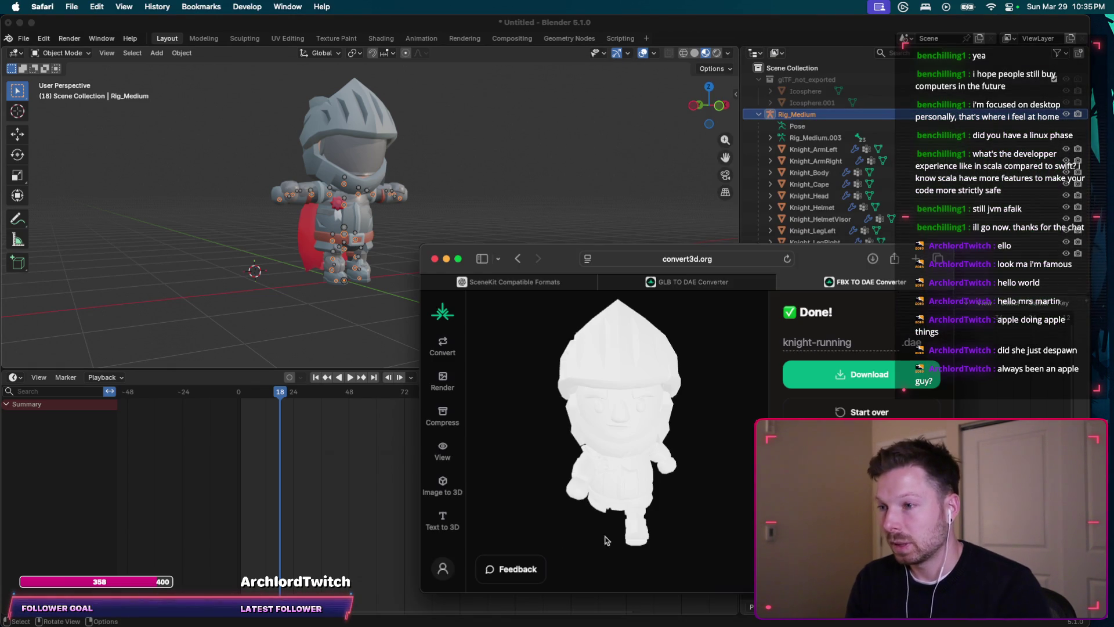
pyautogui.click(576, 279)
pyautogui.write('I')
# Step: Send ChatGPT a request for a from-scratch step-by-step guide to exporting the T-pose and animated knights
pyautogui.press('BackSpace')
pyautogui.write('you know what, starting from s')
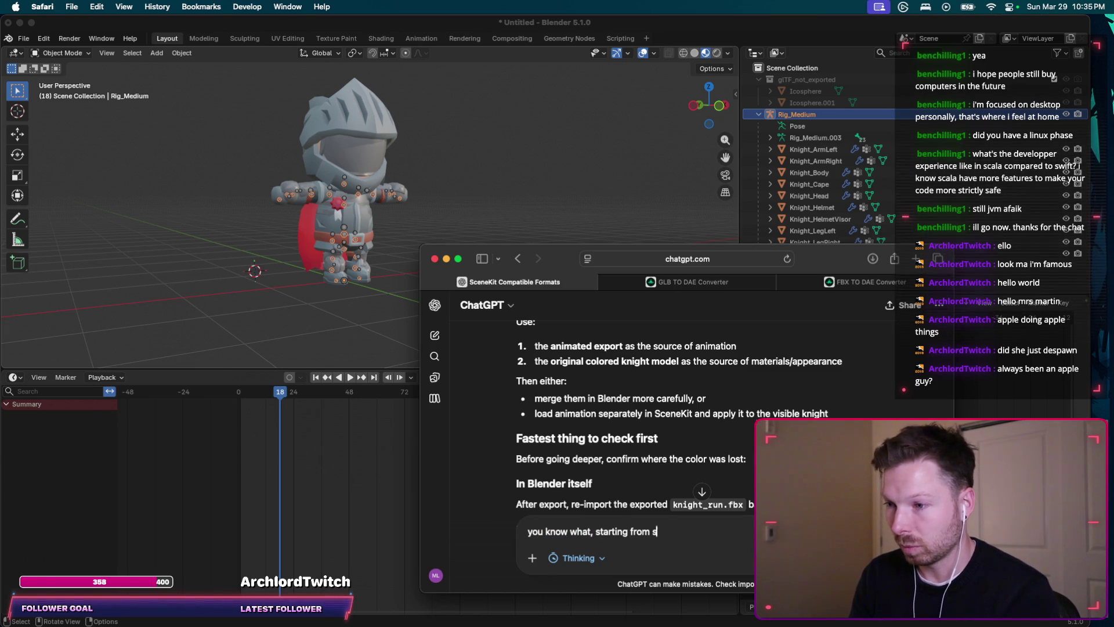
pyautogui.write(' exporting m')
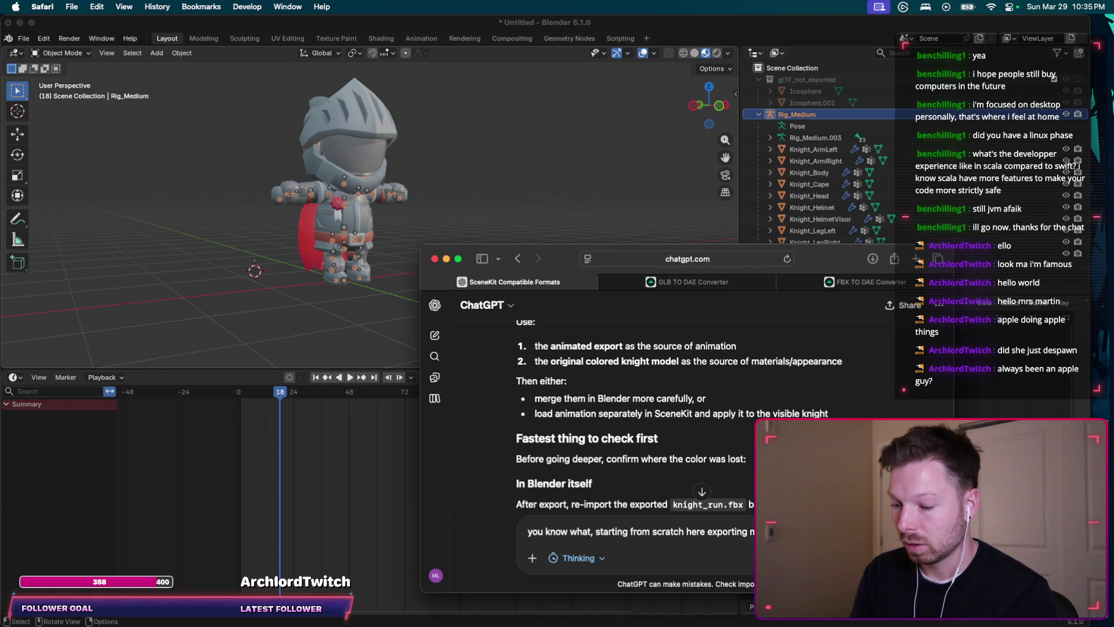
pyautogui.write('Animation knight. give me a step by step guide based')
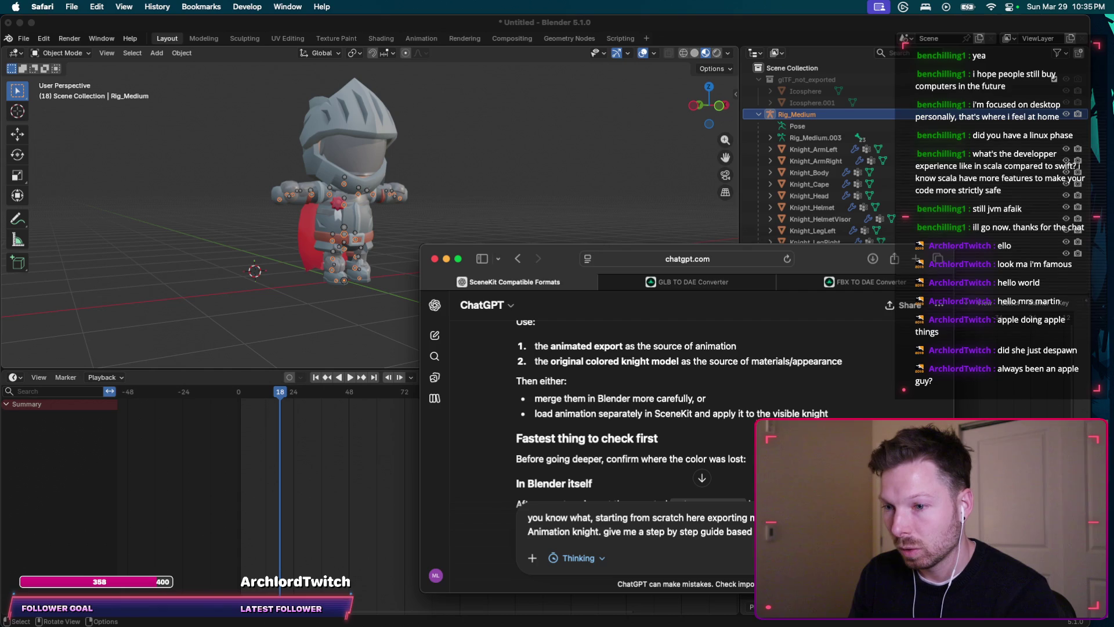
pyautogui.write('t')
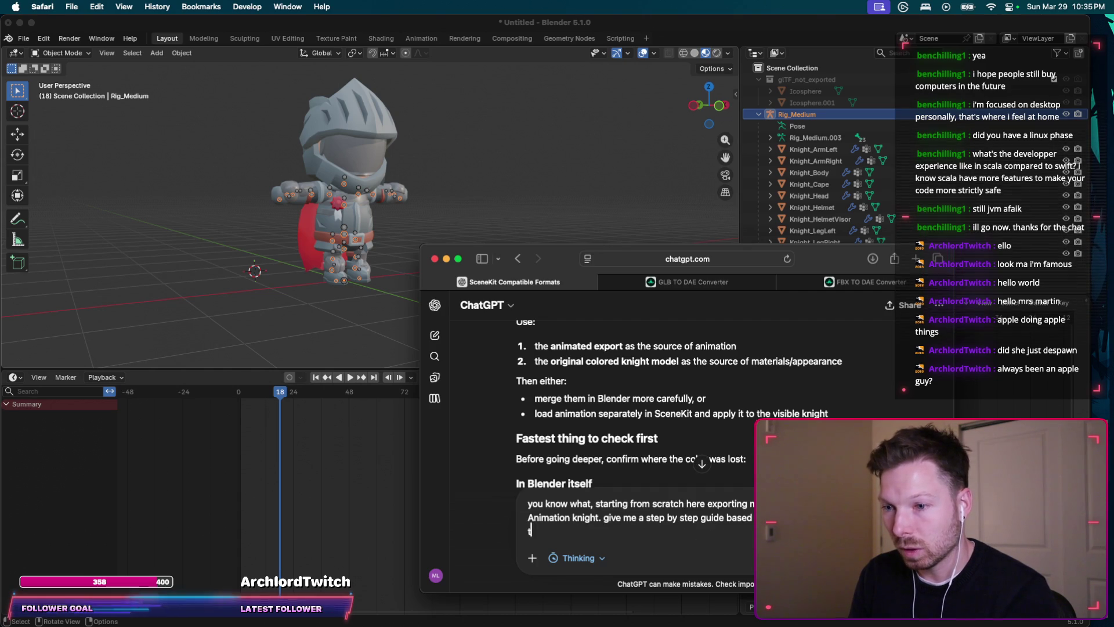
pyautogui.press('BackSpace')
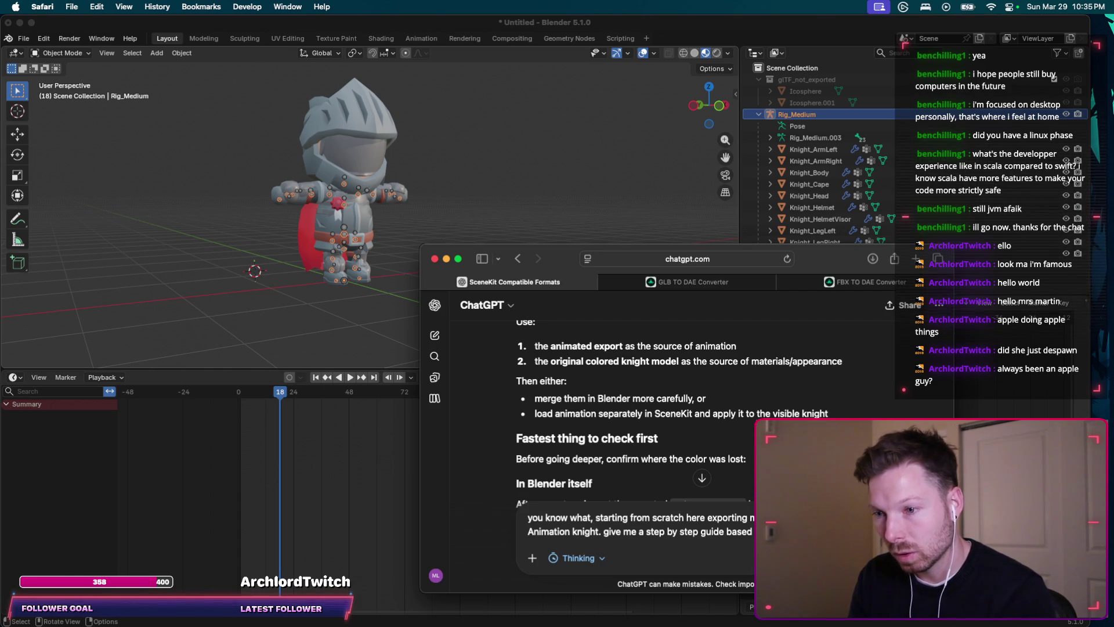
pyautogui.write('works bas')
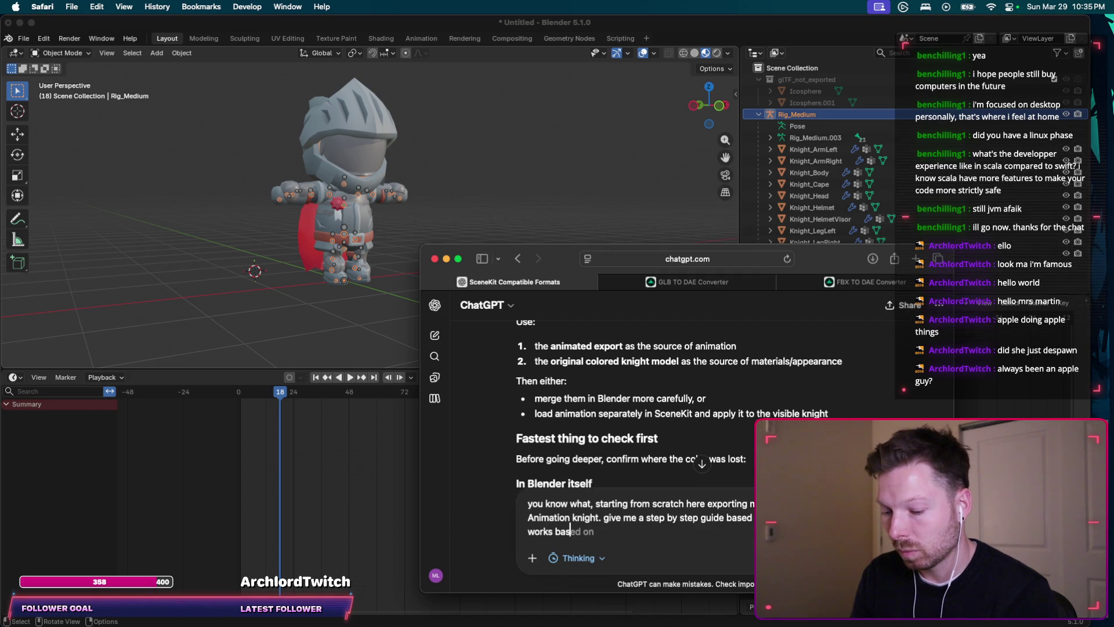
pyautogui.press('BackSpace')
pyautogui.press('BackSpace')
pyautogui.press('BackSpace')
pyautogui.write('like ')
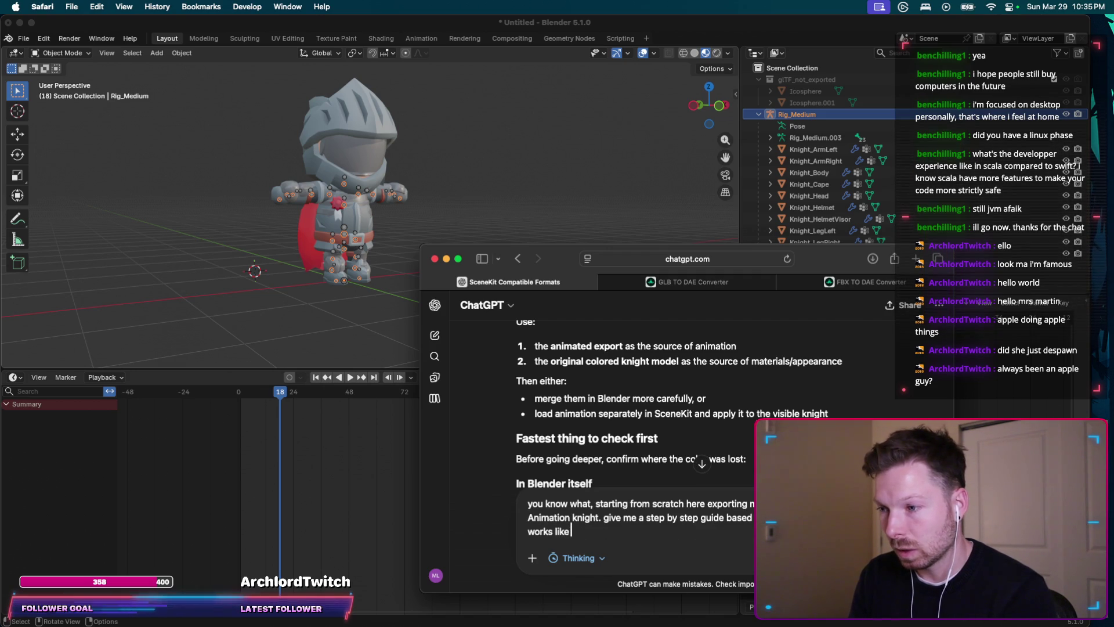
pyautogui.write('ma')
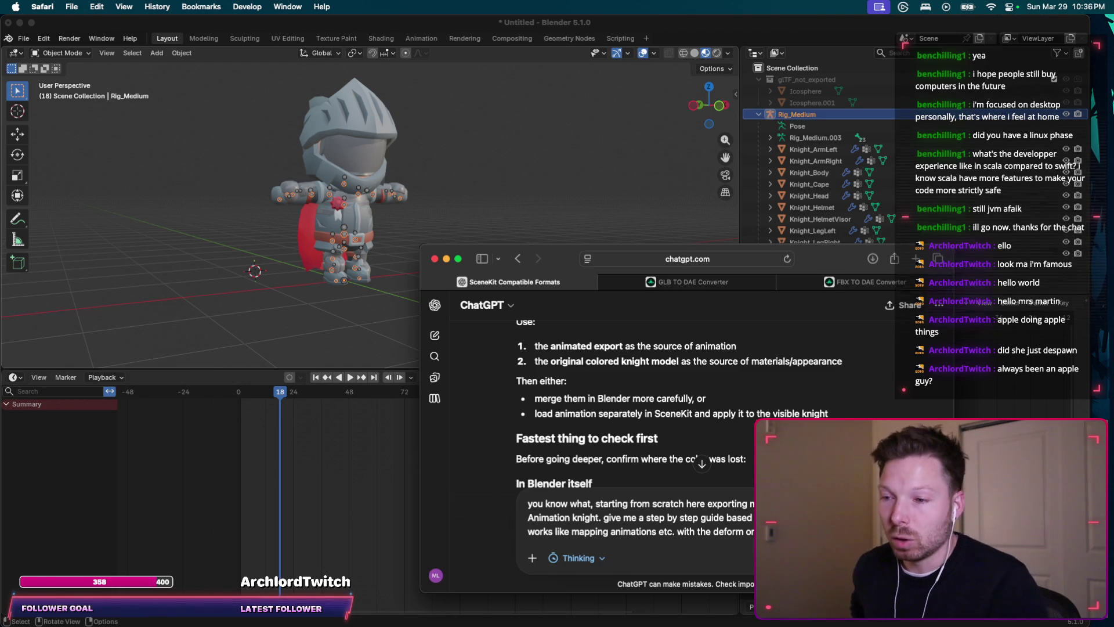
pyautogui.press('Return')
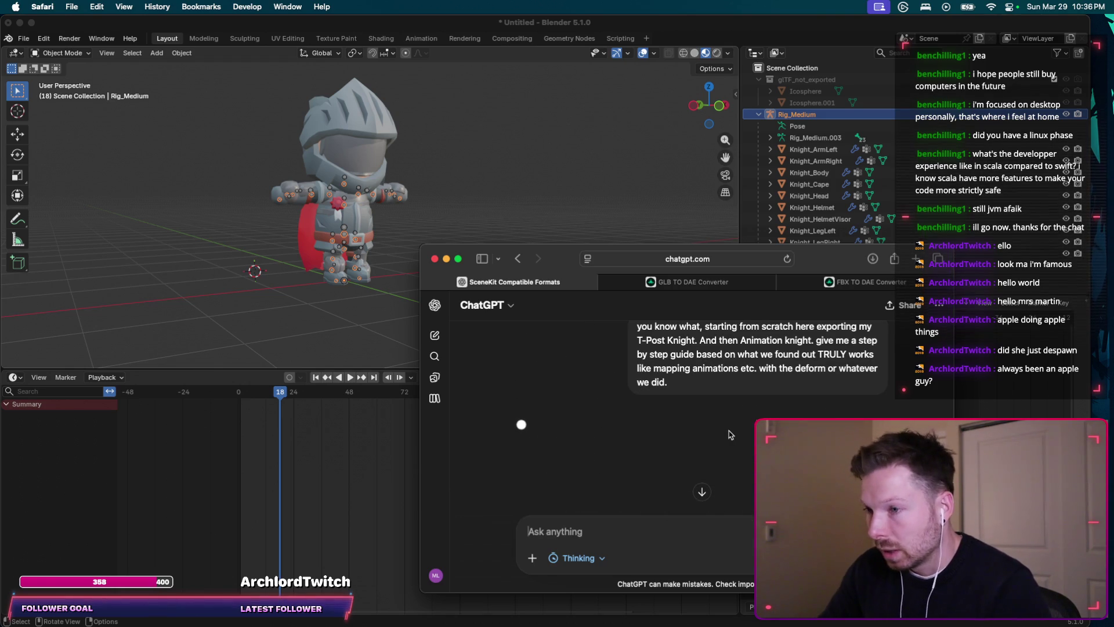
# Step: Enlarge the Safari window to read ChatGPT's streaming export-workflow reply
pyautogui.moveTo(953, 248); pyautogui.dragTo(973, 223)
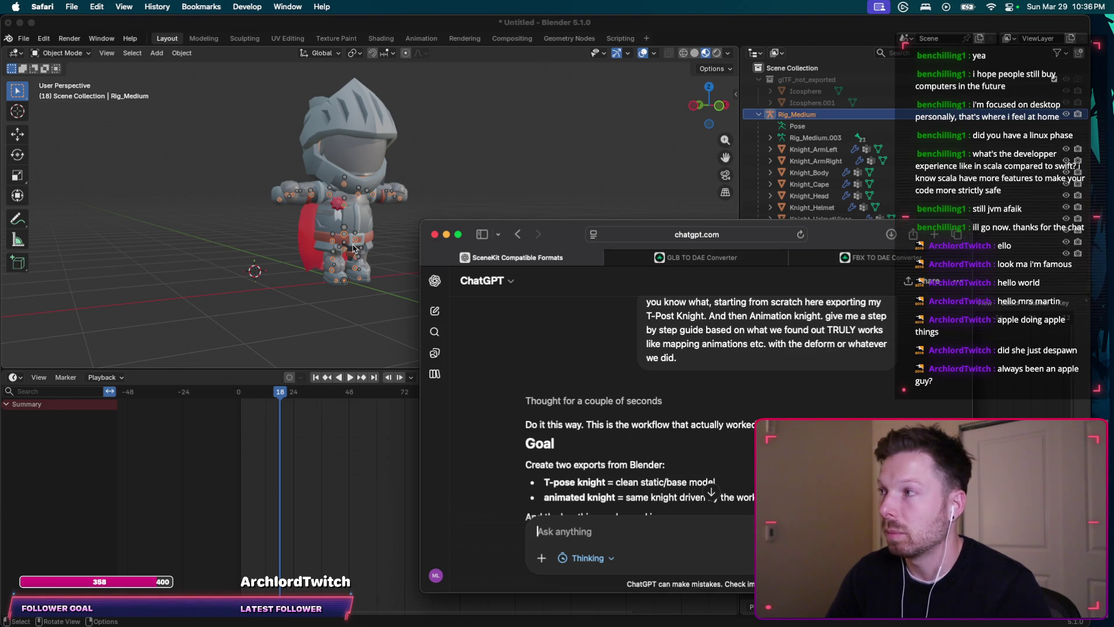
pyautogui.scroll(-1, 610, 331)
pyautogui.scroll(-2, 679, 357)
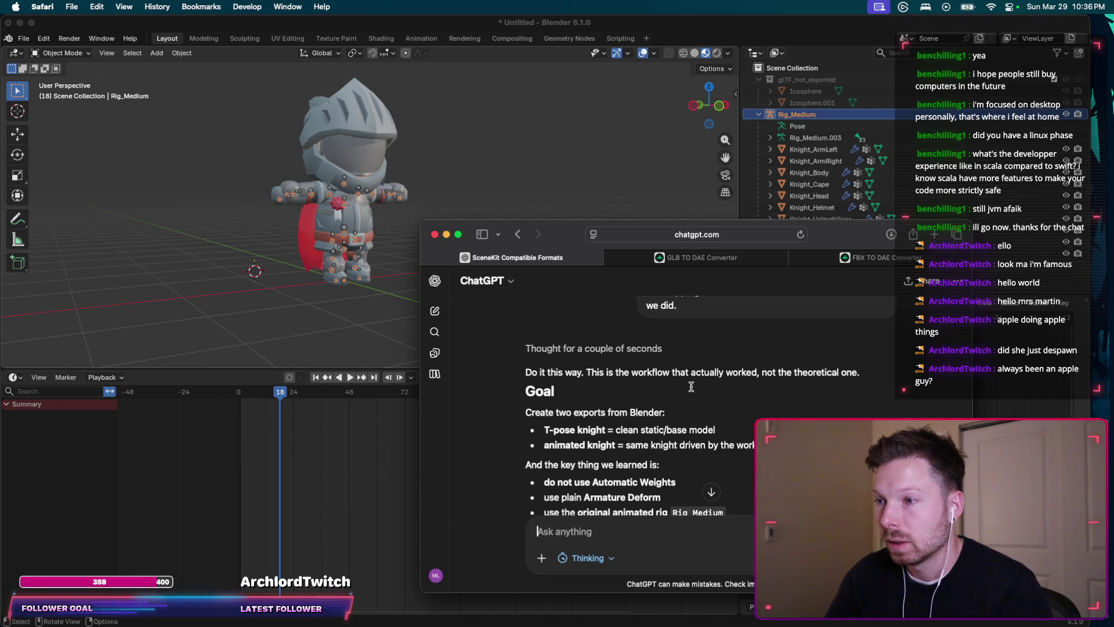
pyautogui.scroll(-1, 749, 379)
pyautogui.scroll(-2, 779, 377)
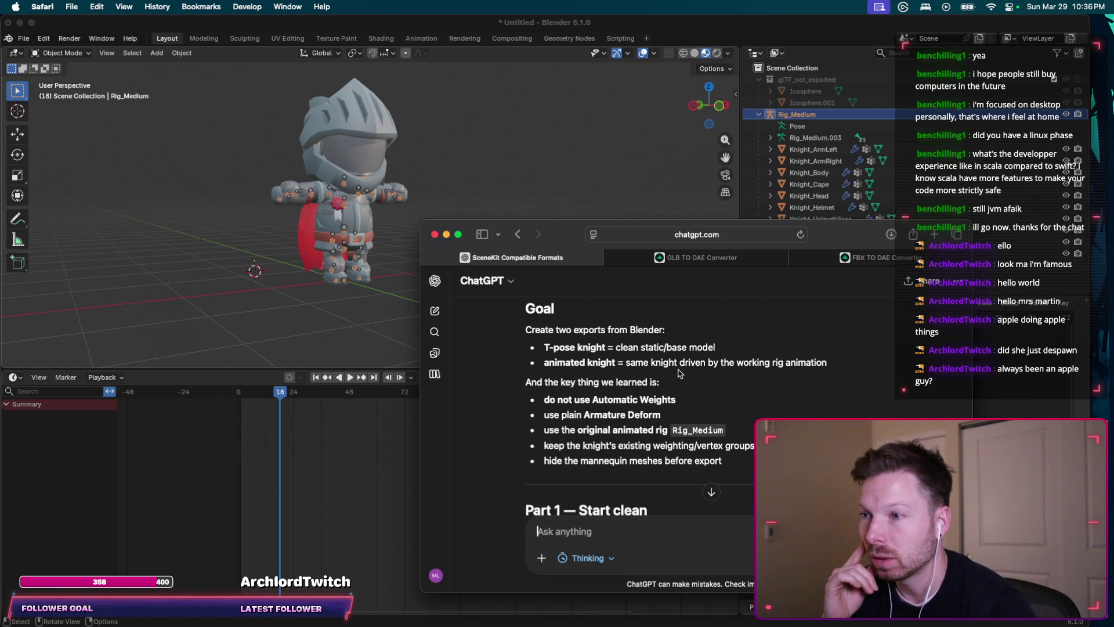
pyautogui.scroll(-1, 680, 373)
pyautogui.scroll(-1, 679, 374)
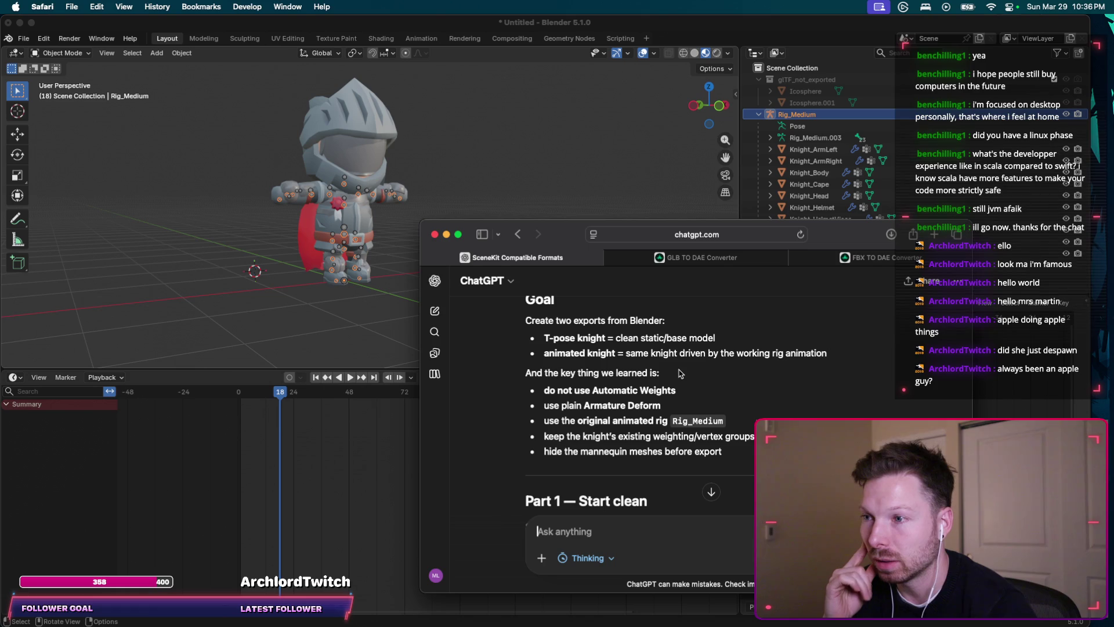
pyautogui.scroll(-1, 661, 453)
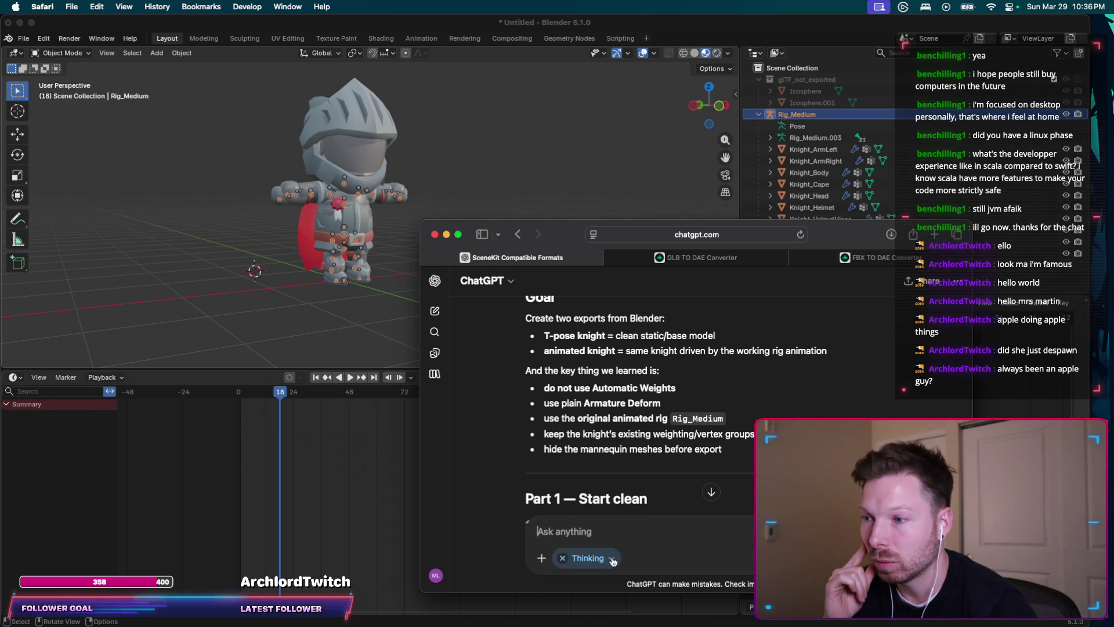
pyautogui.write('ai')
# Step: Clear the mistyped start of the follow-up about matching names and limbs
pyautogui.press('BackSpace')
pyautogui.press('BackSpace')
pyautogui.press('BackSpace')
pyautogui.write('also')
pyautogui.write('t to make sure the')
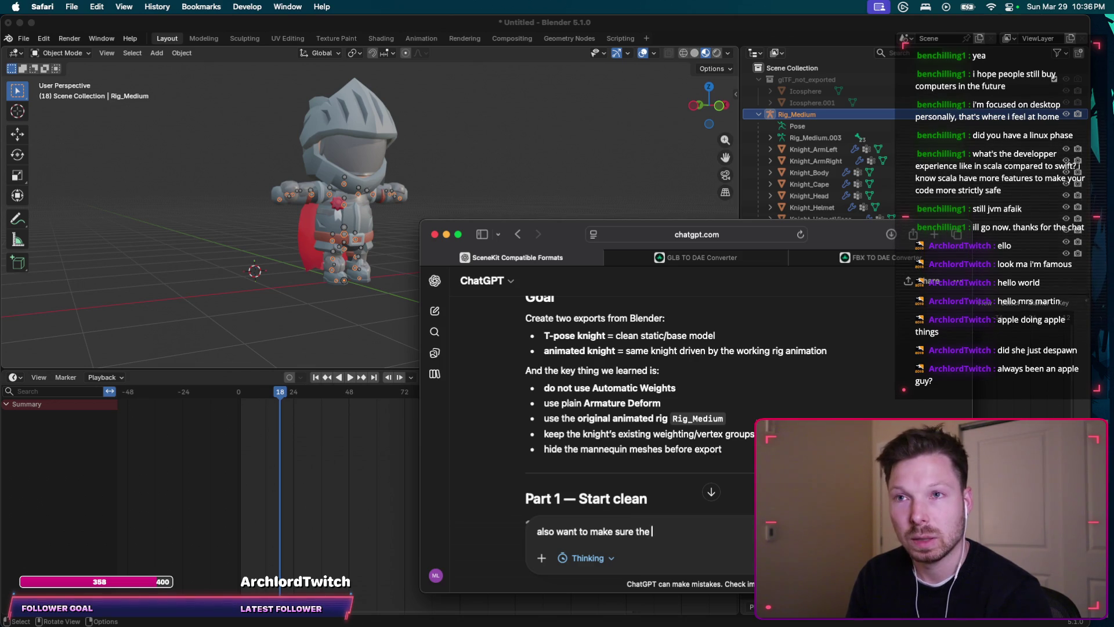
pyautogui.write('whatevers in')
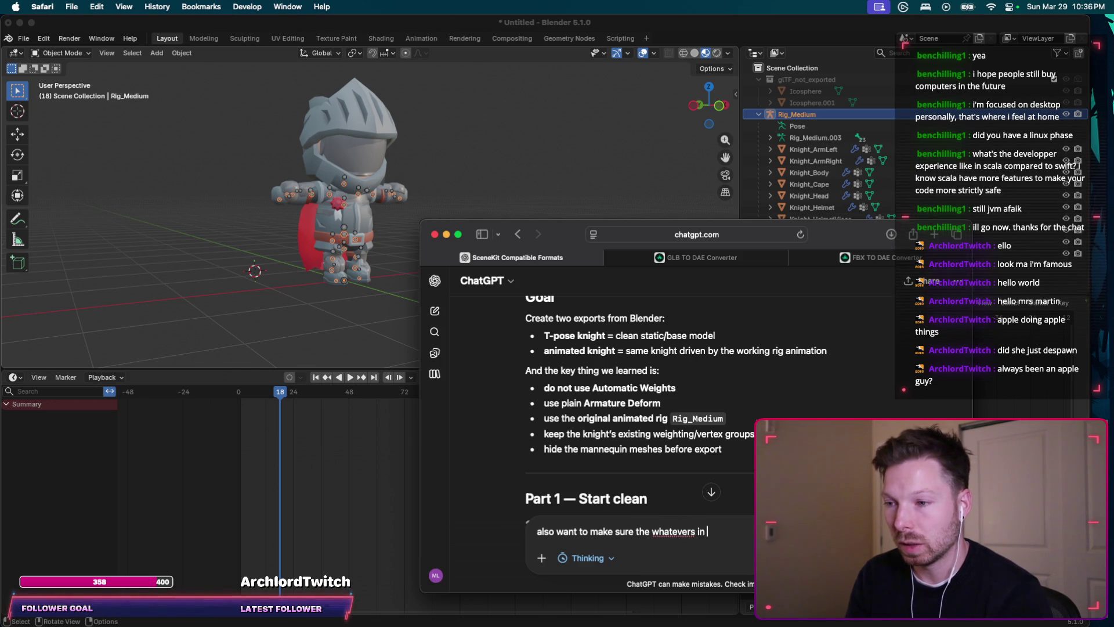
pyautogui.write('pose knight and animated knight match regarding their names? limbs or that stuff? a')
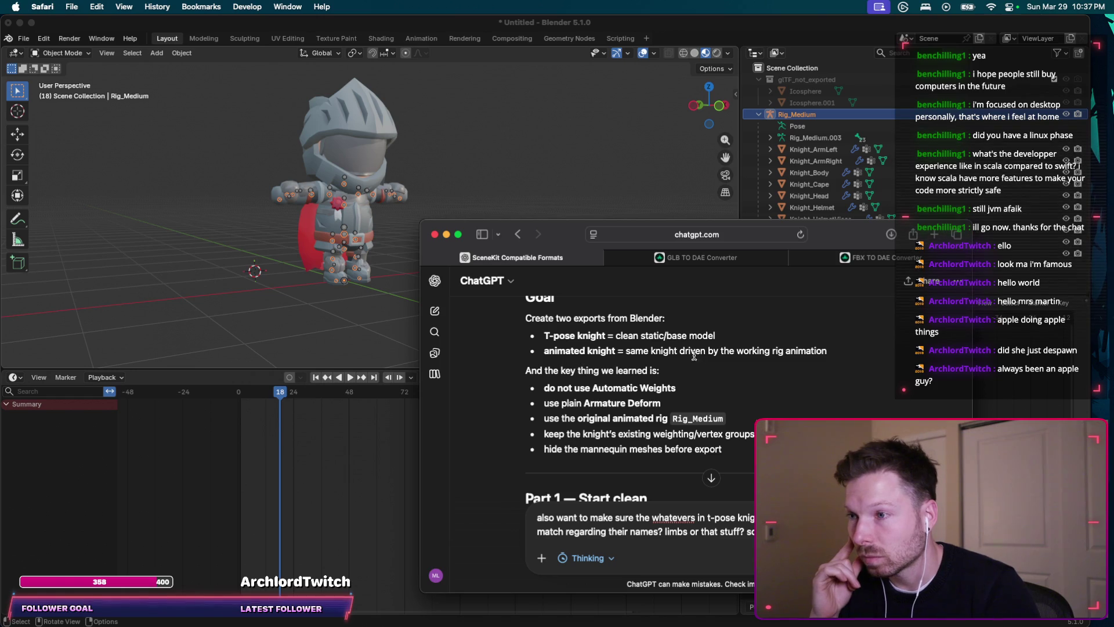
pyautogui.scroll(-1, 783, 398)
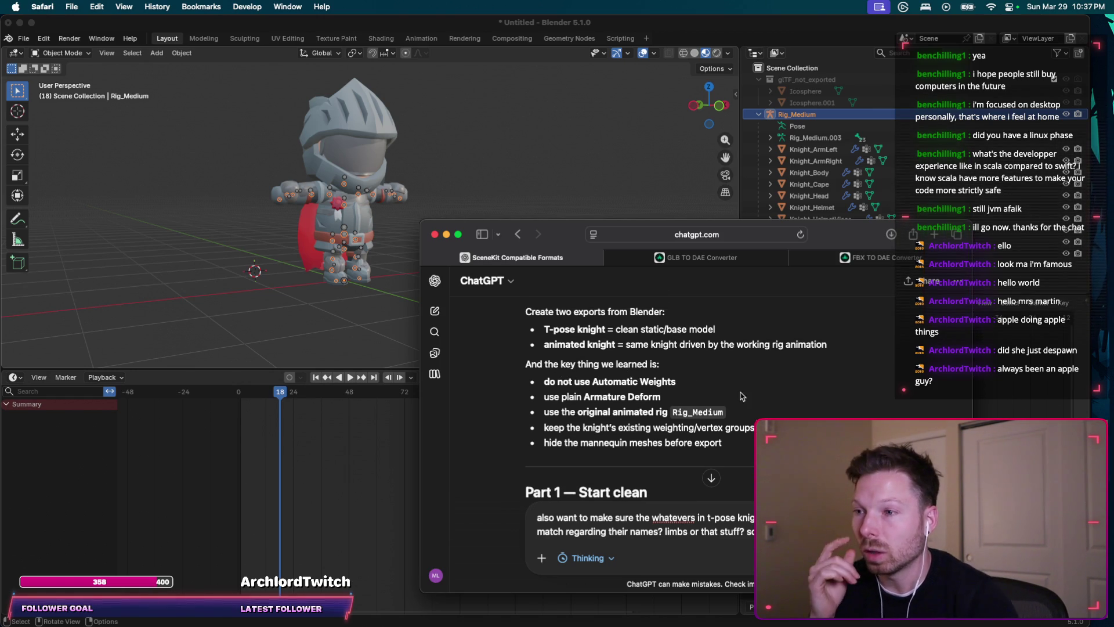
pyautogui.scroll(-2, 753, 393)
pyautogui.scroll(-1, 754, 392)
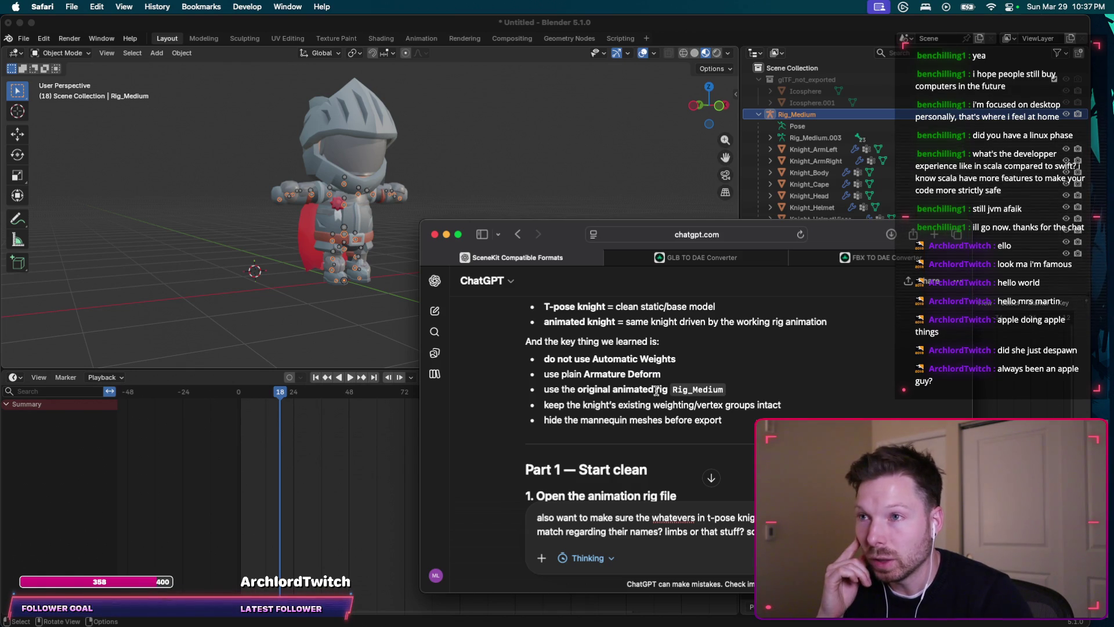
pyautogui.scroll(-3, 649, 392)
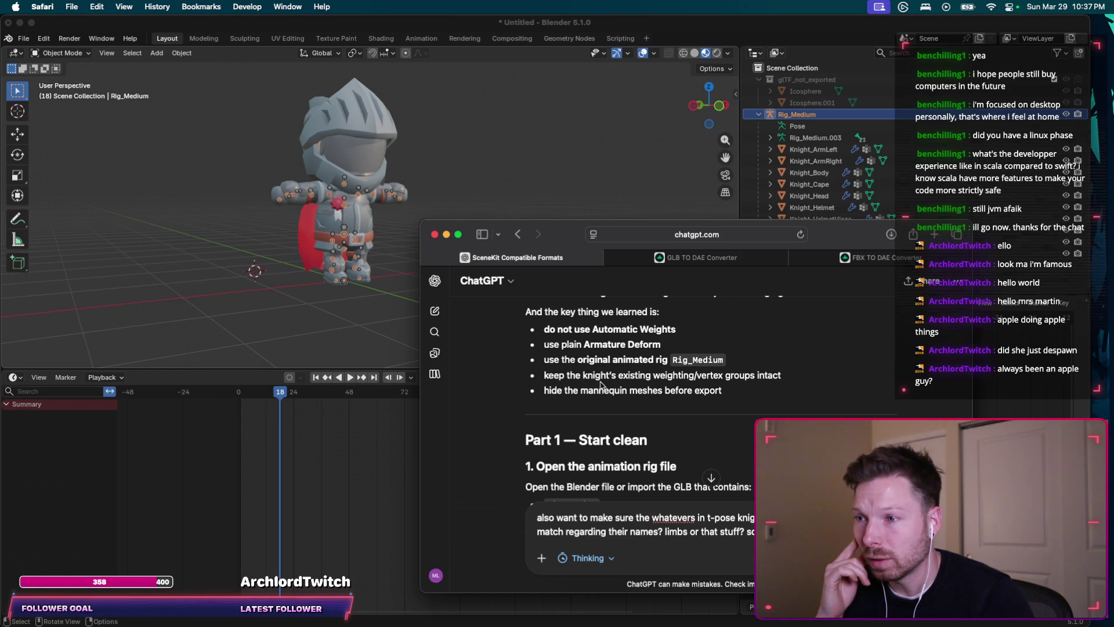
pyautogui.scroll(-5, 747, 381)
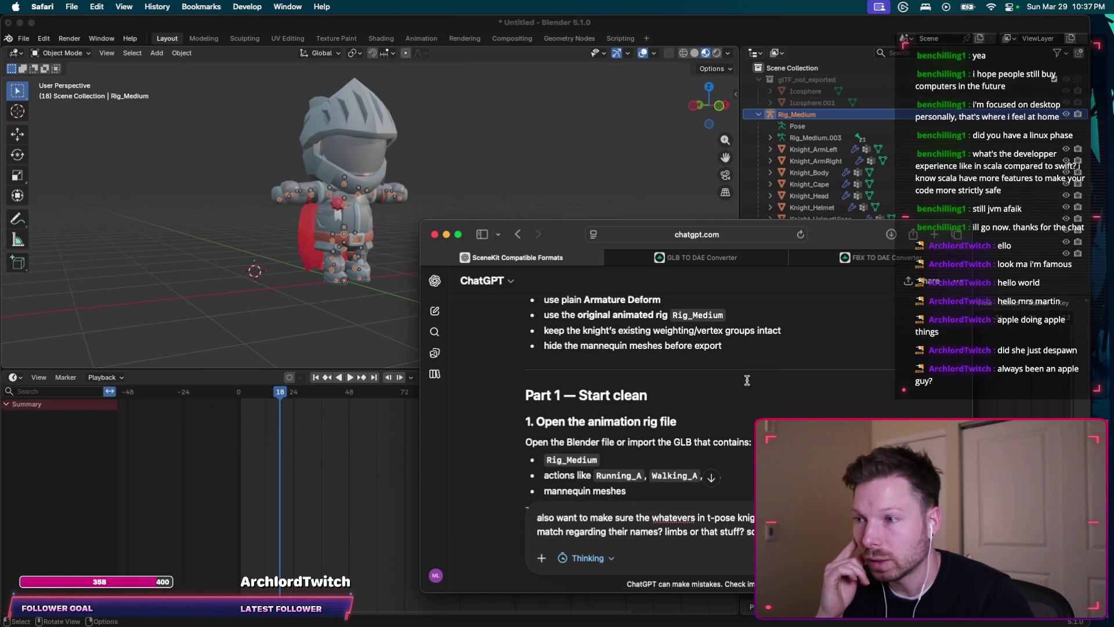
pyautogui.scroll(-3, 690, 347)
pyautogui.scroll(-4, 679, 344)
pyautogui.scroll(-3, 666, 338)
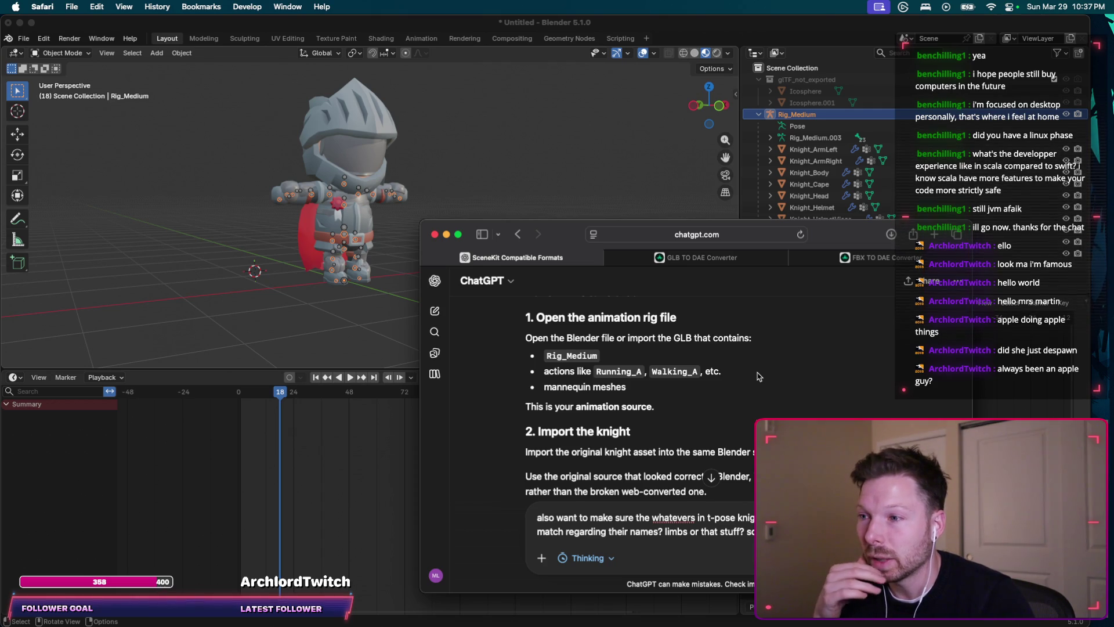
pyautogui.scroll(-1, 758, 376)
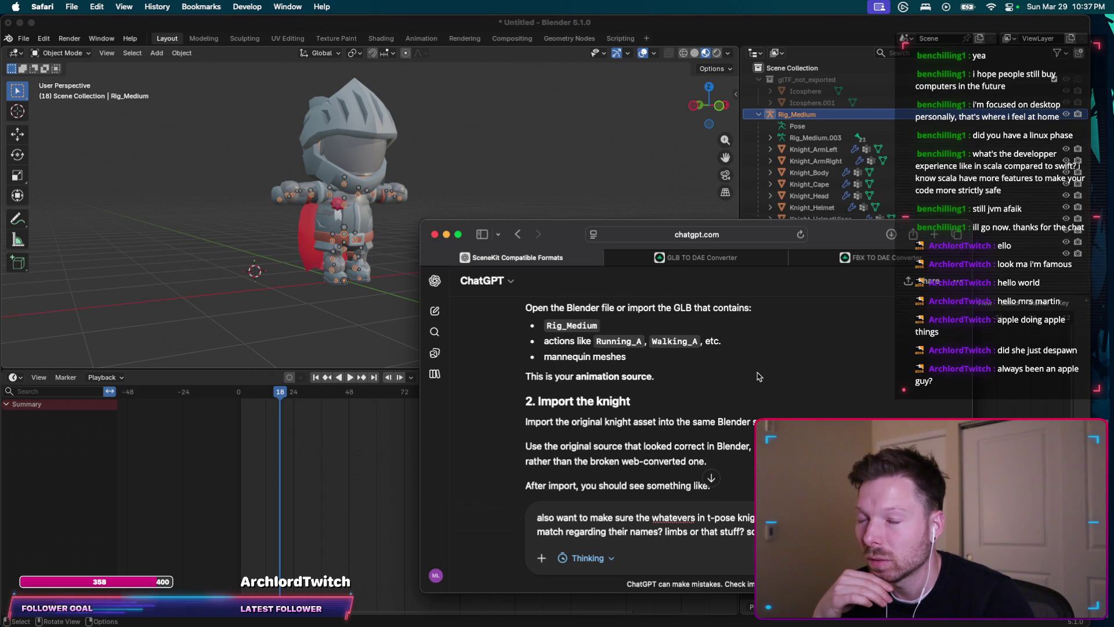
pyautogui.scroll(-1, 758, 377)
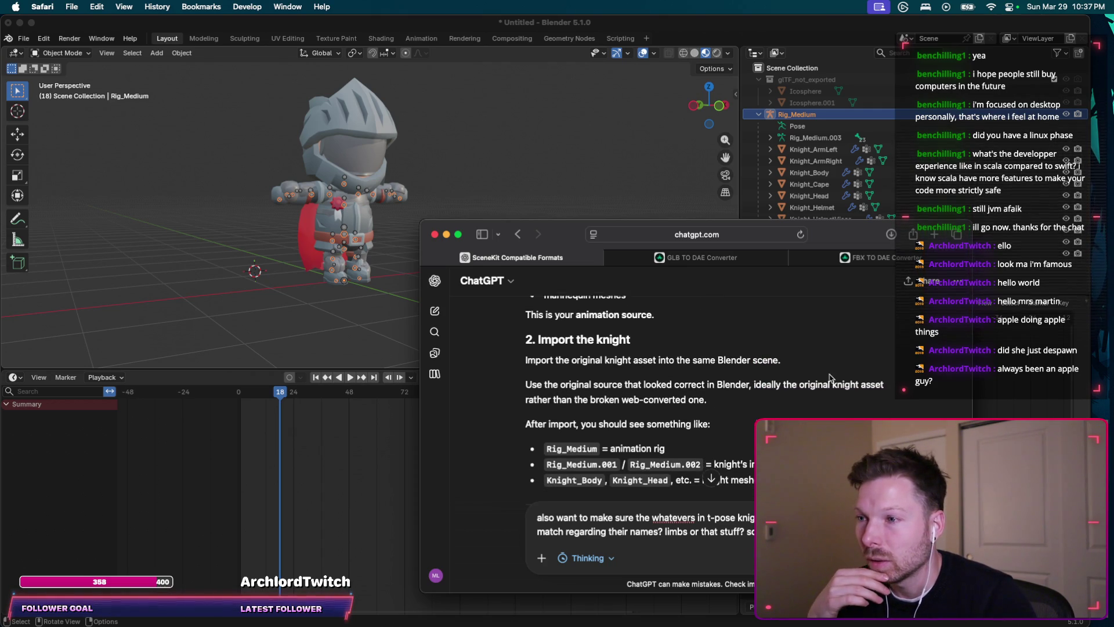
pyautogui.scroll(-1, 830, 374)
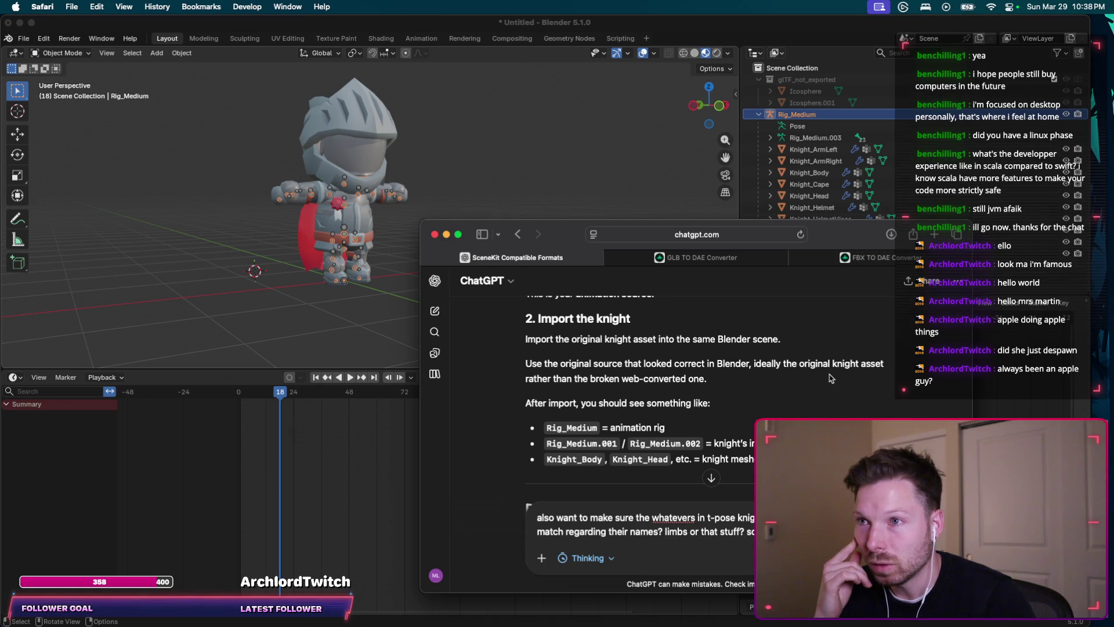
# Step: Move the ChatGPT window aside and bring Blender with the Rig_Medium scene to the front
pyautogui.moveTo(833, 248); pyautogui.dragTo(604, 189)
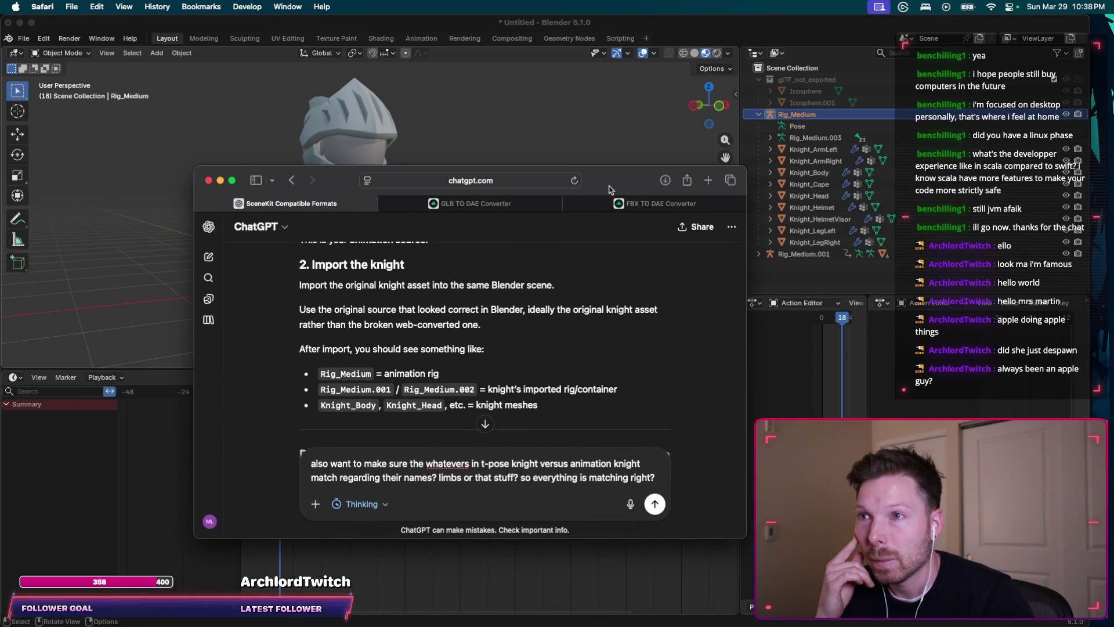
pyautogui.click(758, 118)
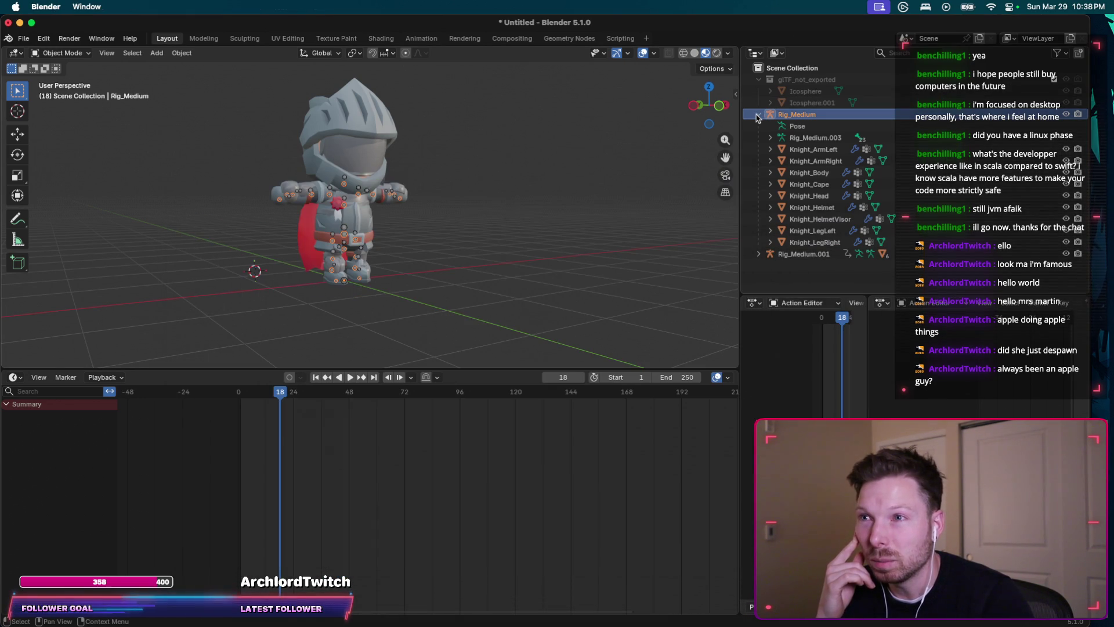
# Step: Compare Rig_Medium and Rig_Medium.001 in the Outliner, expanding Rig_Medium.001's contents
pyautogui.click(758, 115)
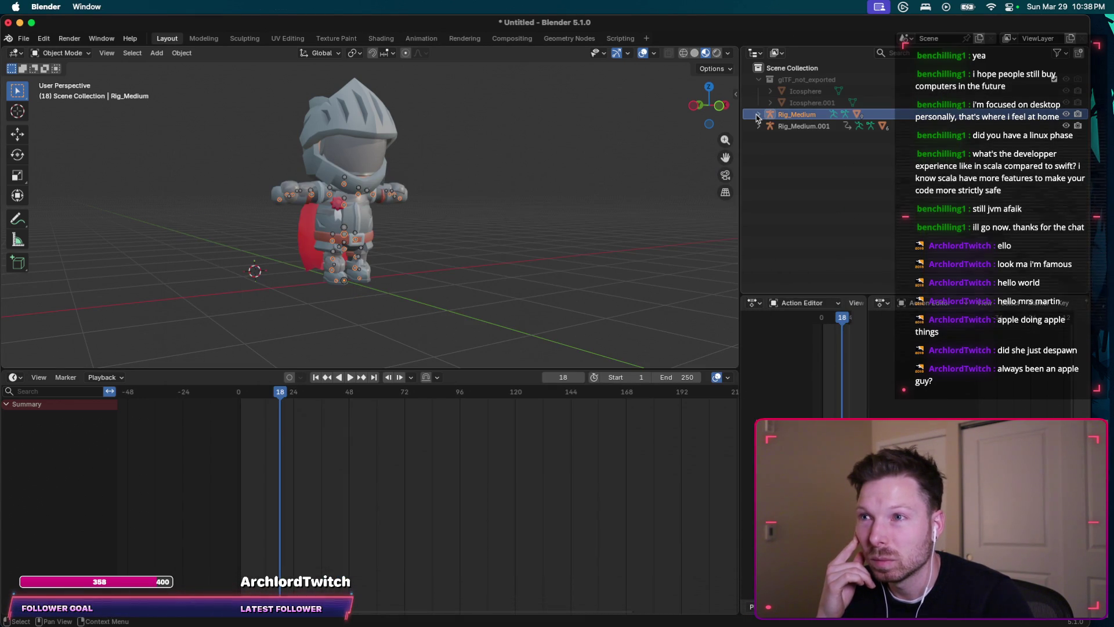
pyautogui.click(787, 127)
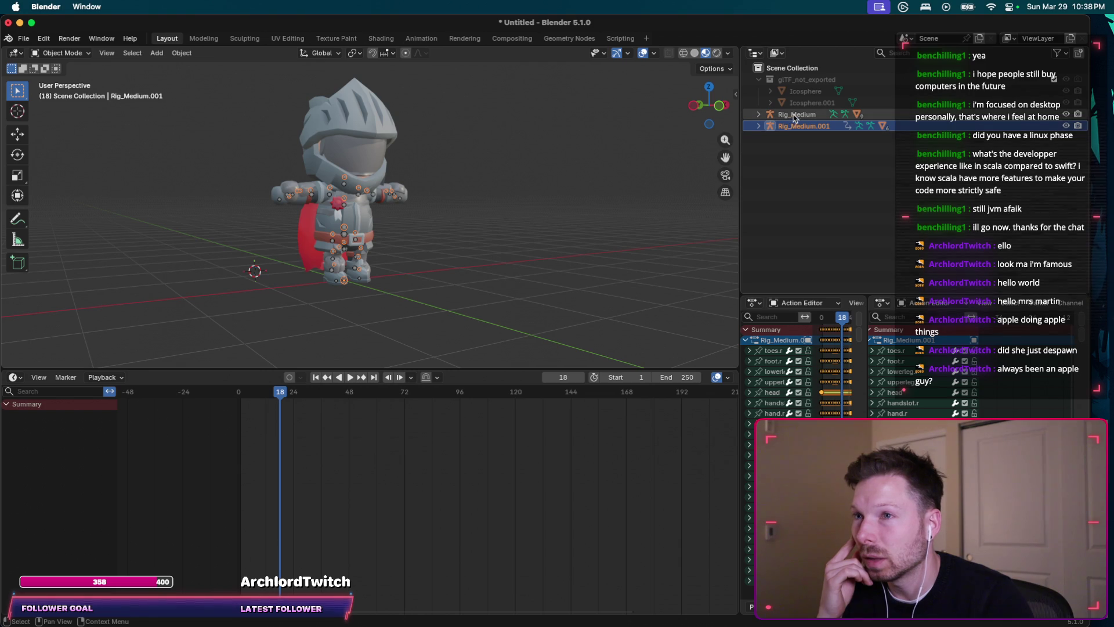
pyautogui.click(795, 115)
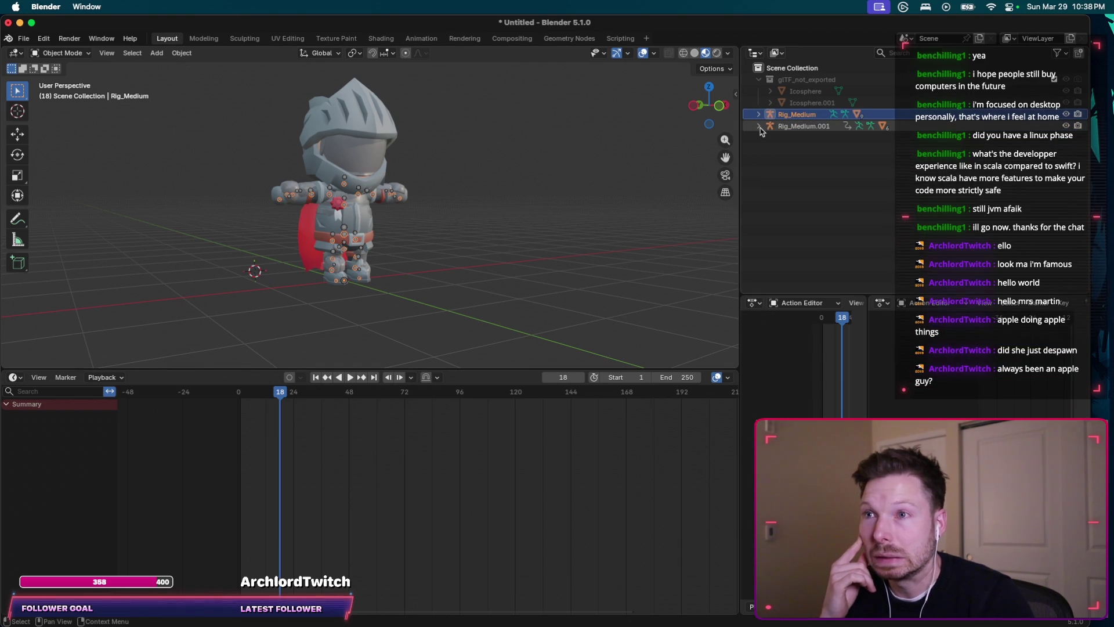
pyautogui.click(759, 127)
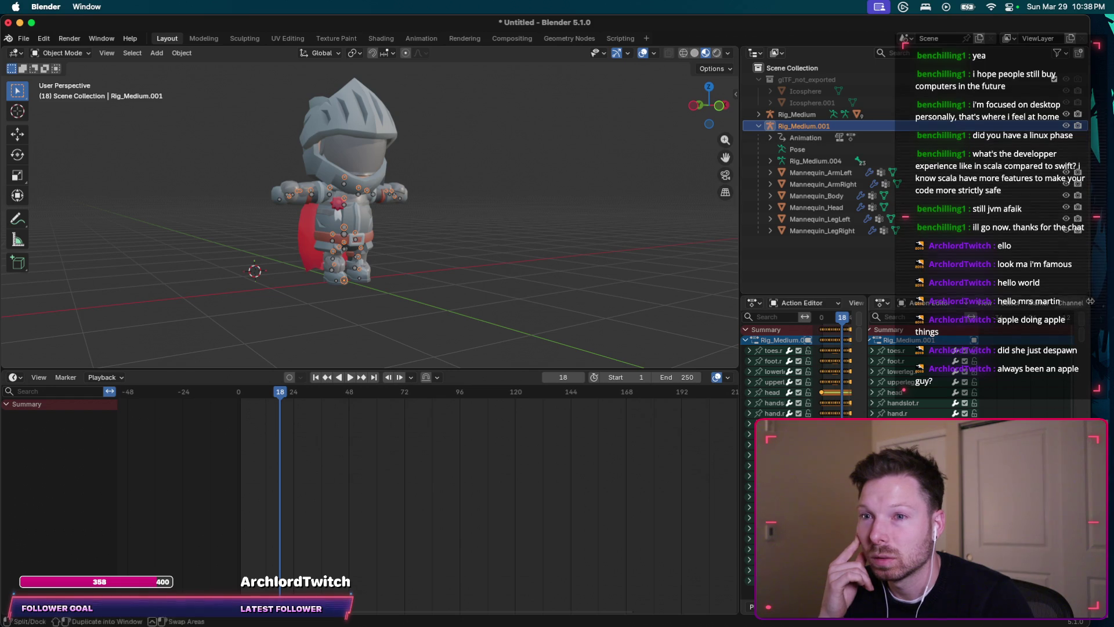
pyautogui.scroll(-2, 1037, 306)
pyautogui.scroll(-2, 1037, 306)
pyautogui.scroll(-1, 1036, 306)
pyautogui.scroll(-2, 1036, 306)
pyautogui.scroll(-2, 1049, 307)
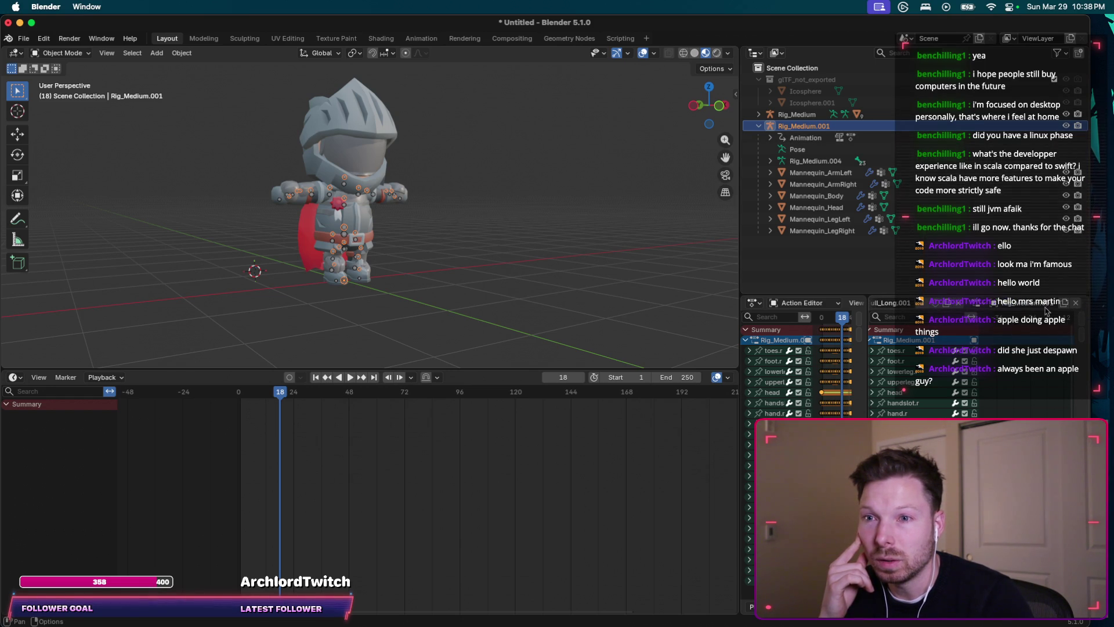
pyautogui.scroll(1, 1009, 308)
pyautogui.scroll(2, 1009, 308)
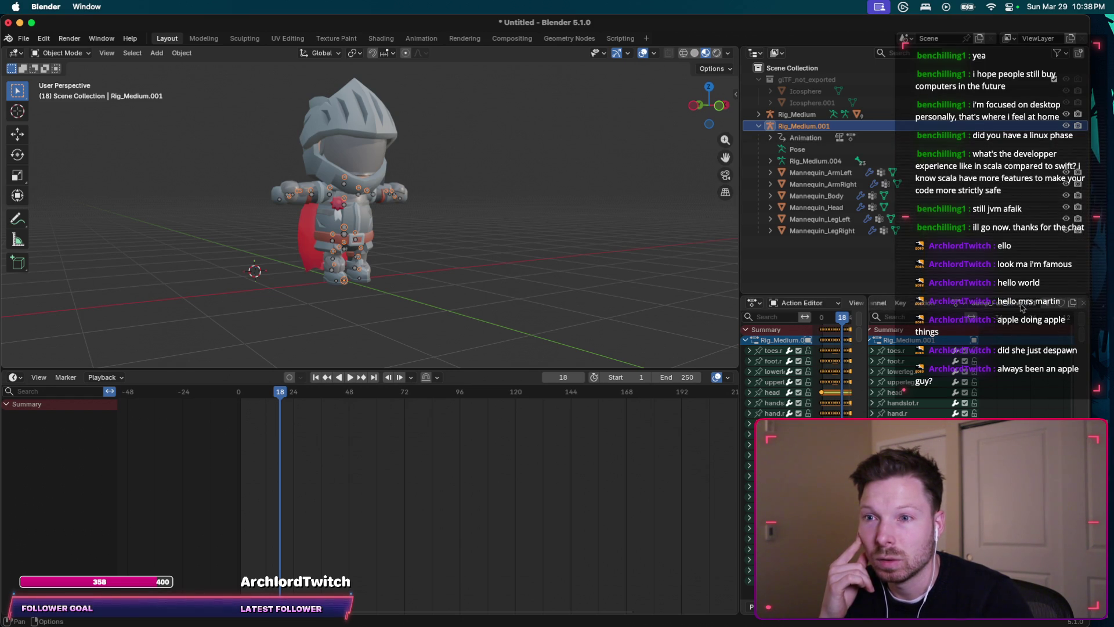
# Step: Assign a Running action to the rig from the action browse list filtered for 'run'
pyautogui.click(1008, 308)
pyautogui.click(958, 303)
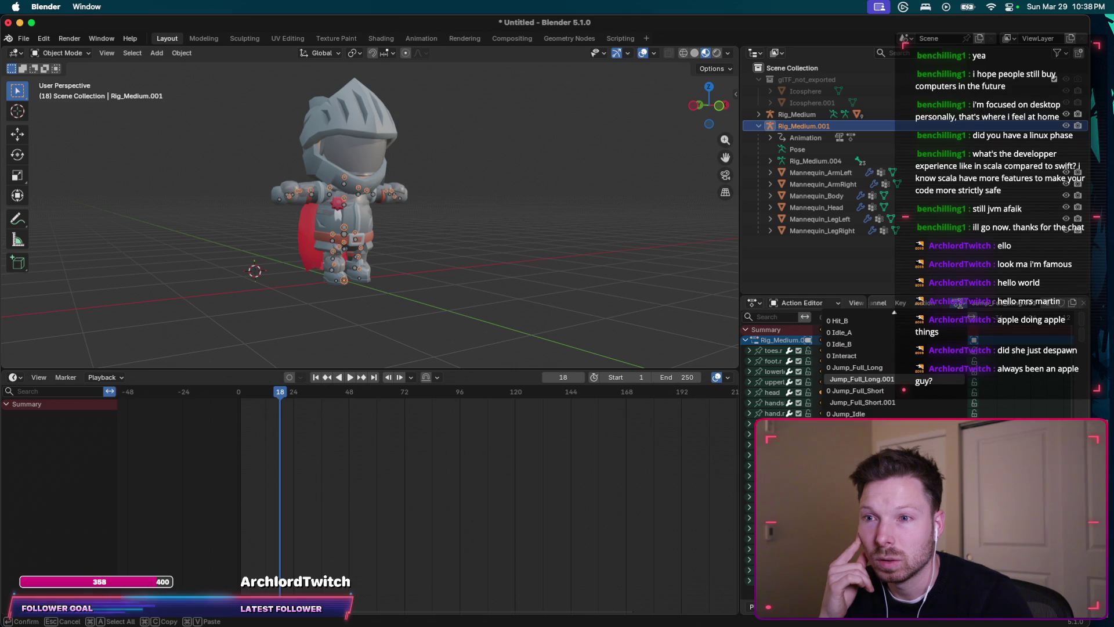
pyautogui.write('run')
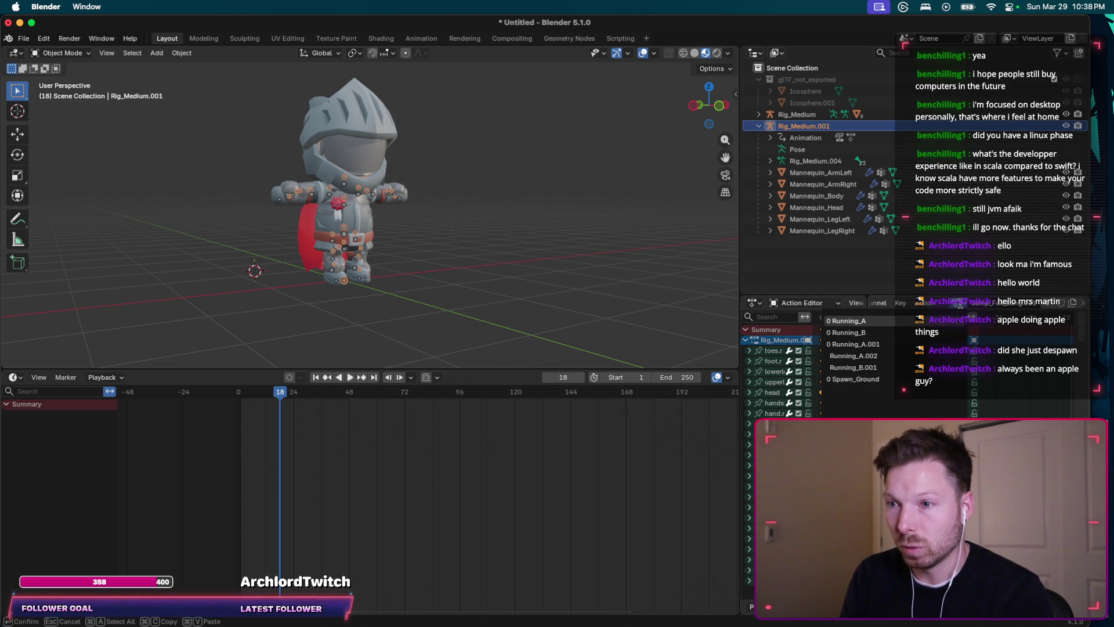
pyautogui.click(886, 344)
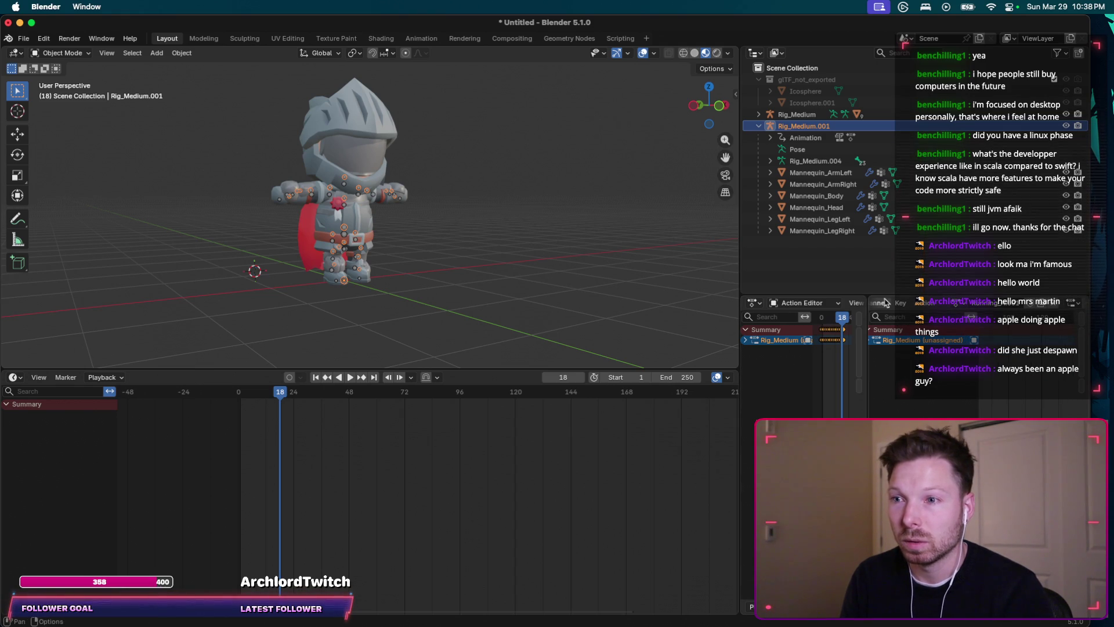
# Step: Split the animation editor area and play the Running animation up to frame 15
pyautogui.moveTo(1089, 297)
pyautogui.mouseDown()
pyautogui.moveTo(1099, 313)
pyautogui.moveTo(1091, 304)
pyautogui.mouseUp()
pyautogui.moveTo(867, 315)
pyautogui.mouseDown()
pyautogui.moveTo(1015, 318)
pyautogui.moveTo(867, 329)
pyautogui.mouseUp()
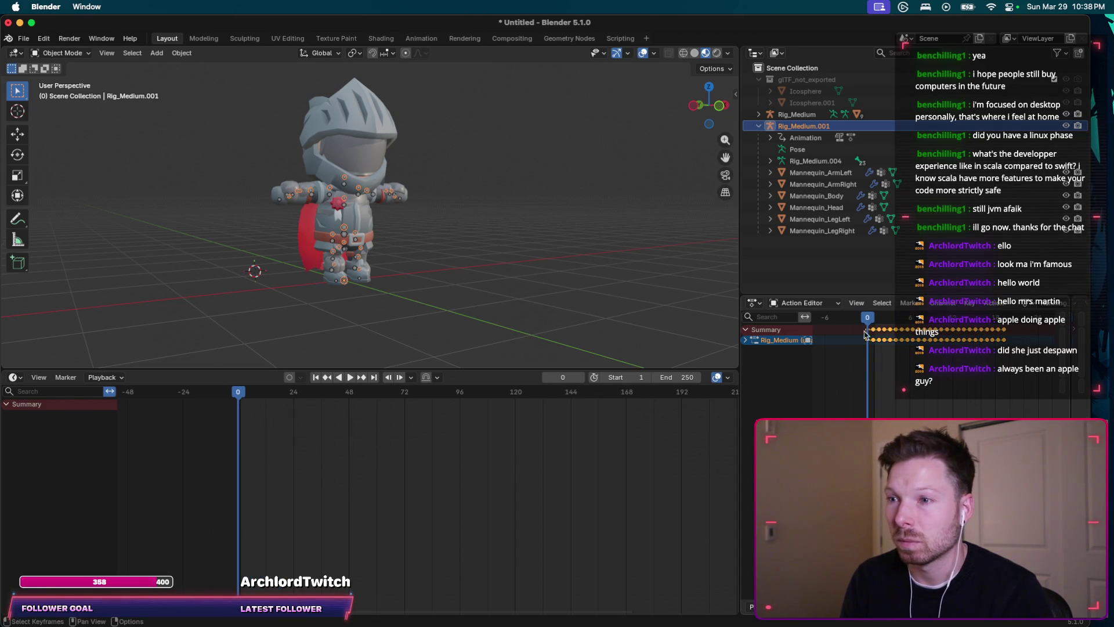
pyautogui.press('space')
pyautogui.press('space')
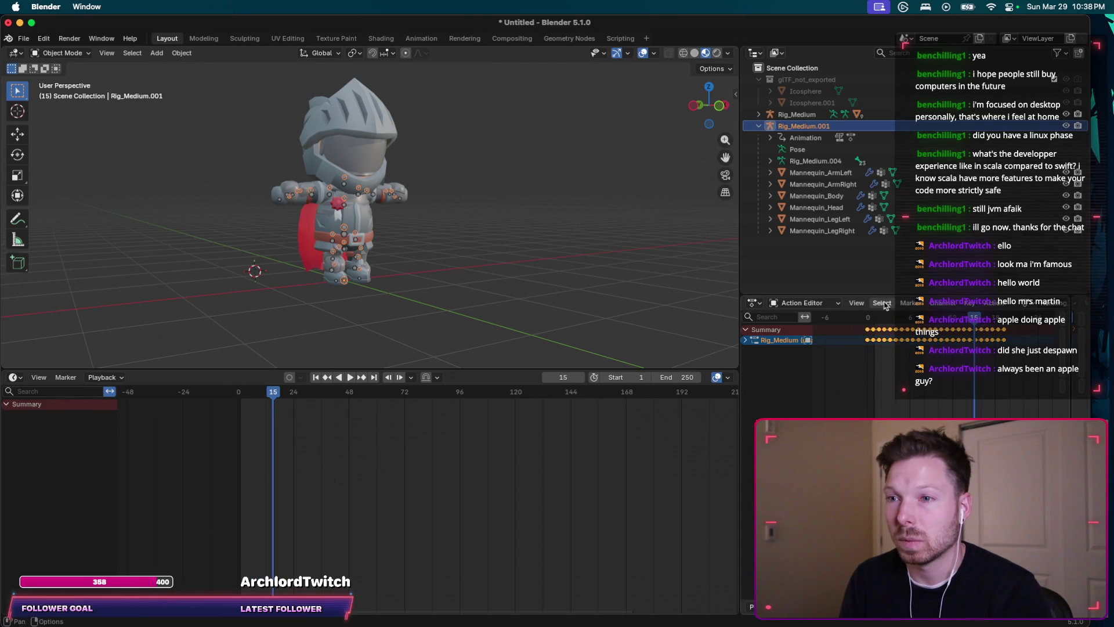
pyautogui.press('super+Tab')
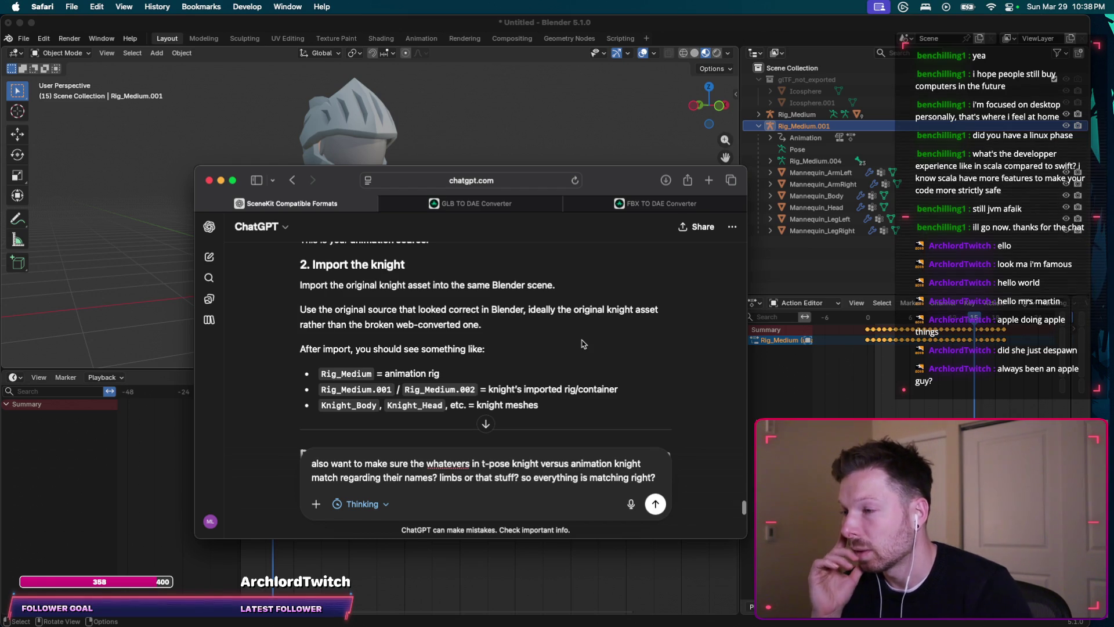
pyautogui.scroll(-1, 606, 419)
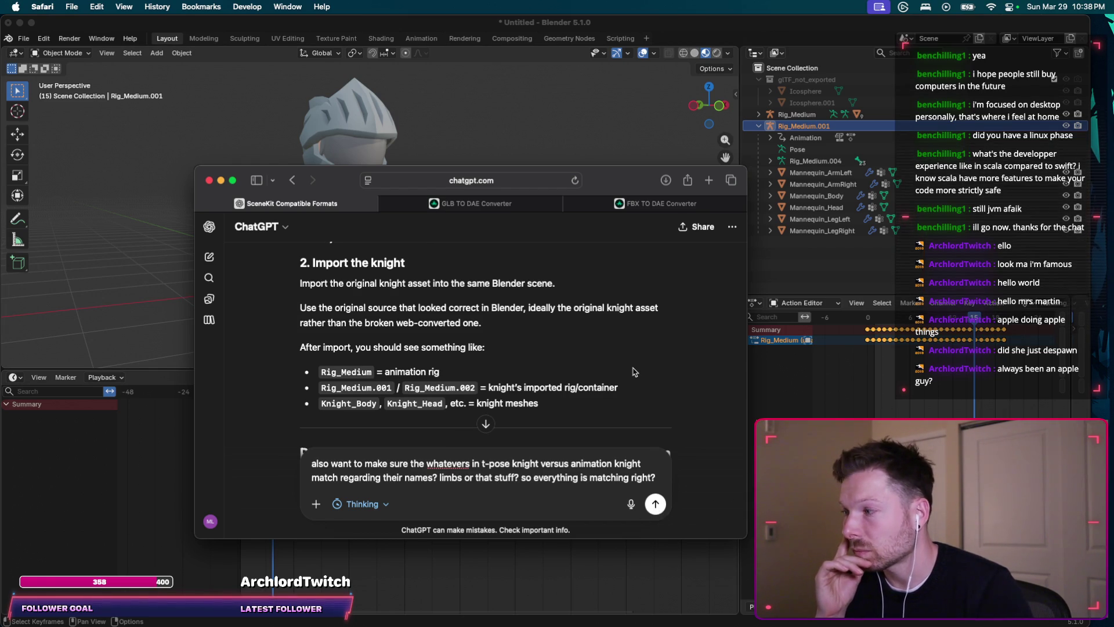
pyautogui.scroll(-5, 644, 361)
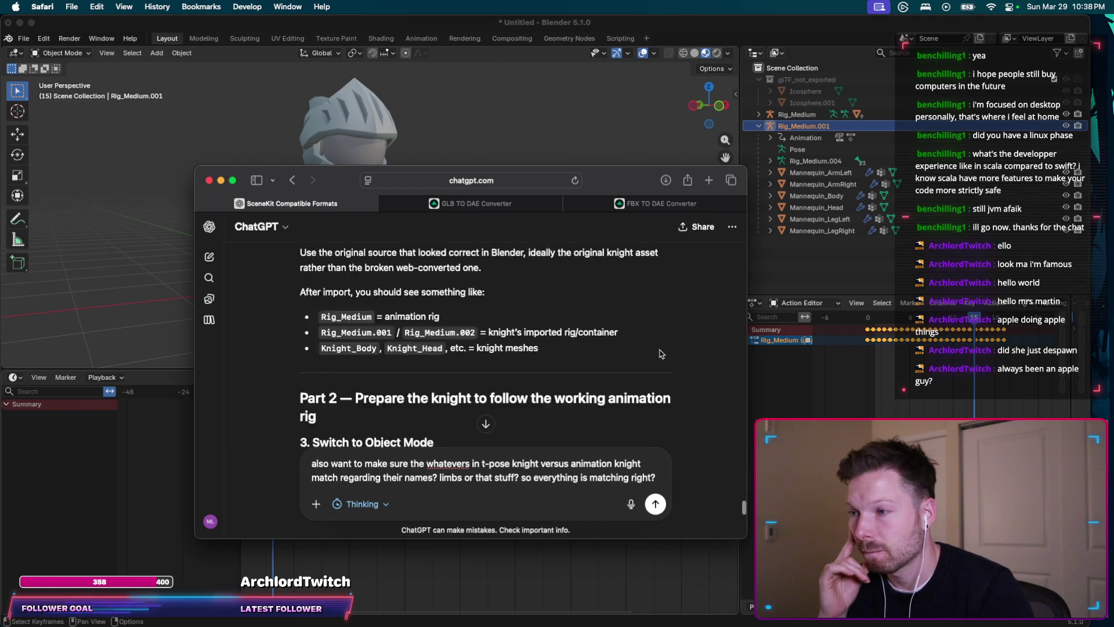
# Step: Send the question about matching names between the T-pose and animation knights
pyautogui.press('Return')
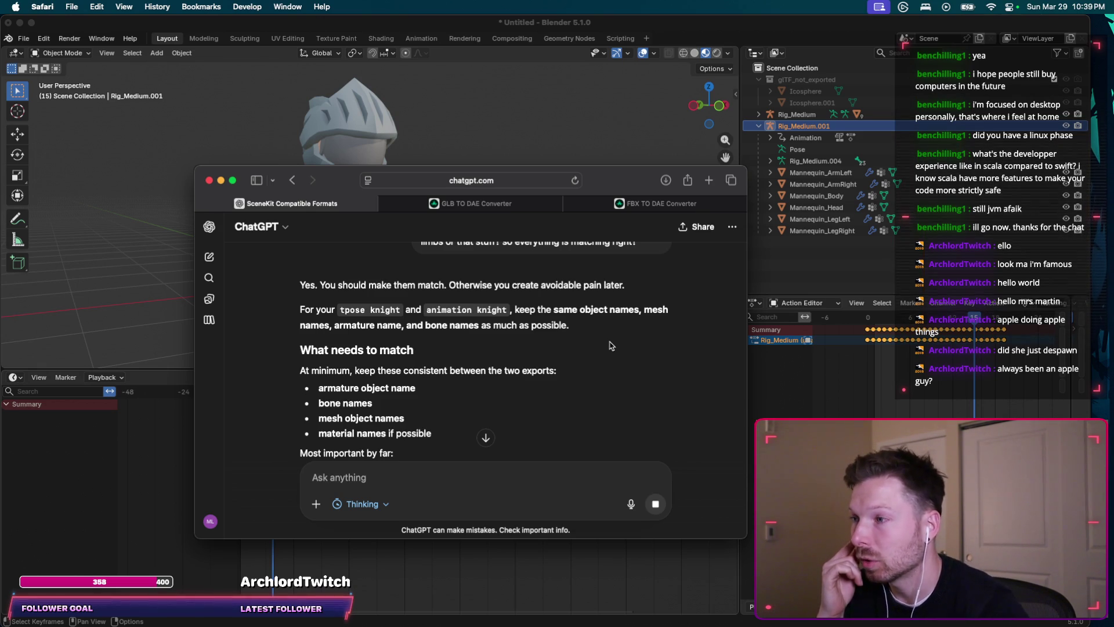
pyautogui.scroll(-2, 522, 357)
pyautogui.scroll(-2, 520, 360)
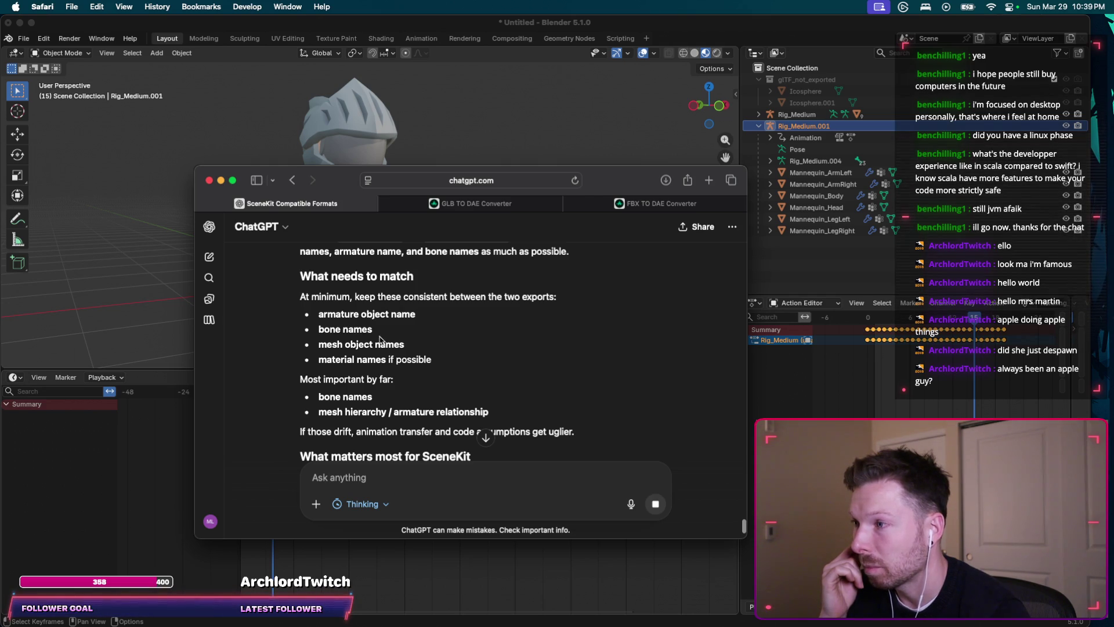
pyautogui.scroll(-1, 522, 322)
pyautogui.scroll(-1, 523, 322)
pyautogui.scroll(-1, 444, 337)
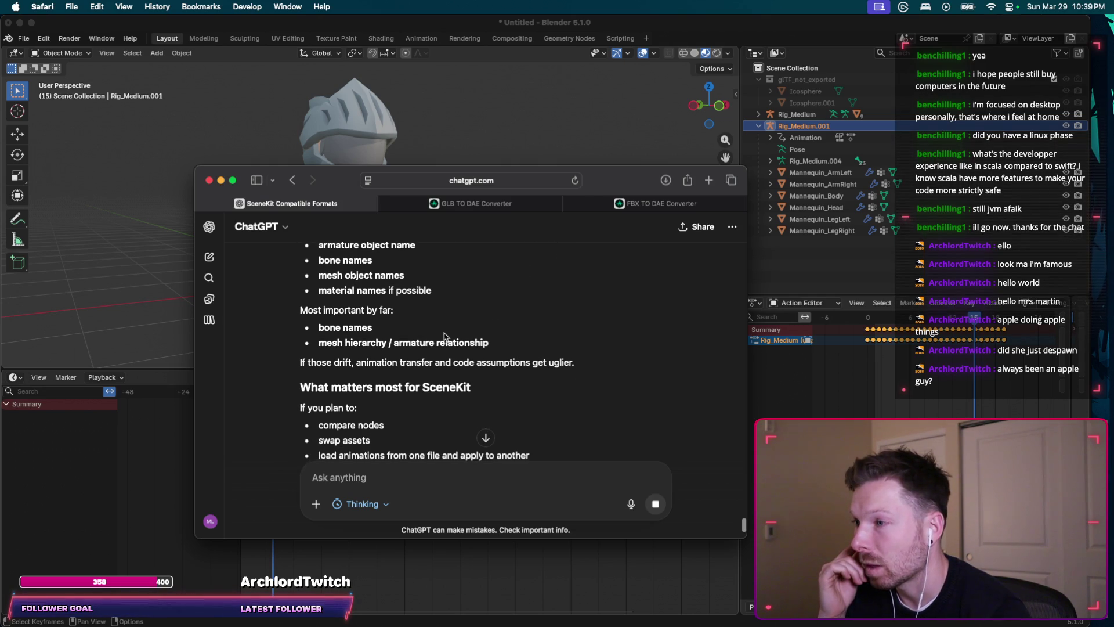
pyautogui.scroll(-1, 551, 309)
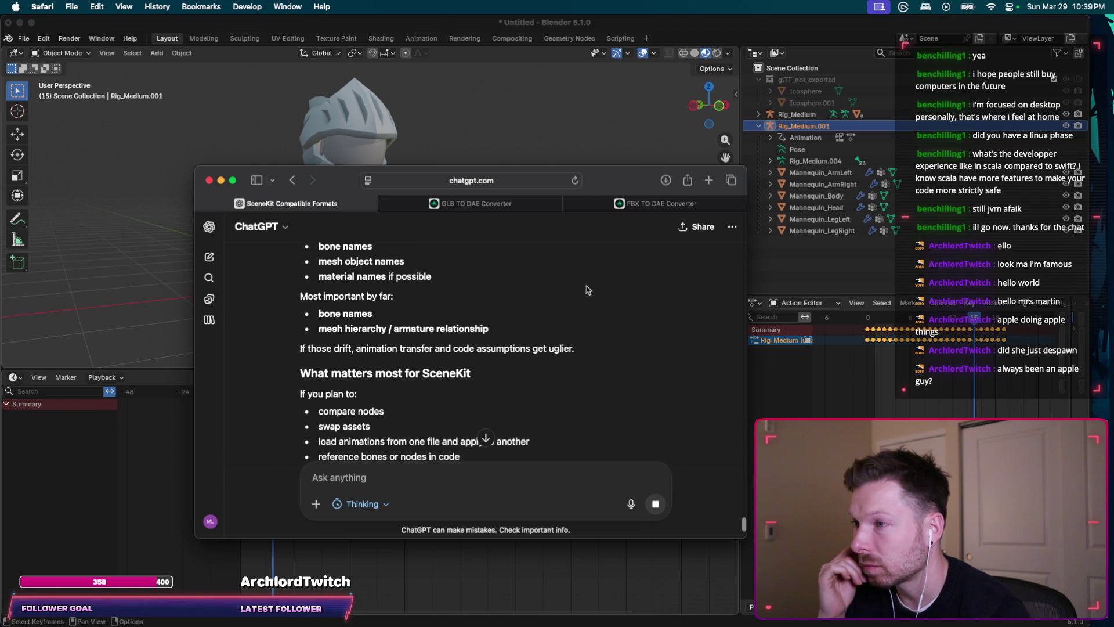
pyautogui.scroll(-2, 586, 290)
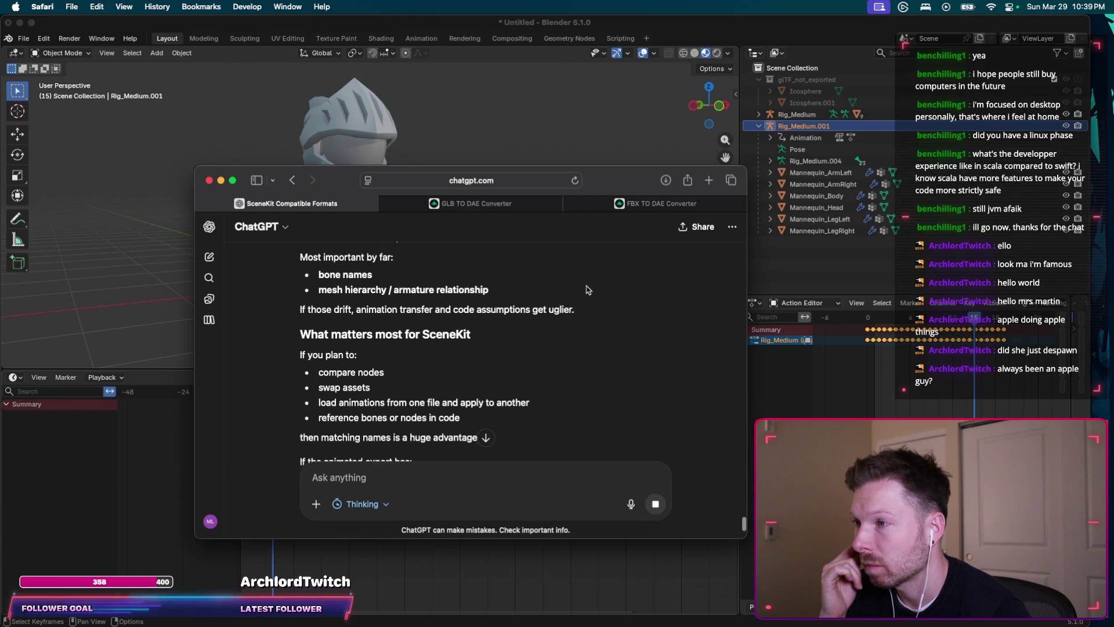
pyautogui.scroll(-1, 578, 293)
pyautogui.scroll(-1, 573, 298)
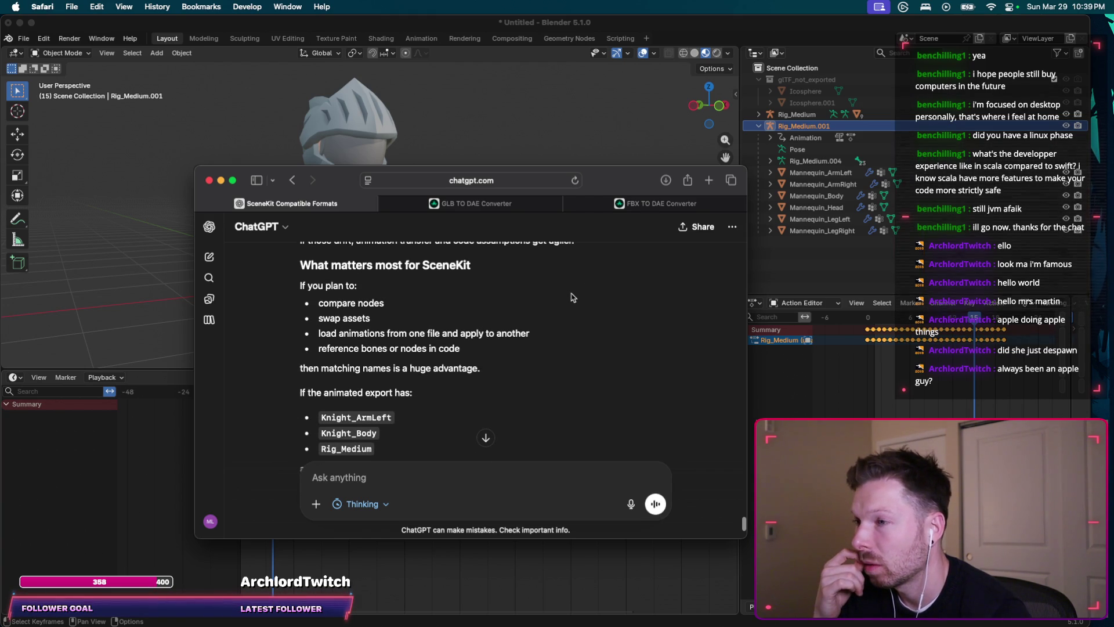
pyautogui.scroll(-1, 571, 296)
pyautogui.scroll(-2, 572, 297)
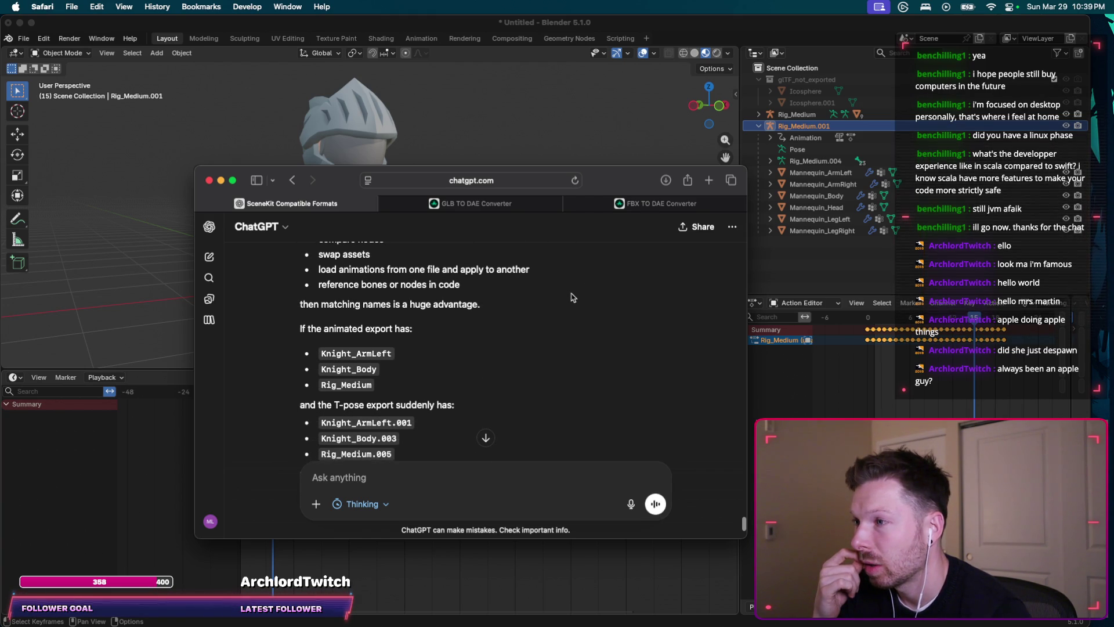
pyautogui.scroll(-1, 571, 297)
pyautogui.scroll(-2, 572, 297)
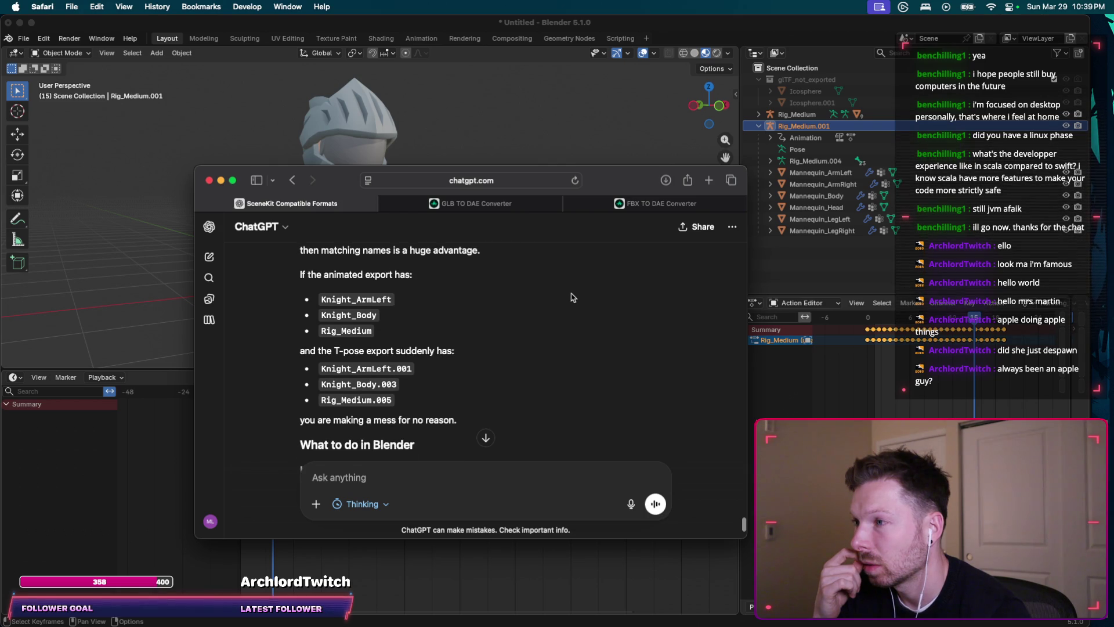
pyautogui.scroll(-1, 572, 298)
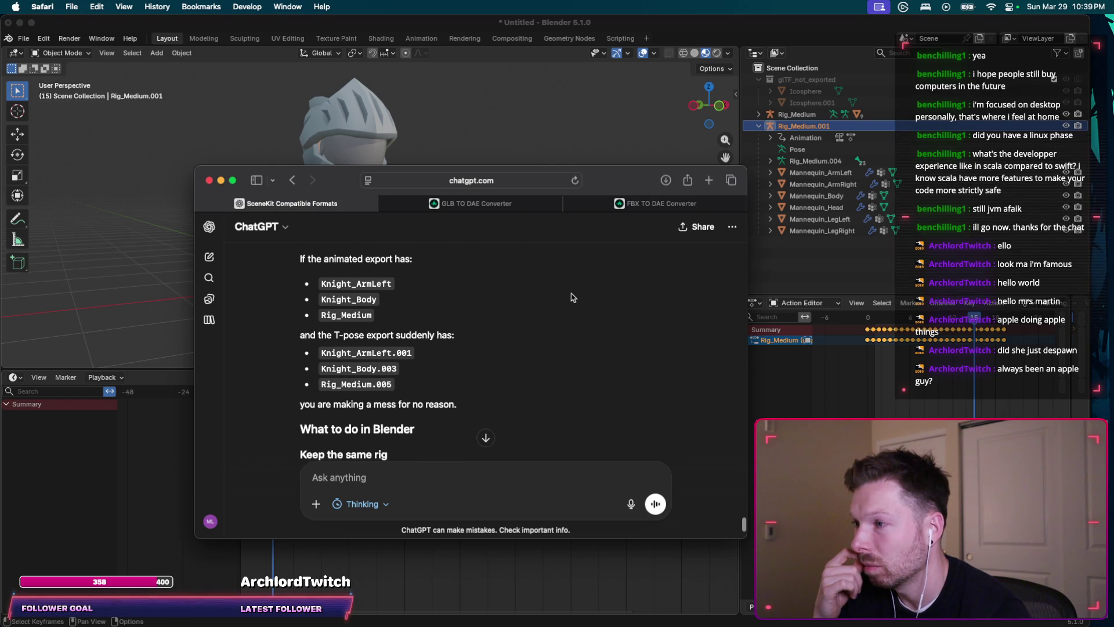
pyautogui.scroll(-3, 571, 297)
pyautogui.scroll(-1, 571, 298)
pyautogui.scroll(-2, 571, 297)
pyautogui.scroll(-1, 571, 297)
pyautogui.scroll(-1, 572, 297)
pyautogui.scroll(-1, 572, 296)
pyautogui.scroll(-1, 571, 296)
pyautogui.scroll(-1, 571, 298)
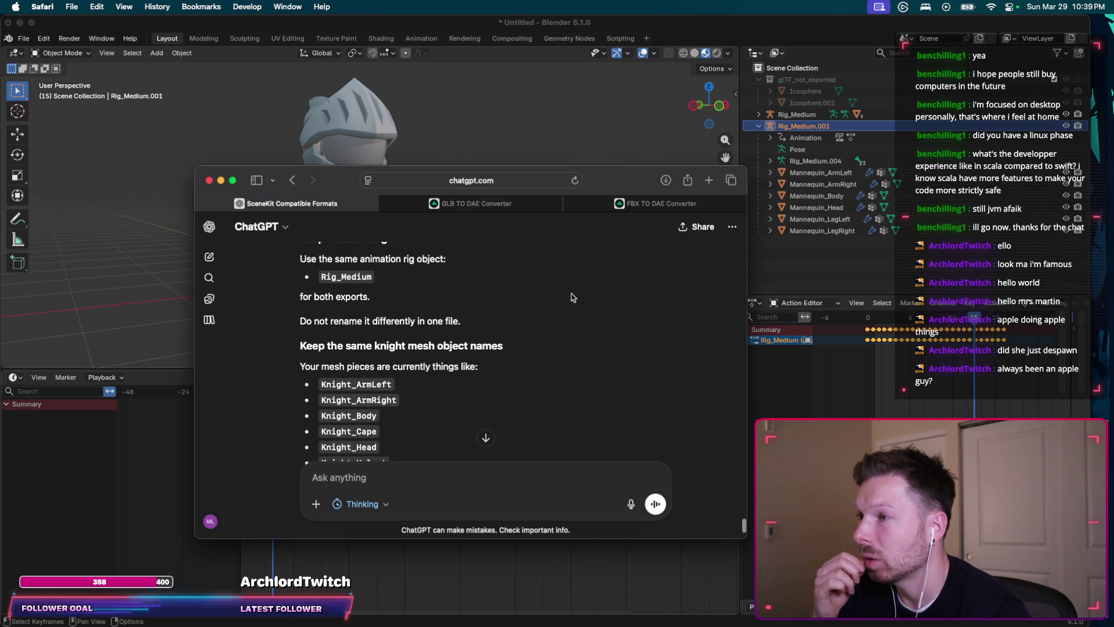
pyautogui.scroll(-1, 571, 297)
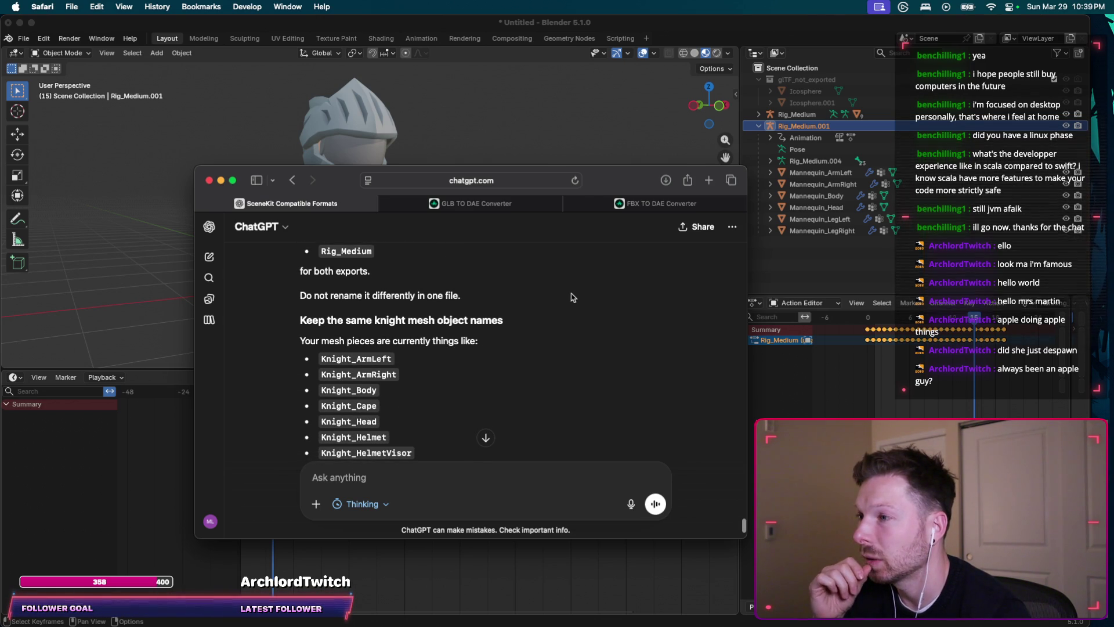
pyautogui.scroll(-1, 571, 297)
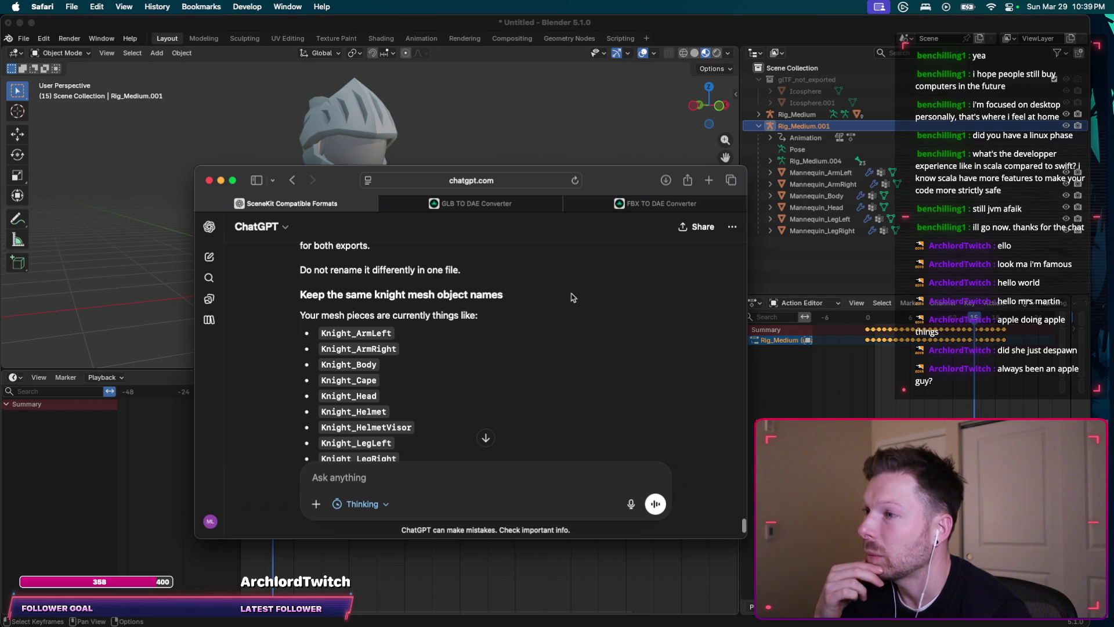
pyautogui.scroll(-1, 571, 296)
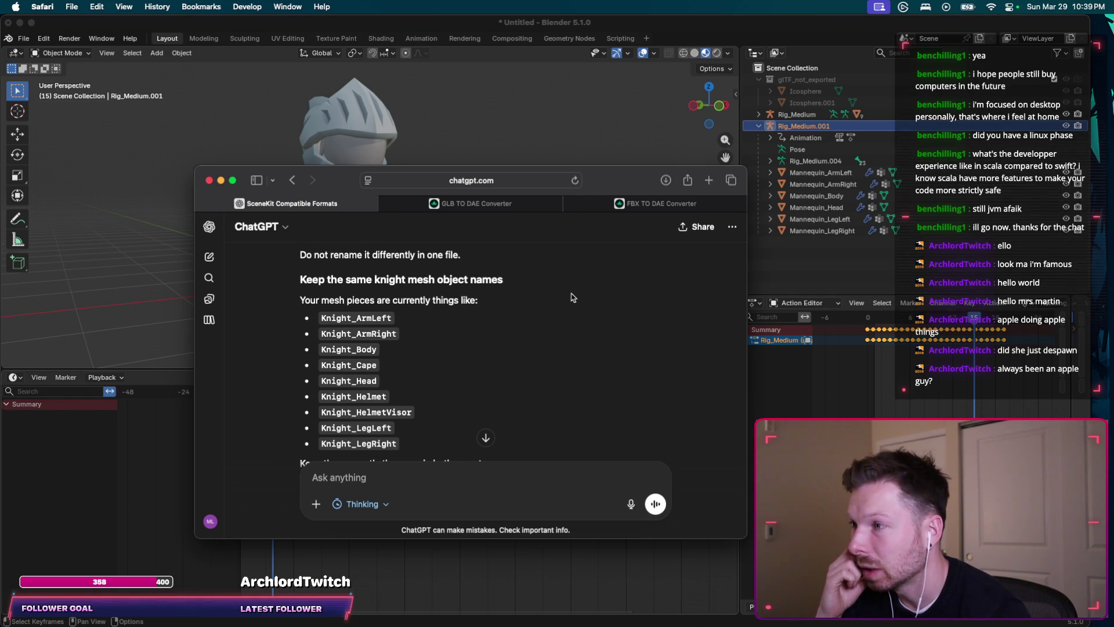
pyautogui.scroll(-1, 571, 297)
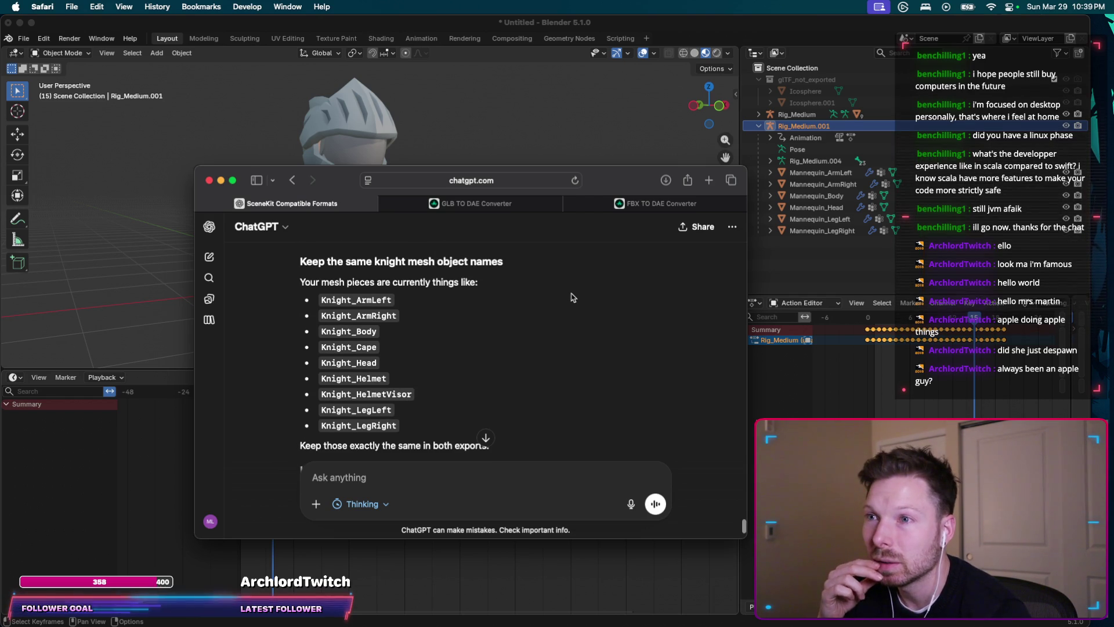
pyautogui.scroll(-2, 571, 297)
pyautogui.scroll(-2, 571, 297)
pyautogui.scroll(-1, 572, 297)
pyautogui.scroll(-2, 572, 297)
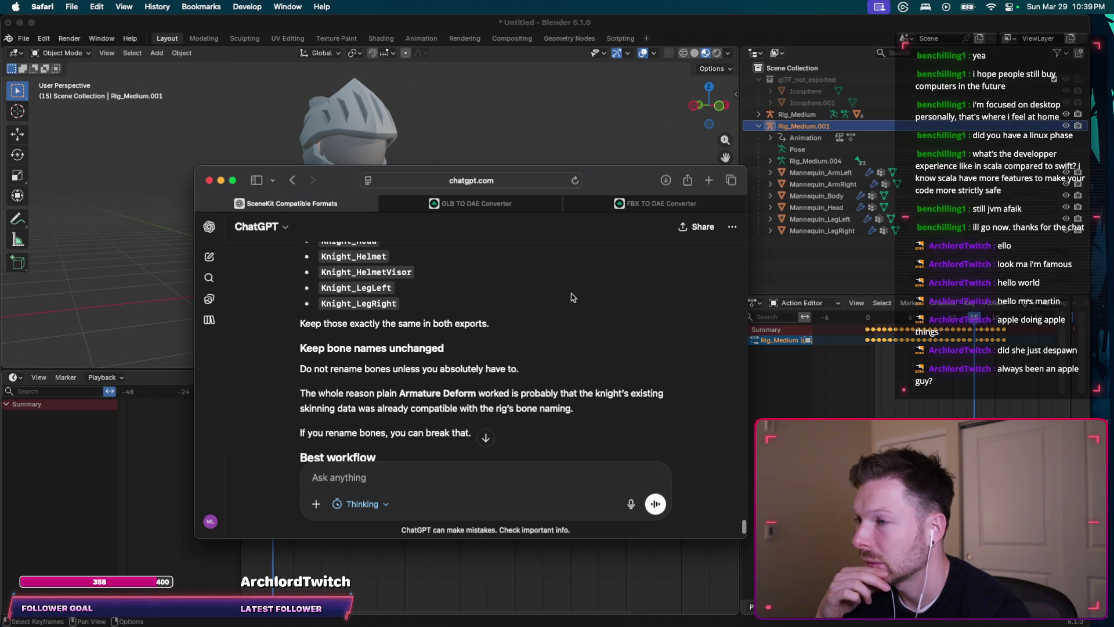
pyautogui.scroll(-1, 572, 297)
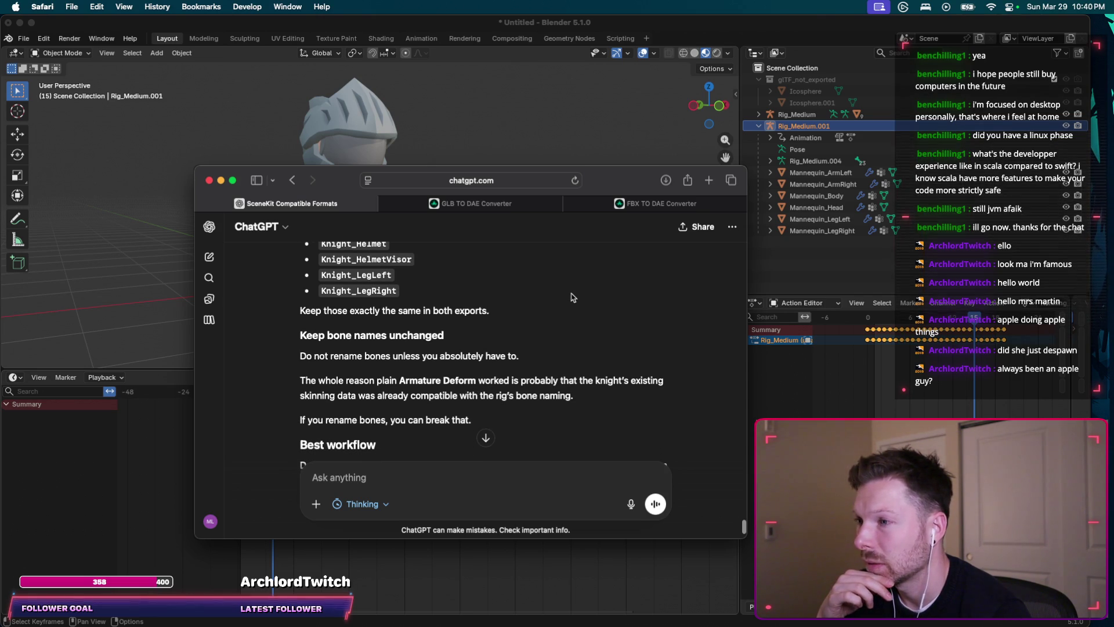
pyautogui.scroll(-1, 572, 296)
pyautogui.scroll(-1, 572, 297)
pyautogui.scroll(-1, 572, 297)
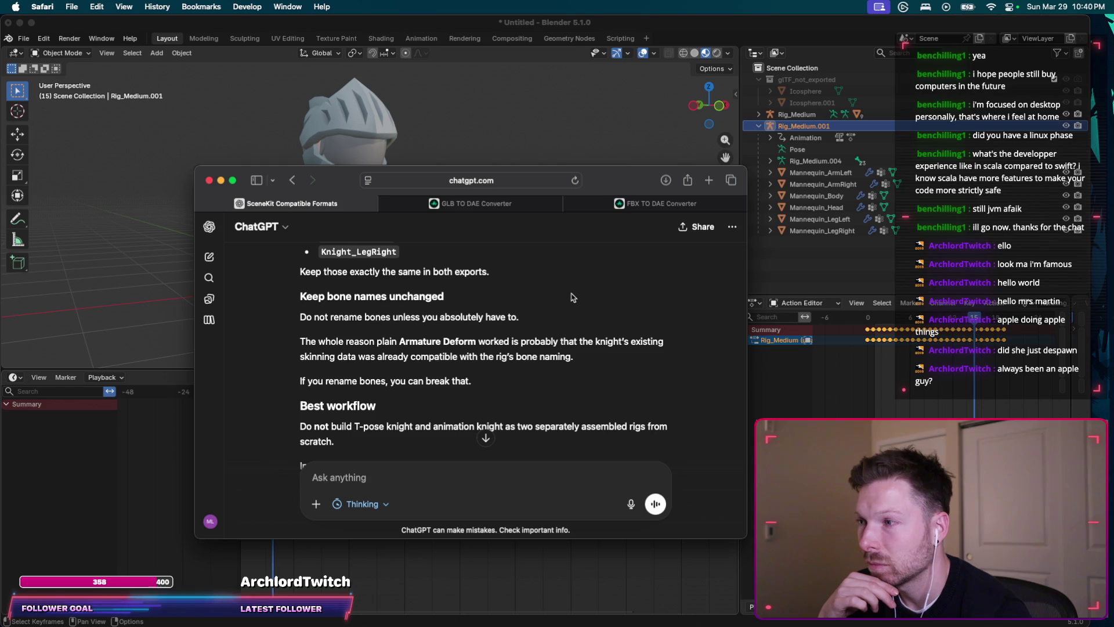
pyautogui.scroll(-1, 571, 297)
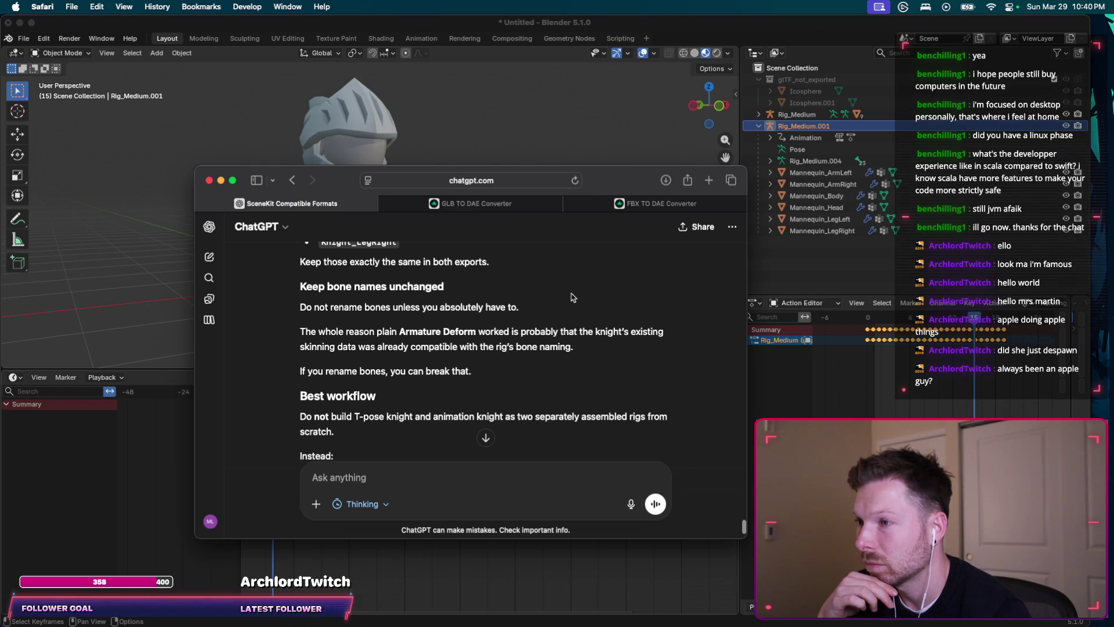
pyautogui.scroll(-1, 571, 298)
pyautogui.scroll(-1, 571, 296)
pyautogui.scroll(-1, 571, 297)
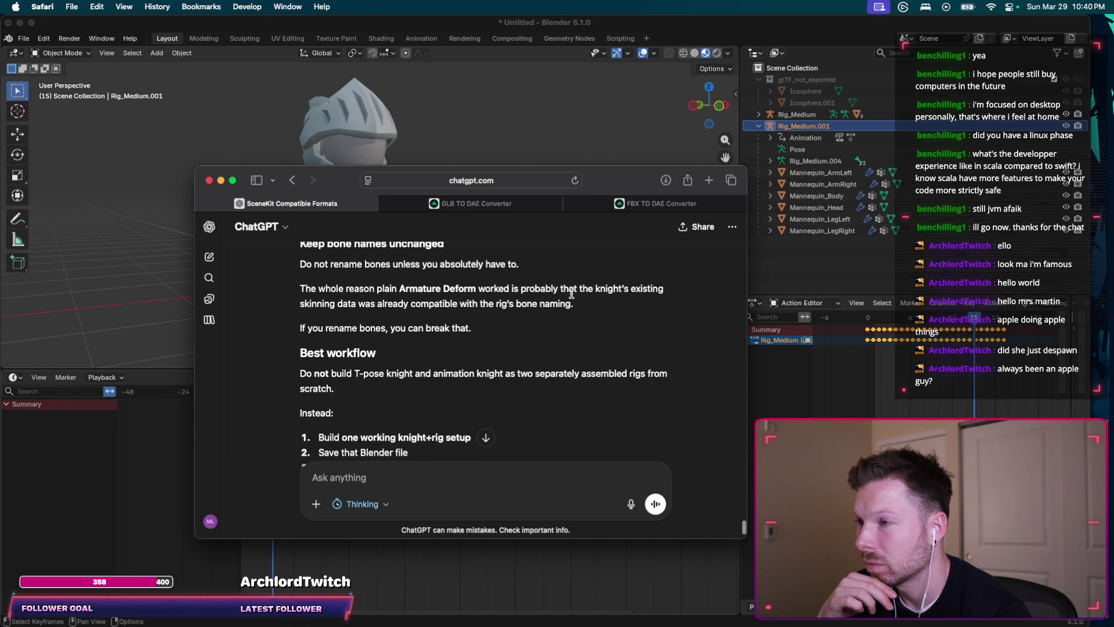
pyautogui.scroll(-1, 571, 297)
pyautogui.scroll(-1, 571, 297)
pyautogui.scroll(-1, 571, 297)
pyautogui.scroll(-1, 638, 269)
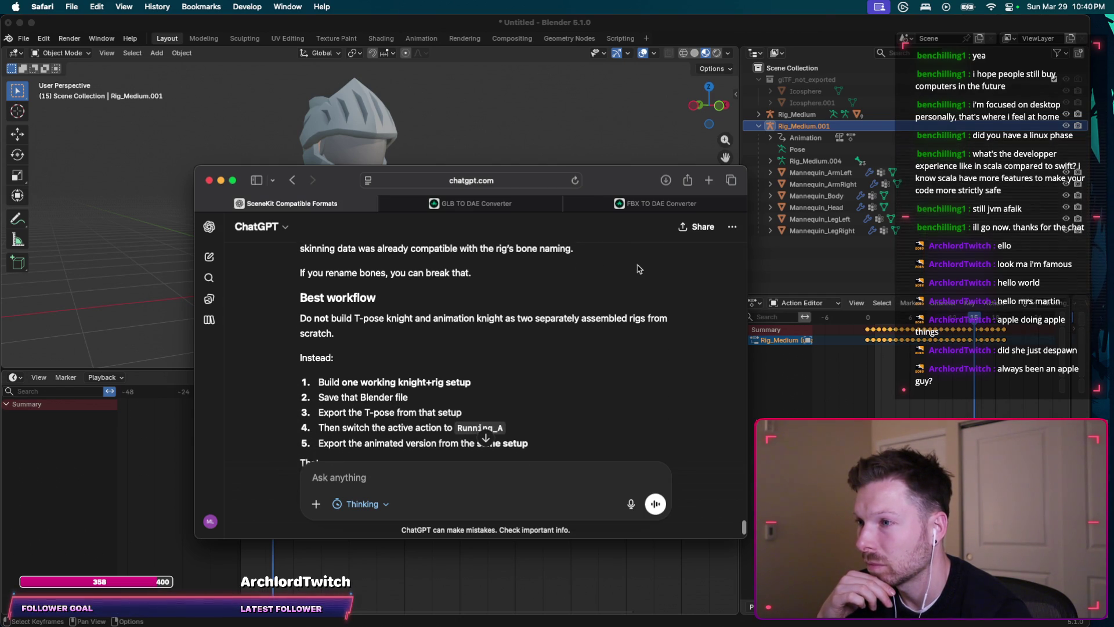
pyautogui.scroll(-1, 638, 270)
pyautogui.scroll(-1, 638, 269)
pyautogui.scroll(-2, 637, 269)
pyautogui.scroll(-3, 637, 269)
pyautogui.scroll(-2, 638, 268)
pyautogui.scroll(-2, 637, 270)
pyautogui.scroll(-7, 638, 270)
pyautogui.scroll(-3, 637, 269)
pyautogui.scroll(-5, 637, 269)
pyautogui.scroll(-8, 637, 269)
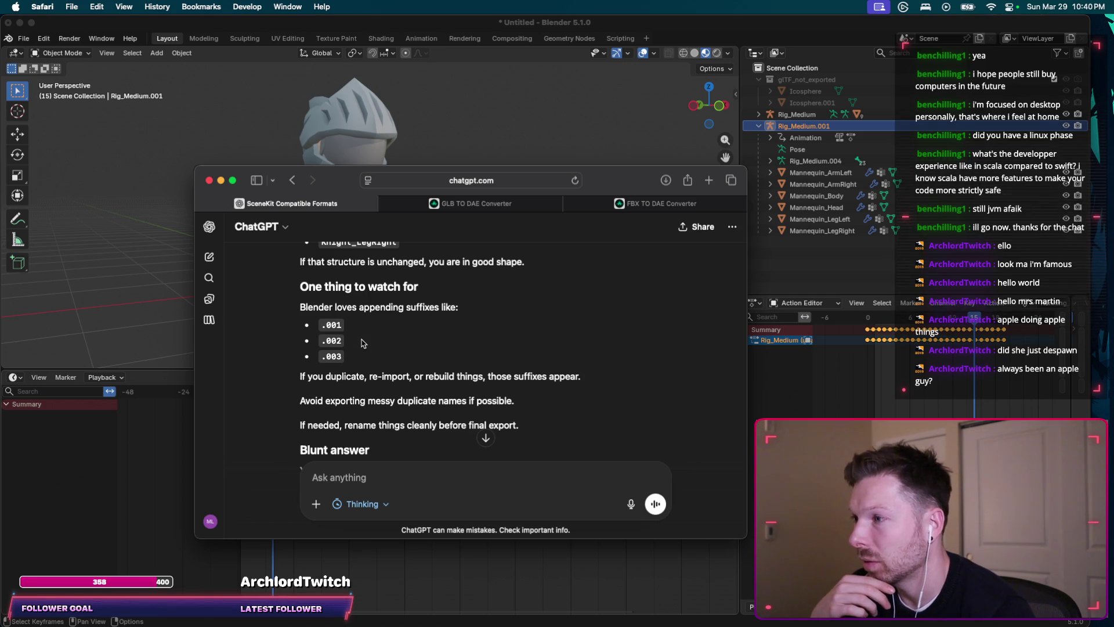
pyautogui.scroll(-1, 406, 328)
pyautogui.scroll(-1, 447, 301)
pyautogui.moveTo(320, 303); pyautogui.dragTo(366, 339)
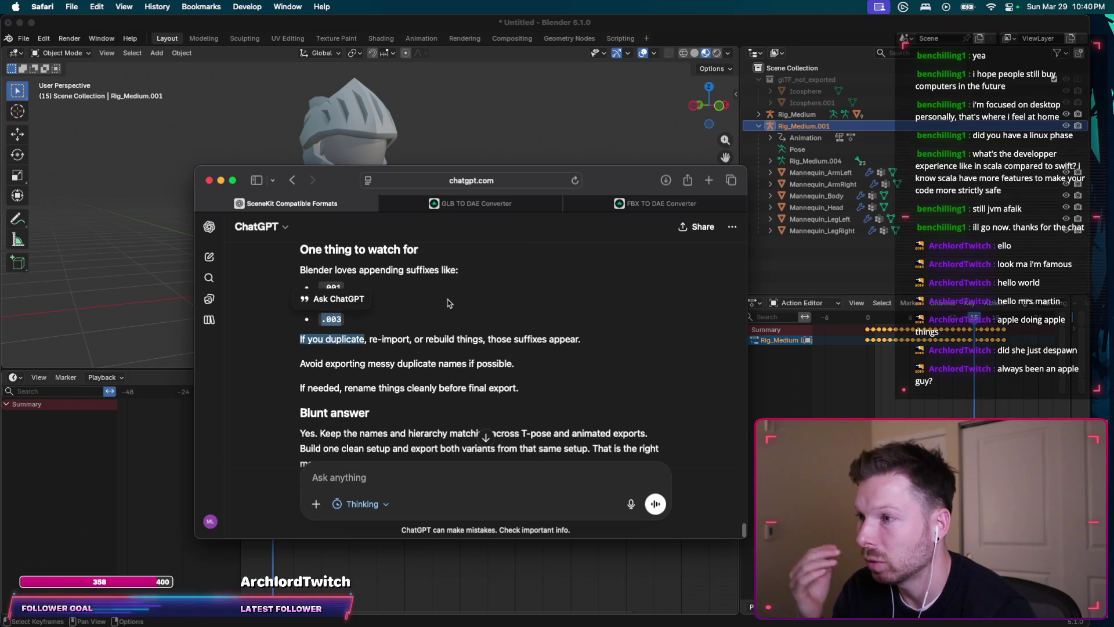
pyautogui.scroll(-1, 449, 303)
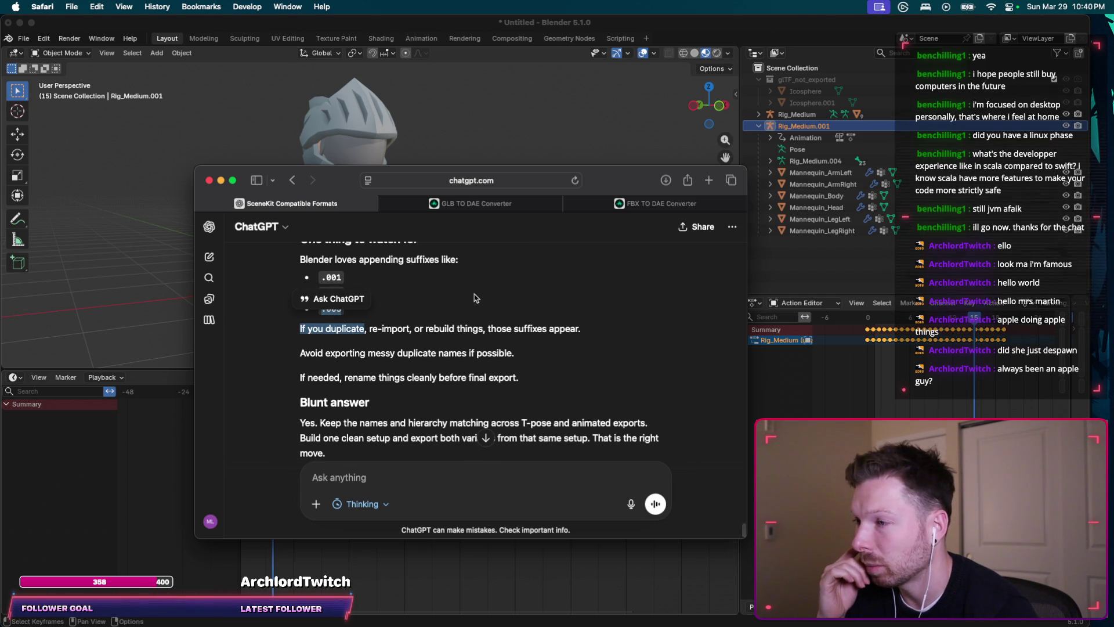
pyautogui.scroll(-1, 475, 297)
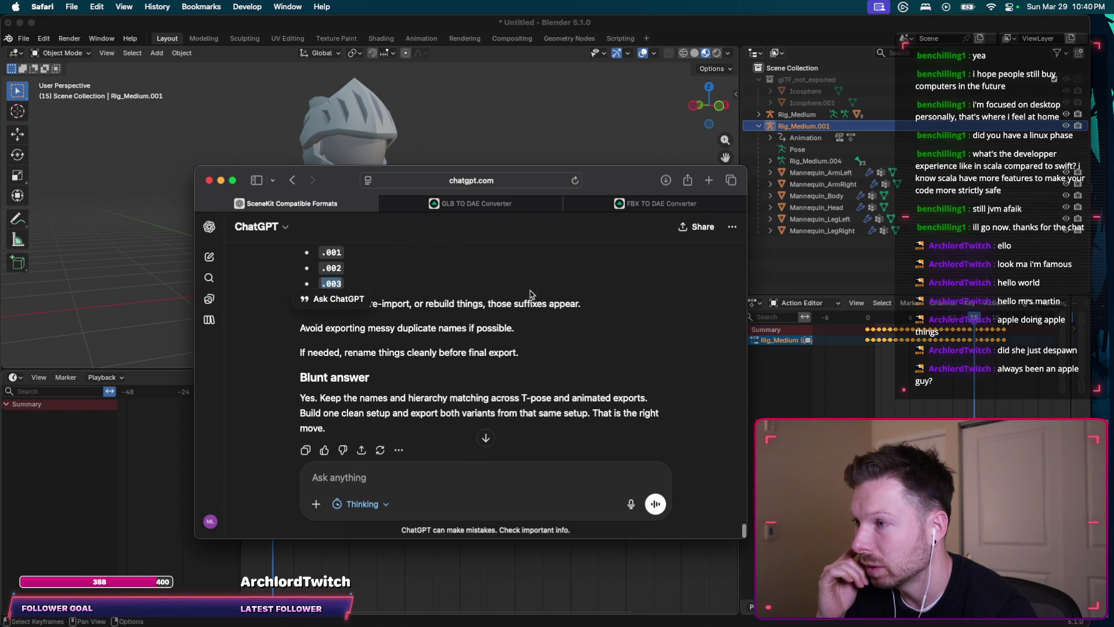
# Step: Rename the Rig_Medium.001 rig to Rig_Medium in Blender's Outliner
pyautogui.click(830, 154)
pyautogui.doubleClick(837, 127)
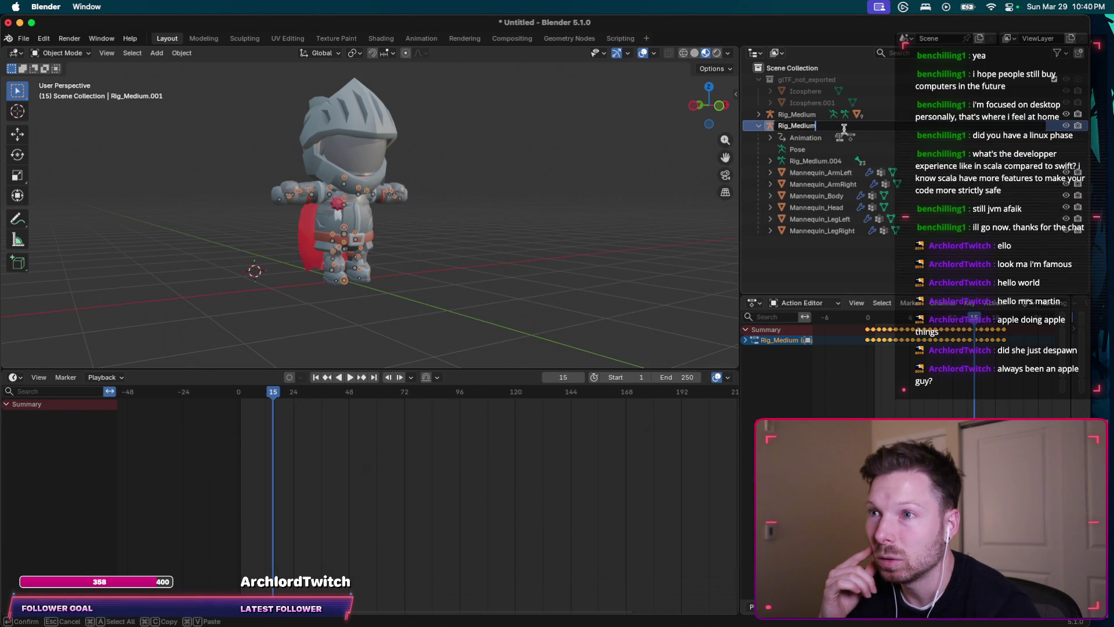
pyautogui.press('Return')
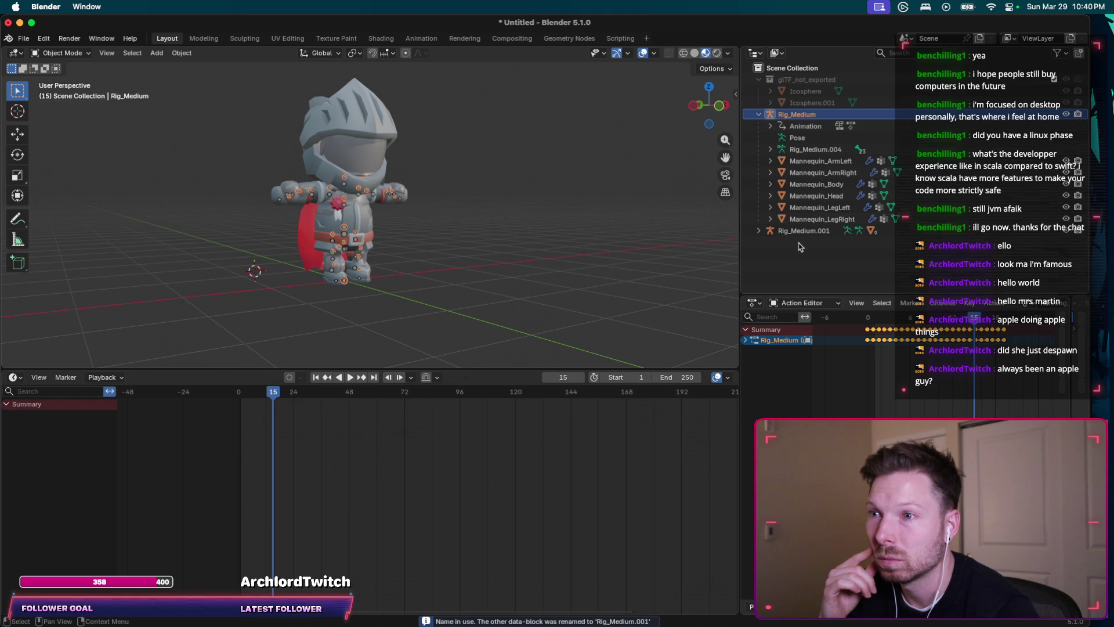
# Step: Quit Blender discarding the unsaved scene and relaunch it from Spotlight
pyautogui.click(802, 233)
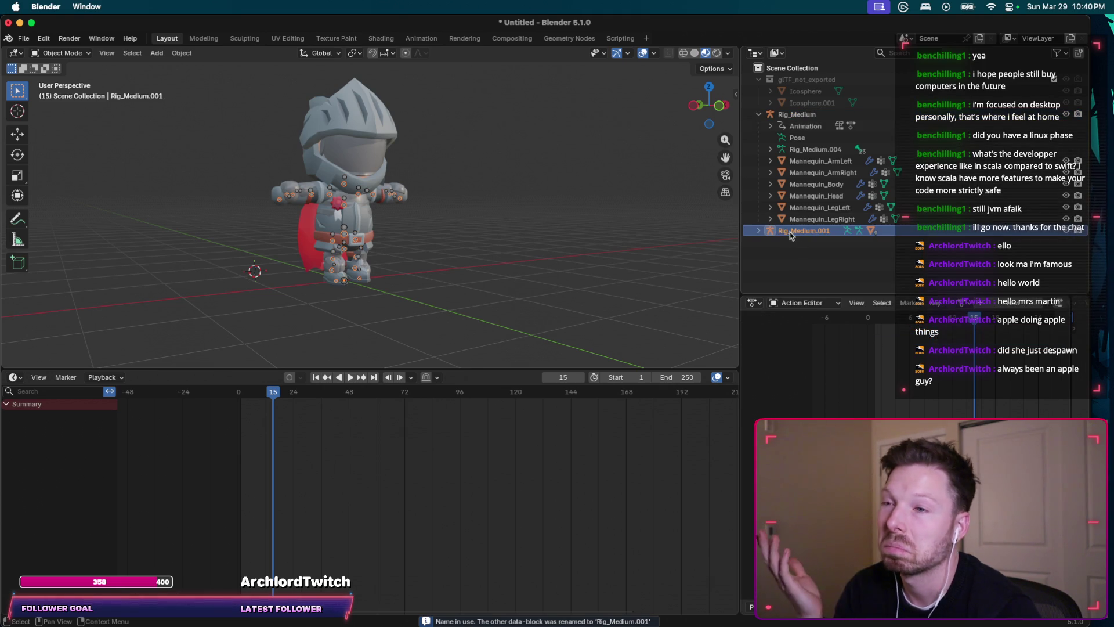
pyautogui.click(8, 24)
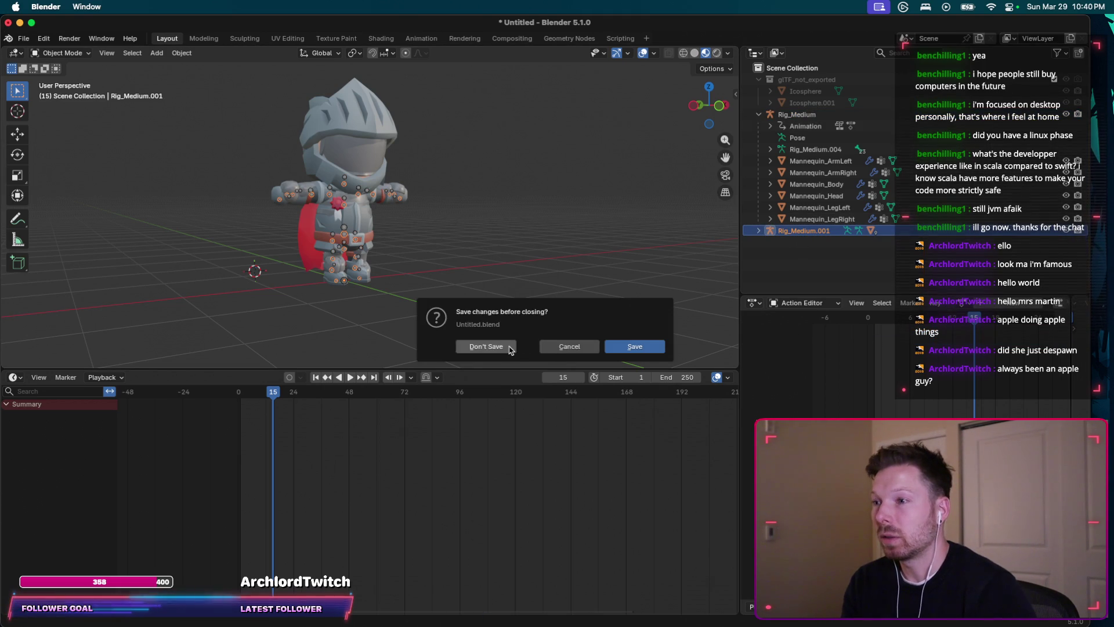
pyautogui.click(508, 348)
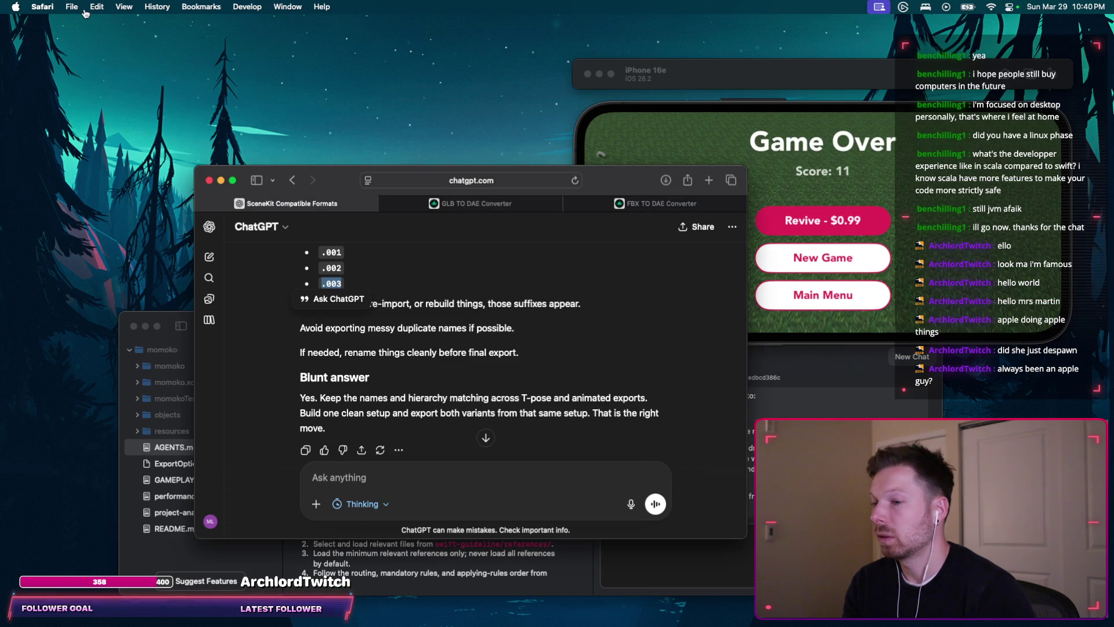
pyautogui.press('super+space')
pyautogui.write('b')
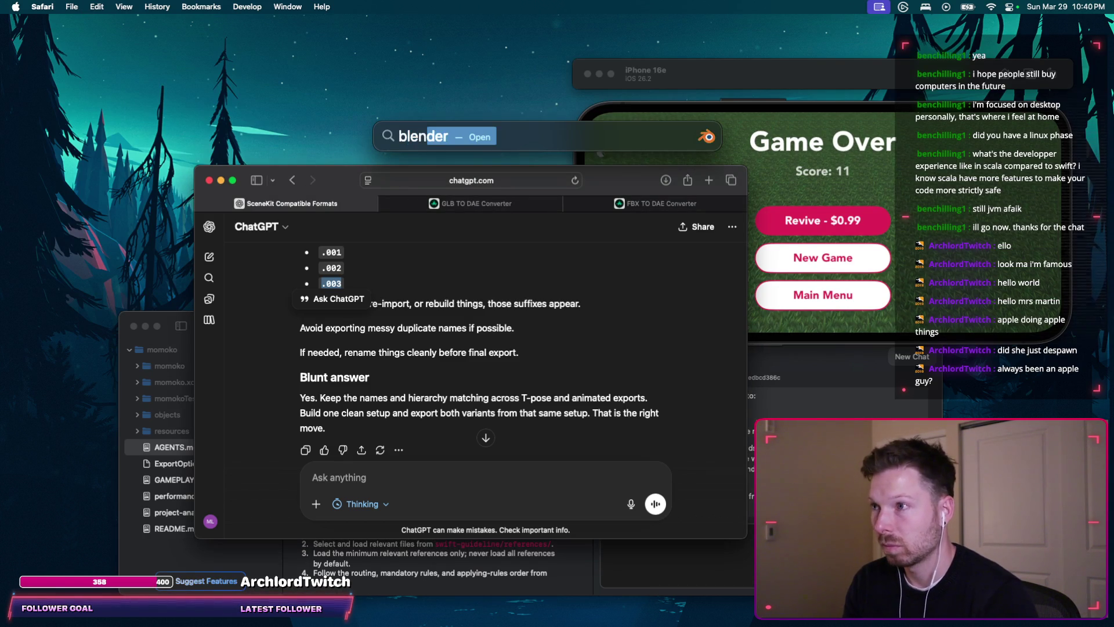
pyautogui.press('Return')
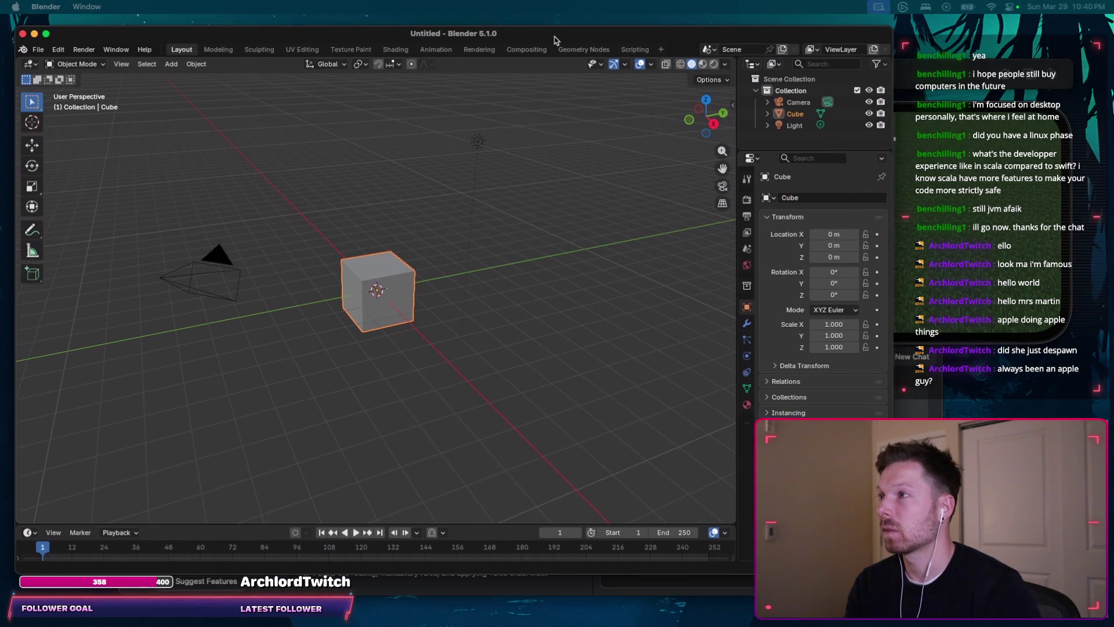
# Step: Delete the default cube and bring up the File menu for importing
pyautogui.press('x')
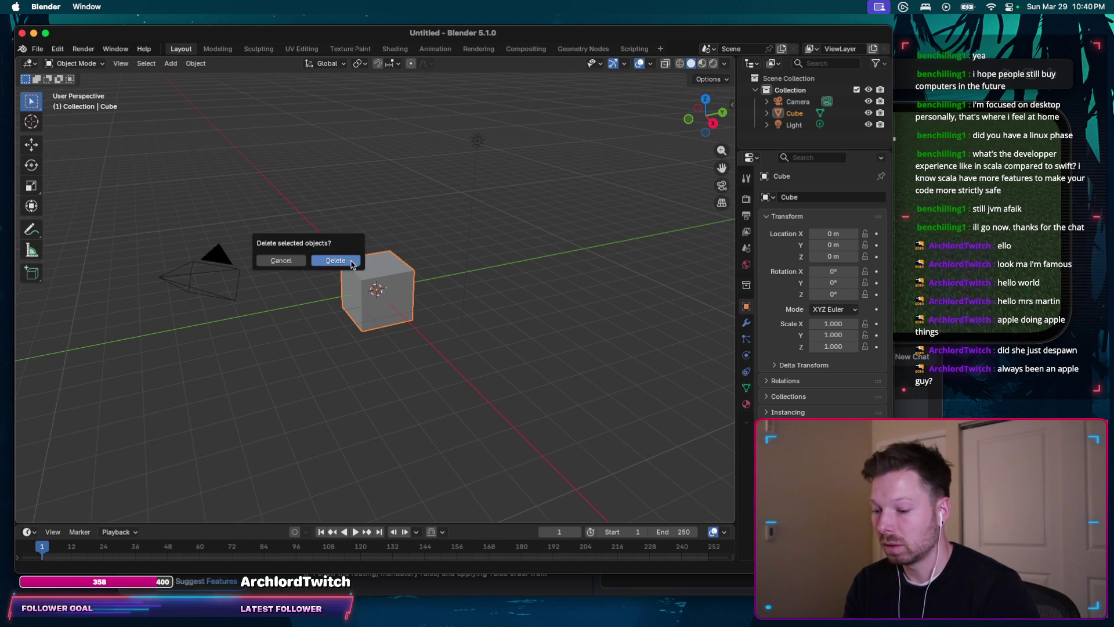
pyautogui.click(335, 261)
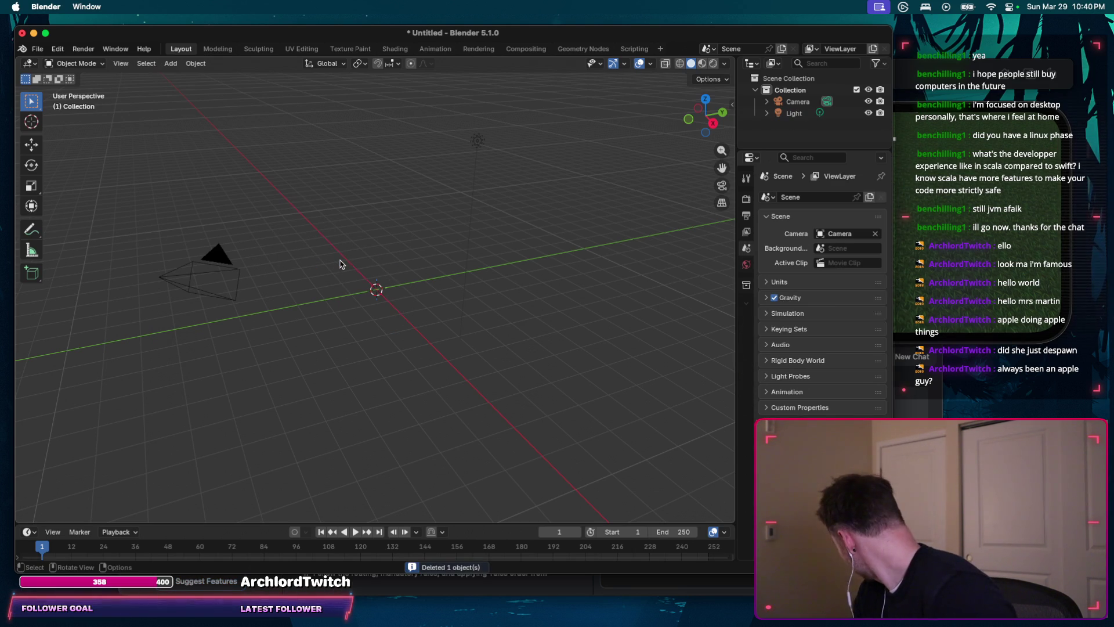
pyautogui.click(37, 49)
pyautogui.moveTo(58, 214)
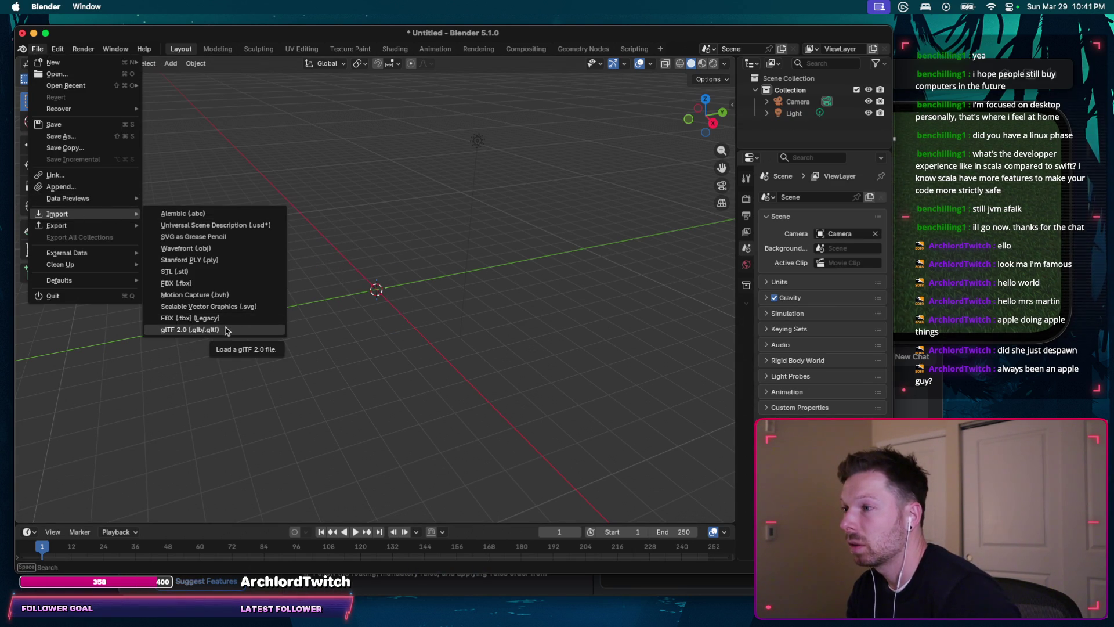
# Step: Import Knight.fbx via FBX (Legacy) from Downloads/kaykit_Adventurers_2.0_FREE/Characters/fbx
pyautogui.click(225, 319)
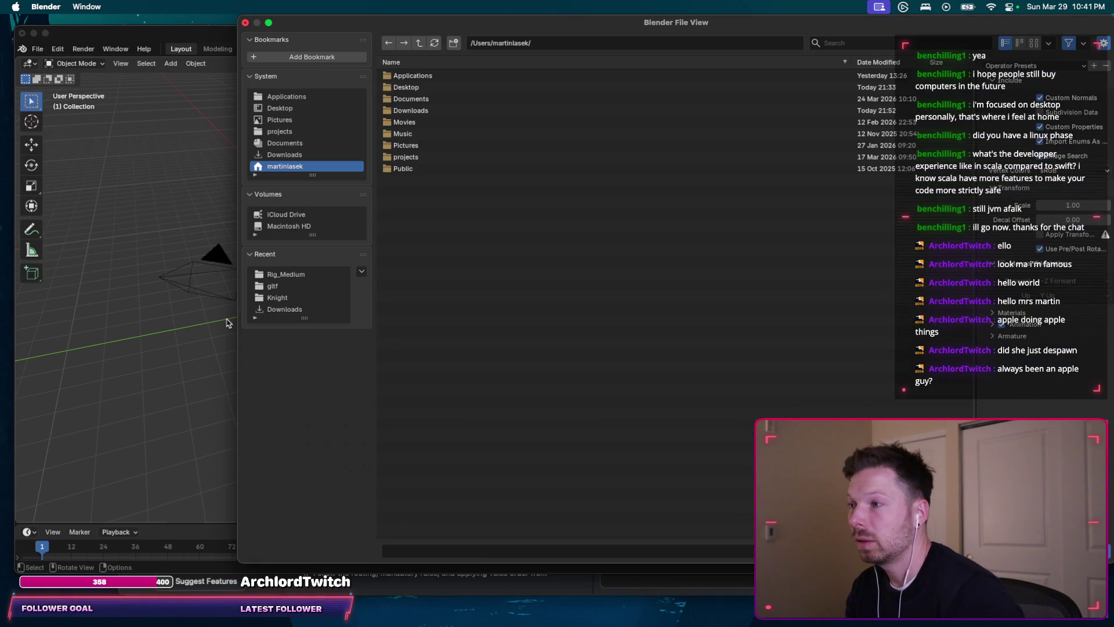
pyautogui.click(409, 110)
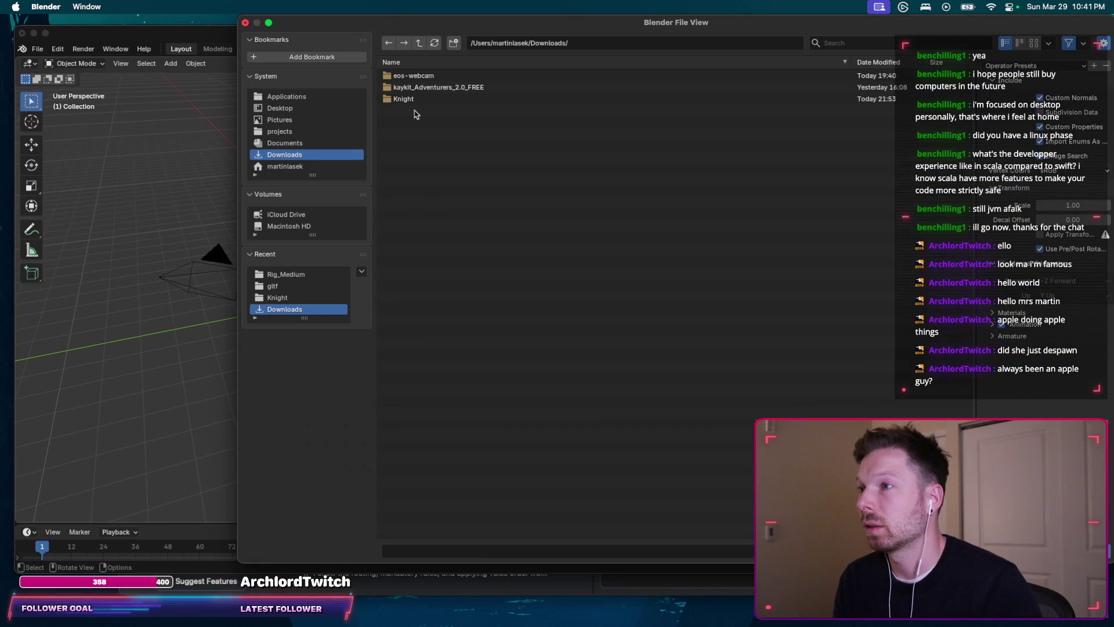
pyautogui.click(438, 88)
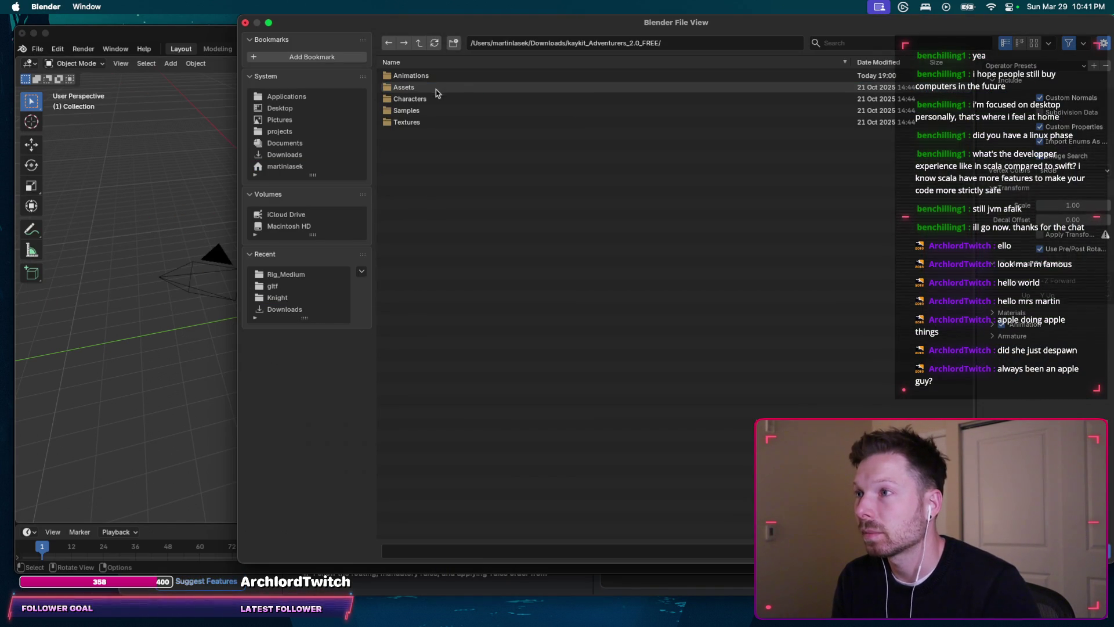
pyautogui.click(430, 99)
pyautogui.click(415, 77)
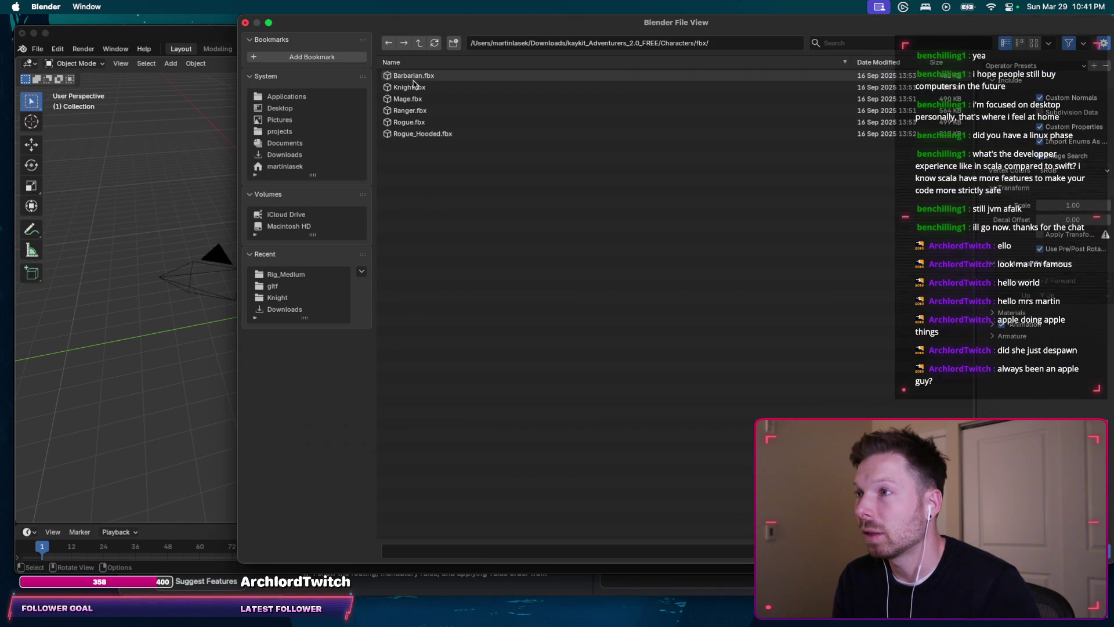
pyautogui.click(417, 89)
pyautogui.doubleClick(432, 92)
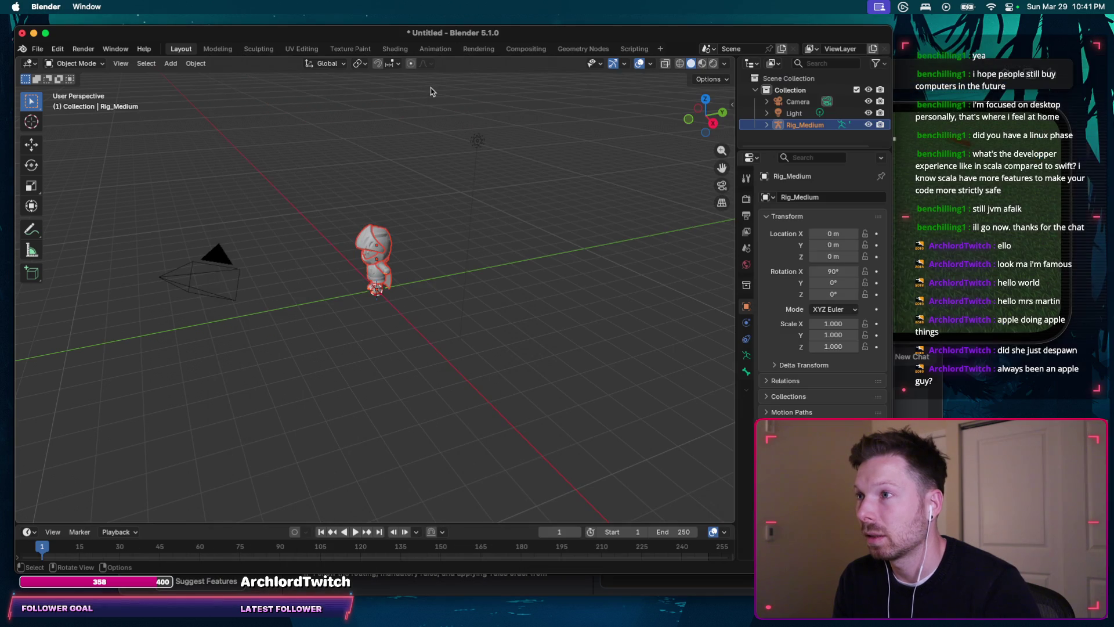
# Step: Show the knight in material preview and enlarge the Outliner to inspect Rig_Medium's parts
pyautogui.moveTo(387, 289)
pyautogui.mouseDown(button='middle')
pyautogui.moveTo(279, 327)
pyautogui.moveTo(366, 306)
pyautogui.mouseUp(button='middle')
pyautogui.scroll(2, 367, 305)
pyautogui.scroll(2, 367, 304)
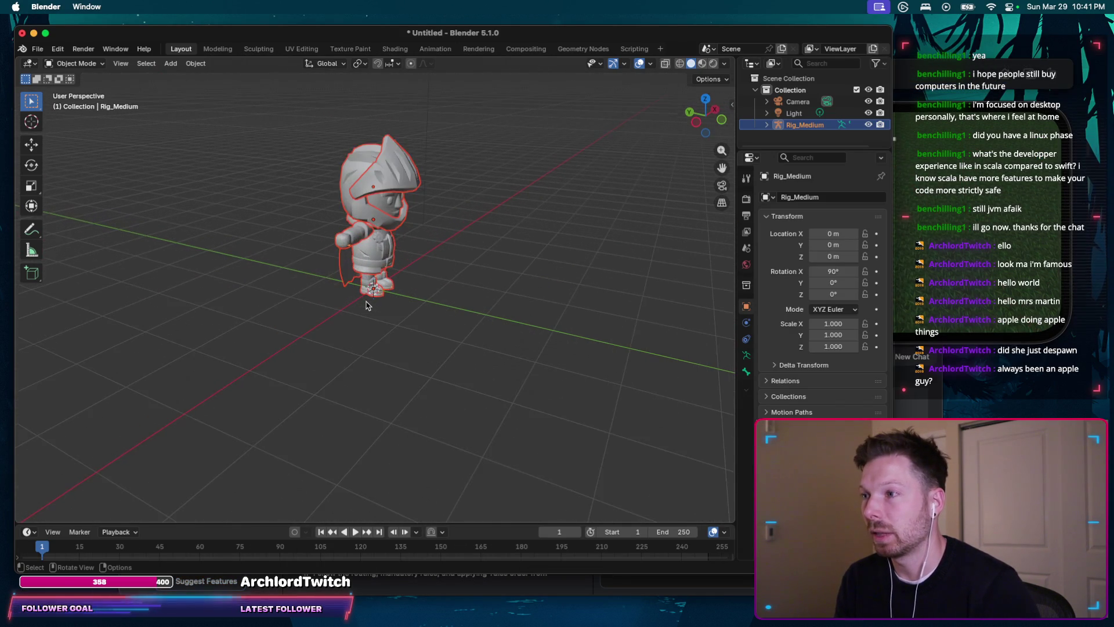
pyautogui.scroll(2, 366, 304)
pyautogui.hscroll(5, 367, 305)
pyautogui.click(703, 64)
pyautogui.scroll(-3, 475, 296)
pyautogui.scroll(-3, 475, 296)
pyautogui.scroll(-2, 539, 259)
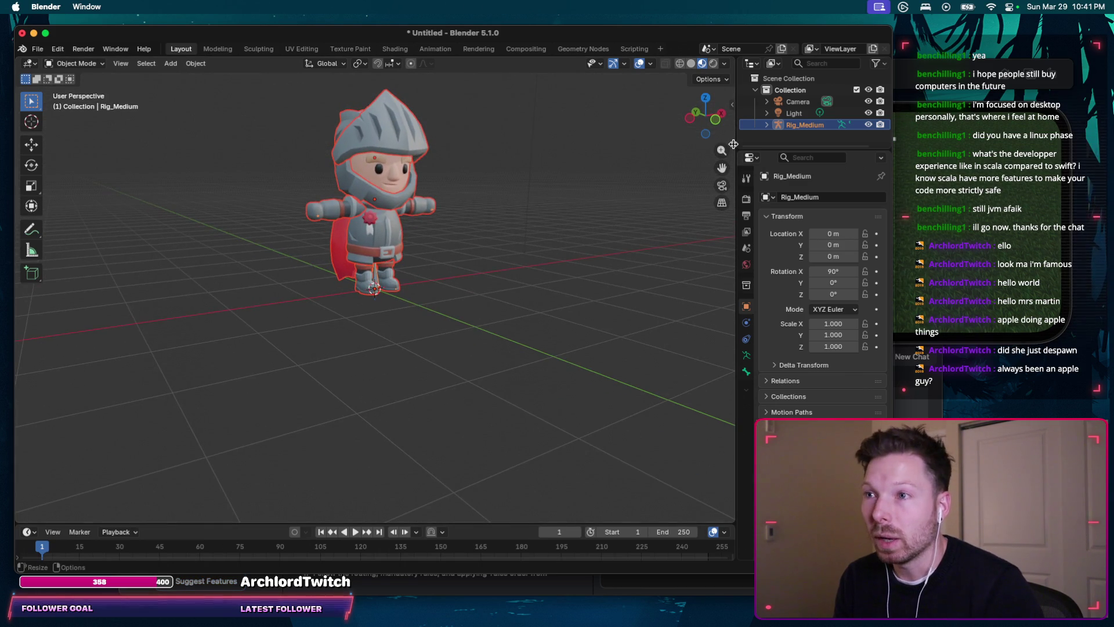
pyautogui.moveTo(735, 145); pyautogui.dragTo(584, 131)
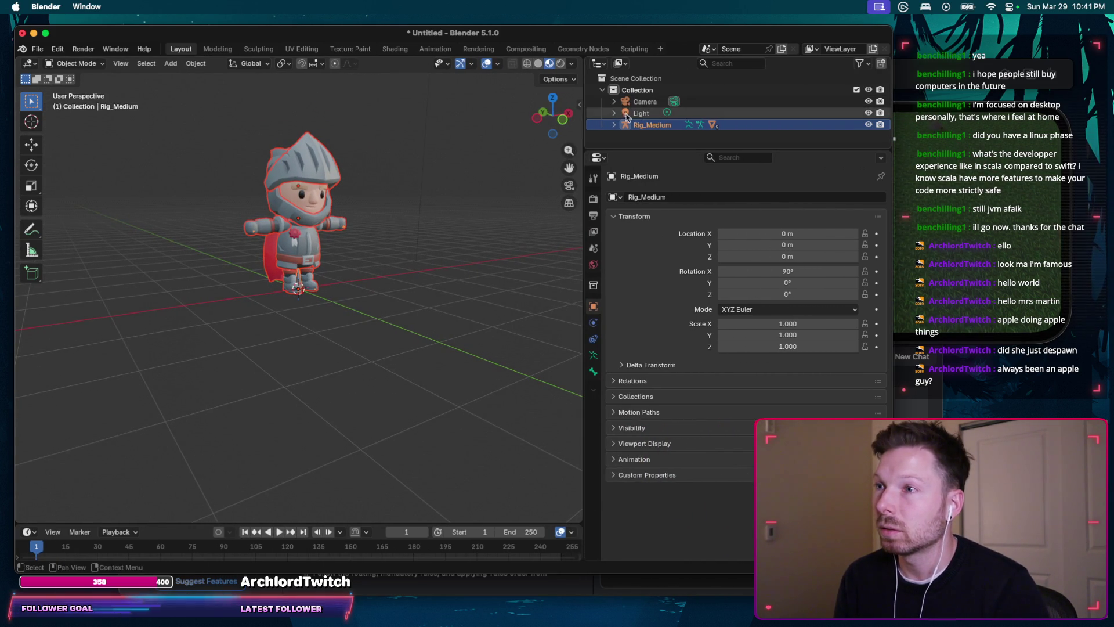
pyautogui.scroll(-2, 438, 241)
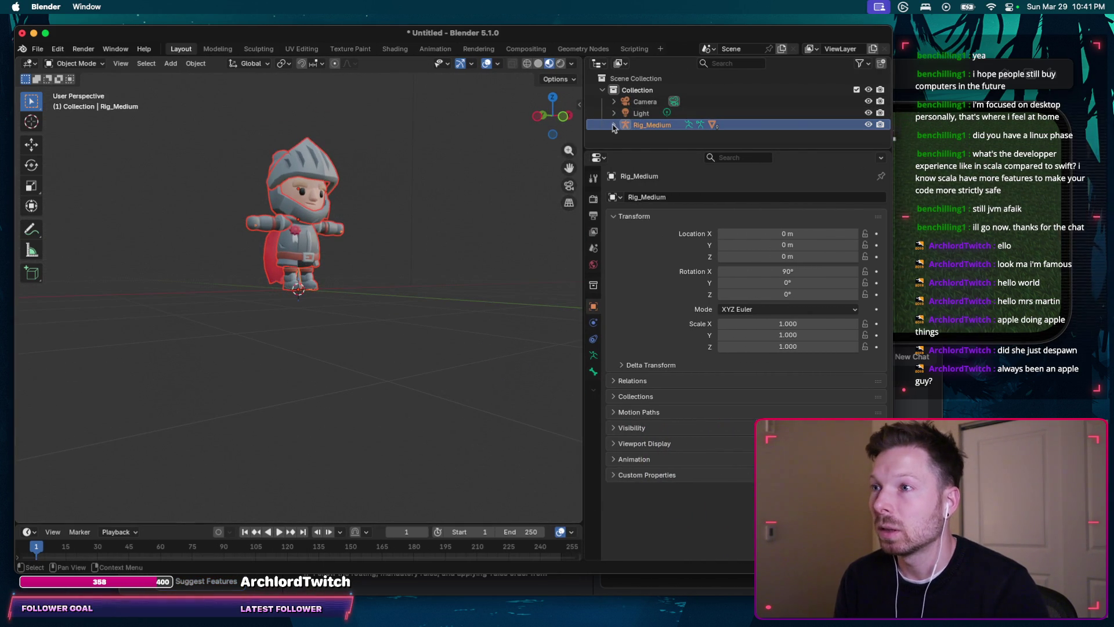
pyautogui.moveTo(620, 152)
pyautogui.mouseDown()
pyautogui.moveTo(620, 300)
pyautogui.moveTo(621, 275)
pyautogui.mouseUp()
pyautogui.scroll(3, 474, 211)
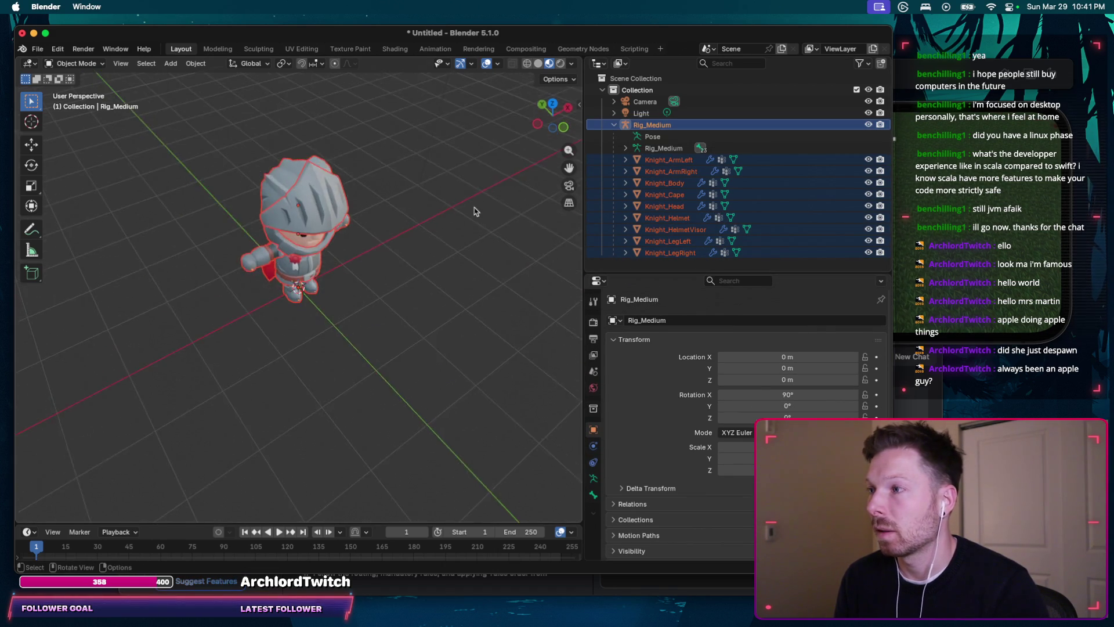
pyautogui.scroll(-3, 475, 211)
pyautogui.scroll(-3, 475, 210)
pyautogui.scroll(-2, 475, 211)
pyautogui.scroll(-2, 475, 211)
pyautogui.click(666, 159)
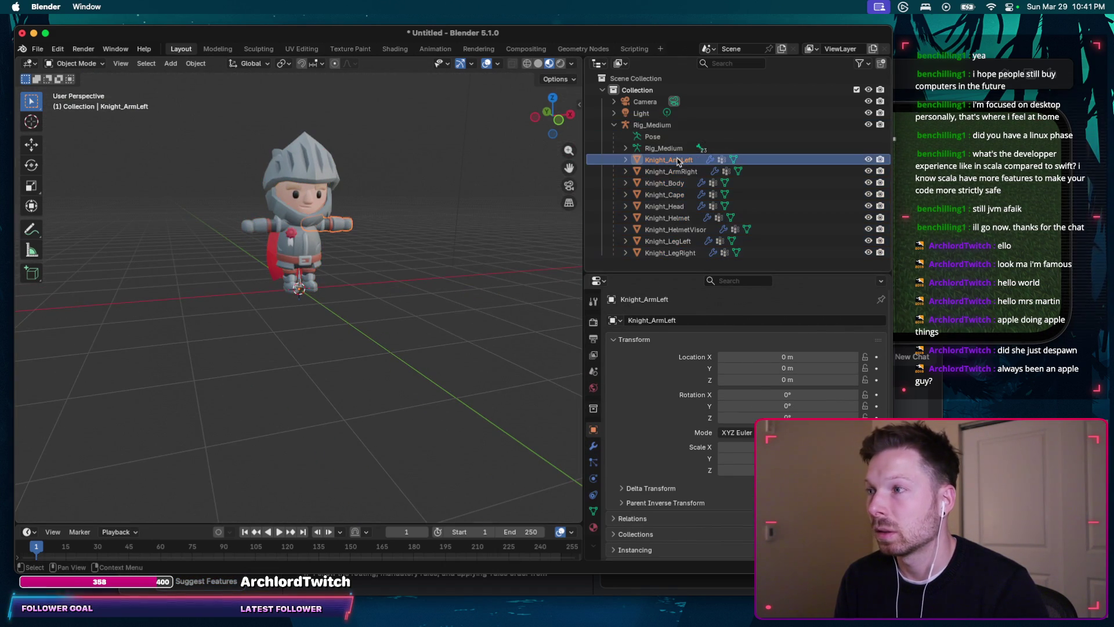
pyautogui.click(669, 126)
pyautogui.scroll(-2, 379, 293)
pyautogui.scroll(-2, 378, 293)
pyautogui.scroll(-2, 379, 293)
pyautogui.scroll(-2, 379, 293)
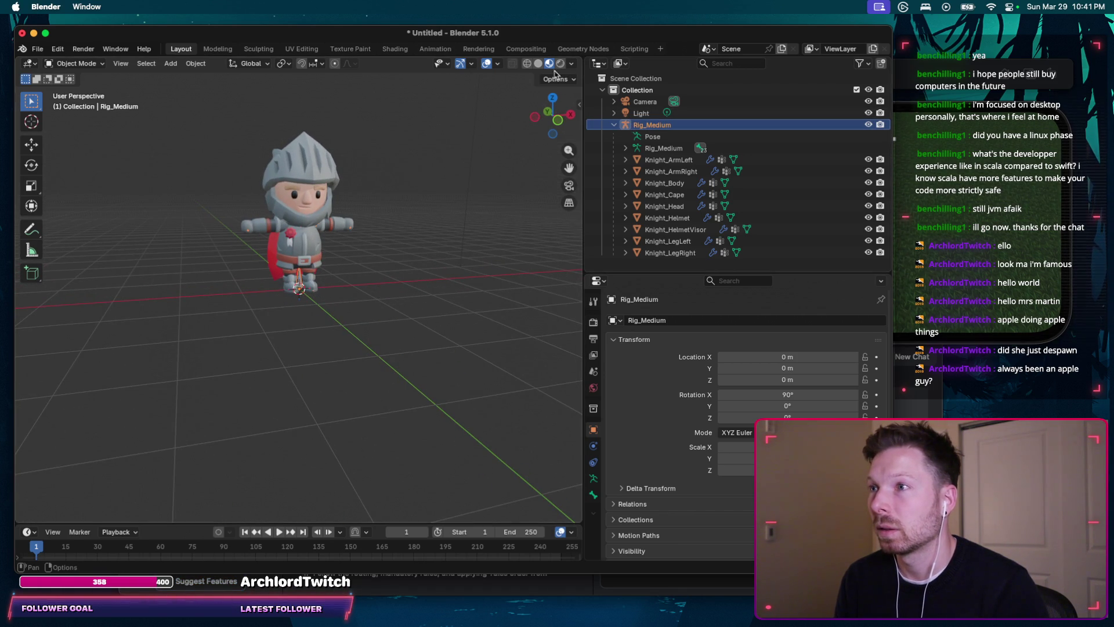
# Step: Cycle solid, wireframe and material shading, collapse Rig_Medium, and return to ChatGPT
pyautogui.click(538, 65)
pyautogui.click(527, 65)
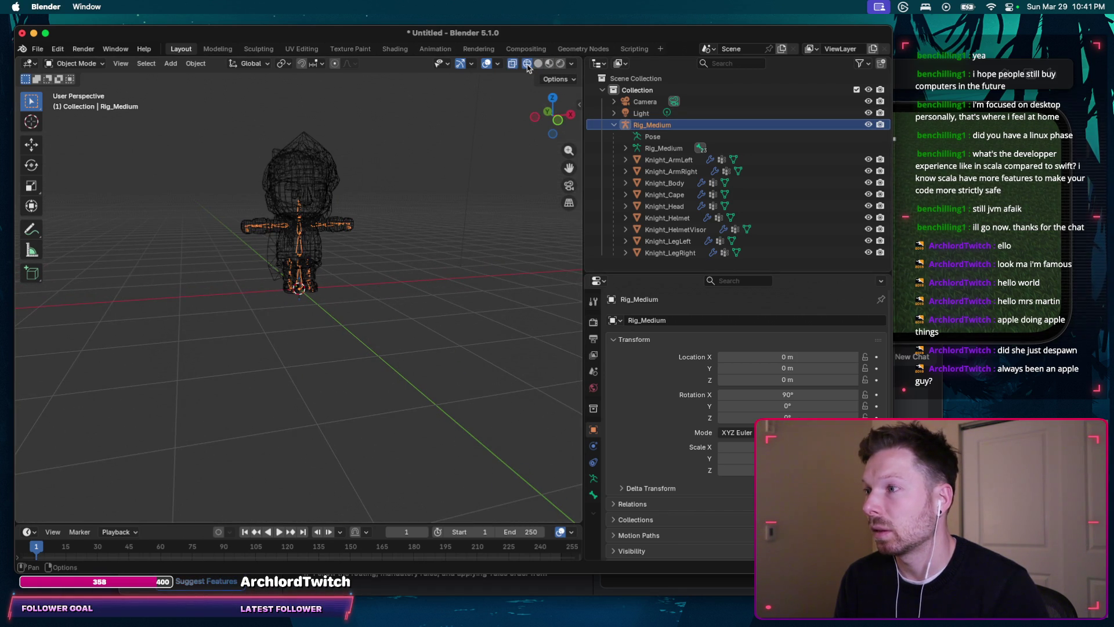
pyautogui.click(550, 65)
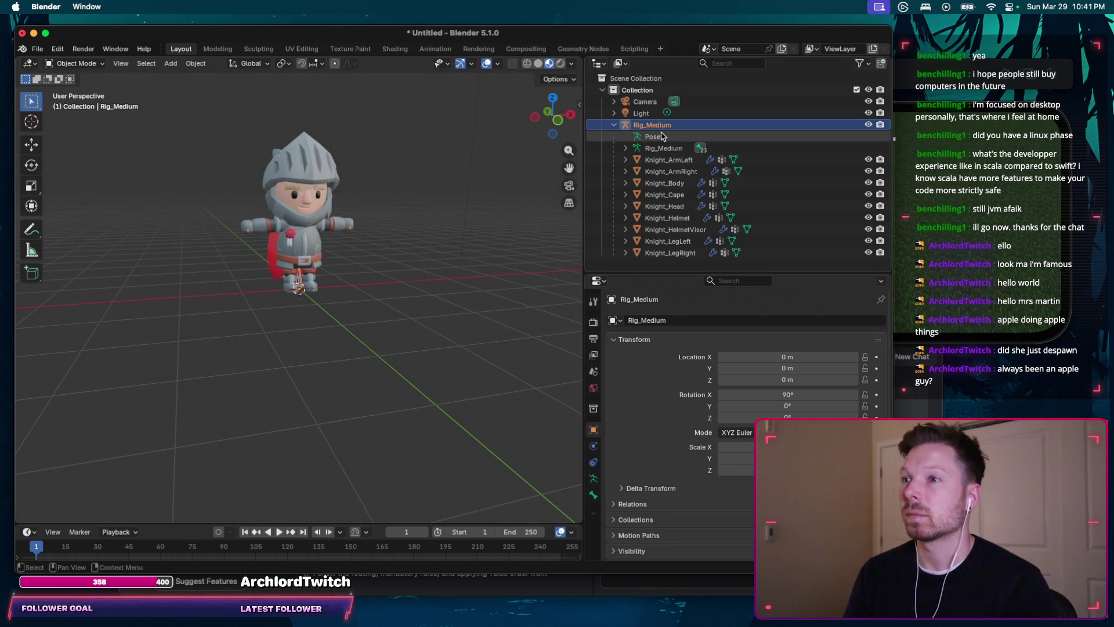
pyautogui.click(613, 126)
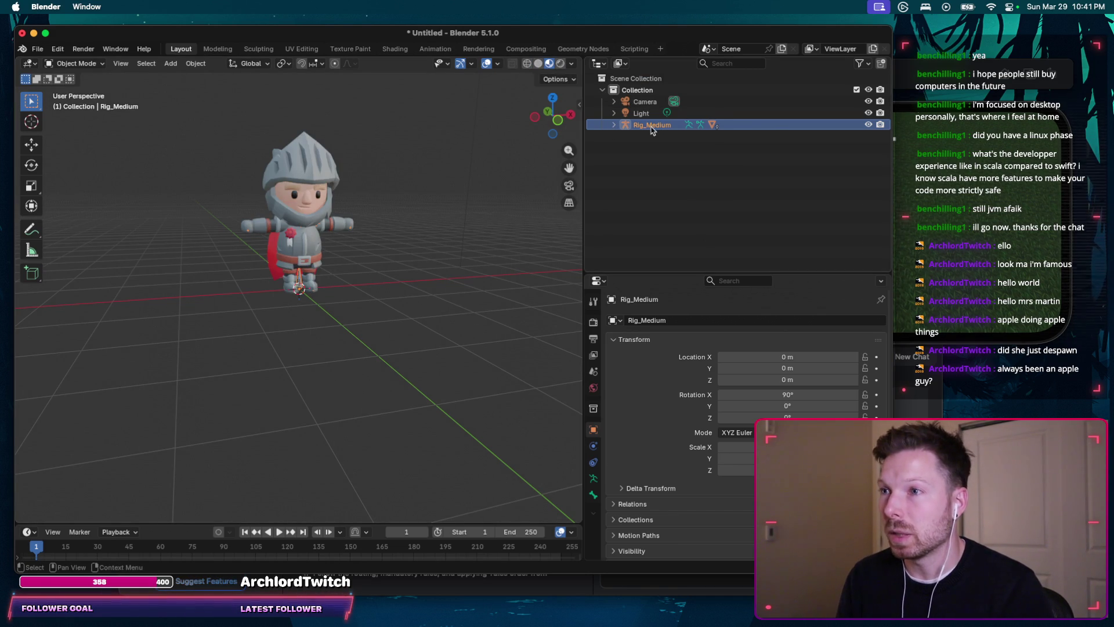
pyautogui.press('super+Tab')
pyautogui.scroll(-2, 467, 329)
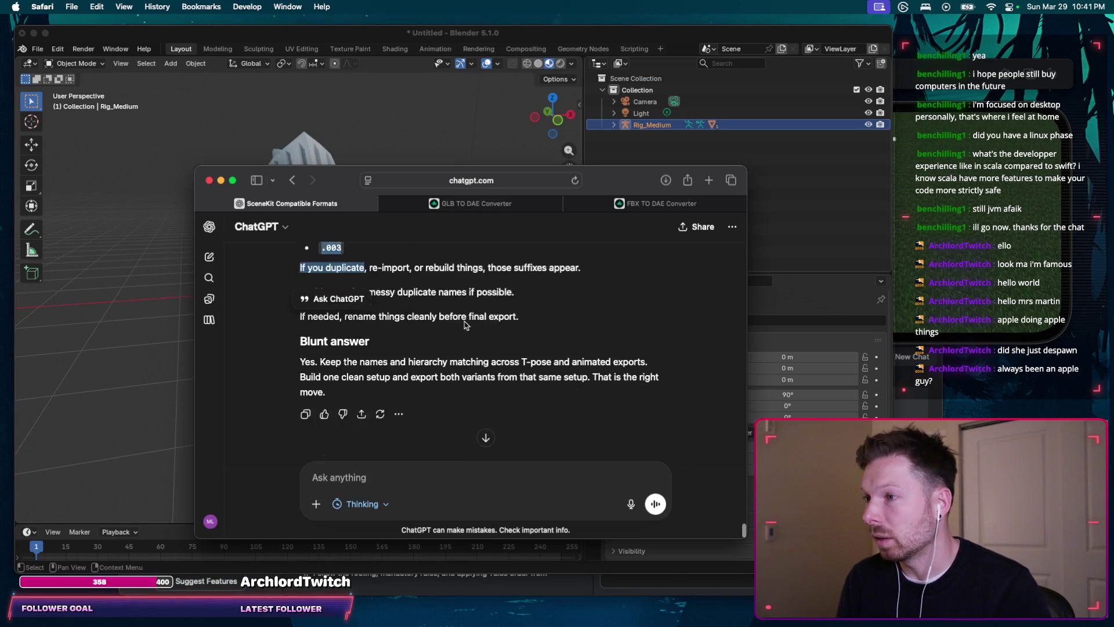
pyautogui.scroll(-1, 466, 330)
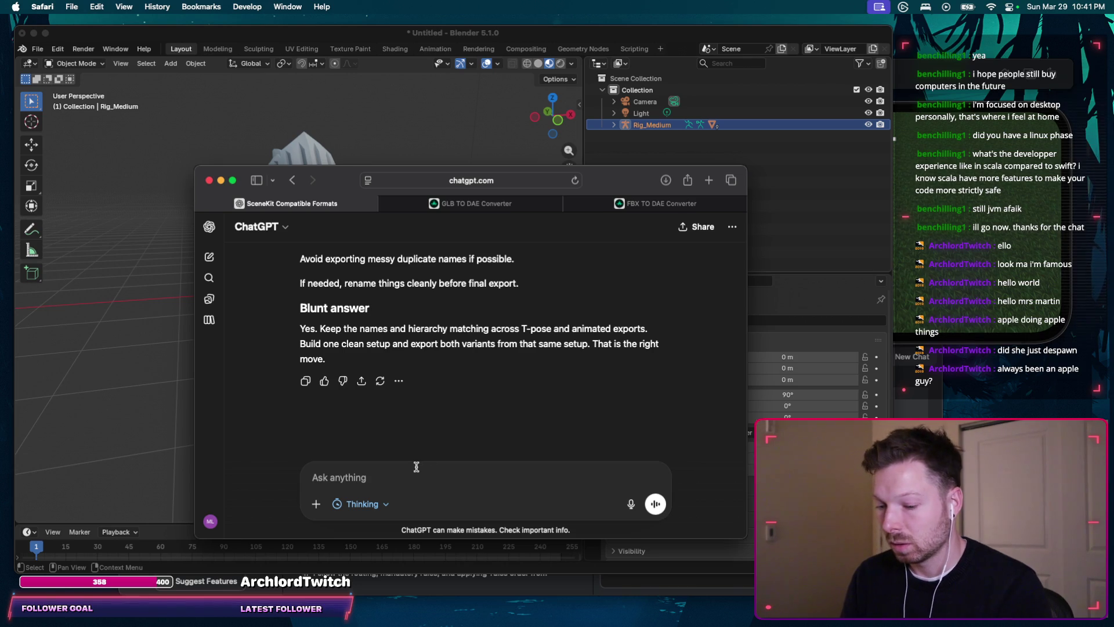
pyautogui.write('Okay, now step by step')
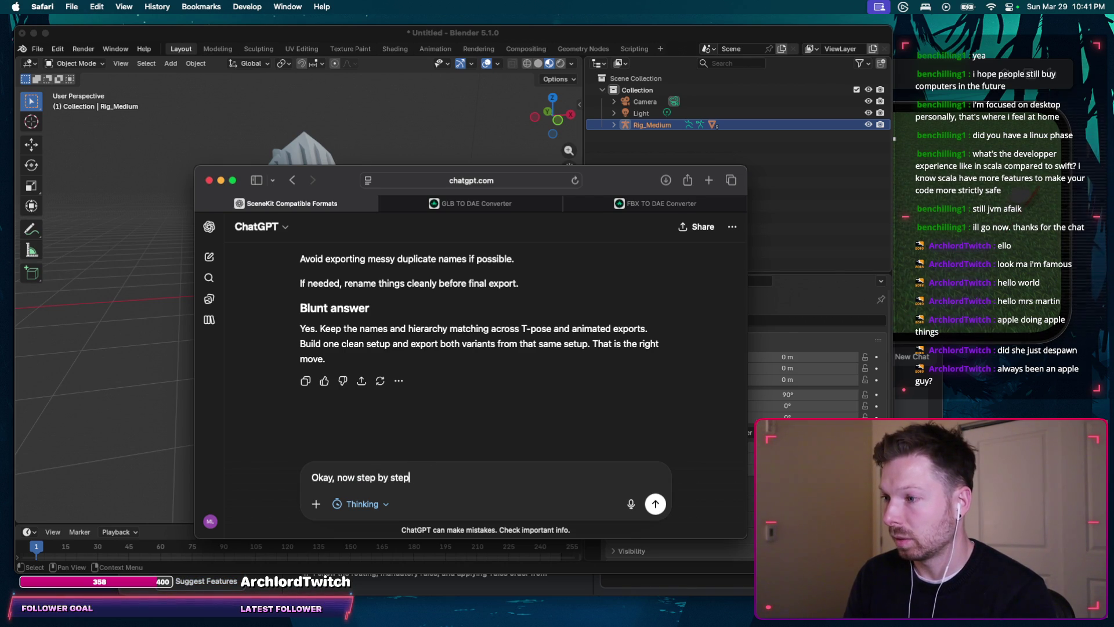
# Step: Send 'Okay, now step by step guide please' and reposition and shrink the simulator window
pyautogui.press('Return')
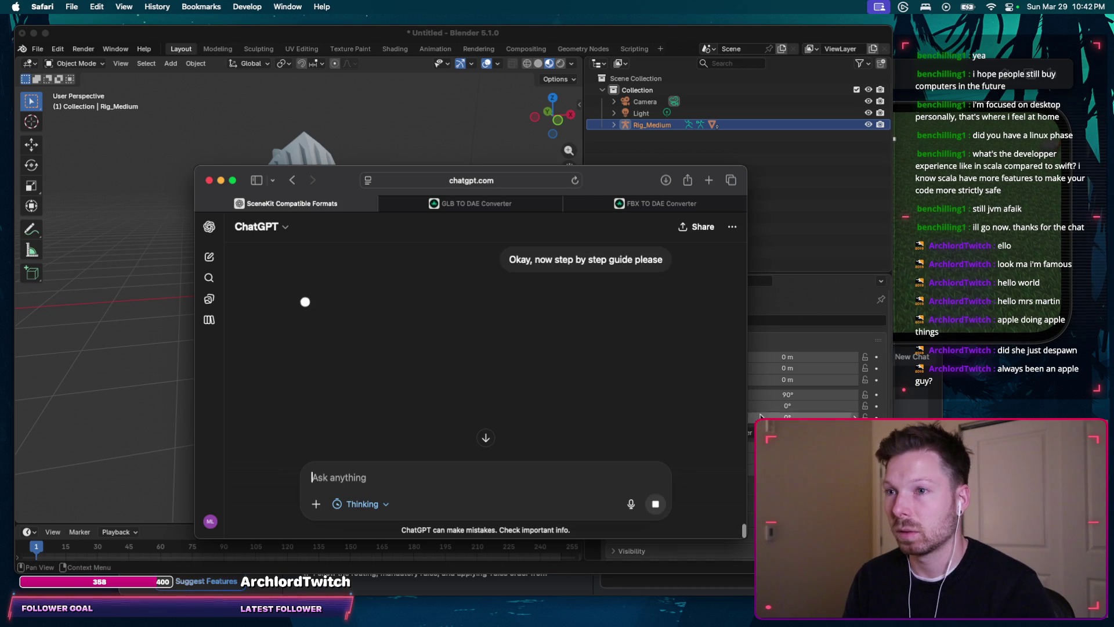
pyautogui.press('super+Tab')
pyautogui.moveTo(934, 122)
pyautogui.mouseDown()
pyautogui.moveTo(933, 295)
pyautogui.moveTo(955, 188)
pyautogui.moveTo(957, 64)
pyautogui.mouseUp()
pyautogui.moveTo(622, 311); pyautogui.dragTo(864, 228)
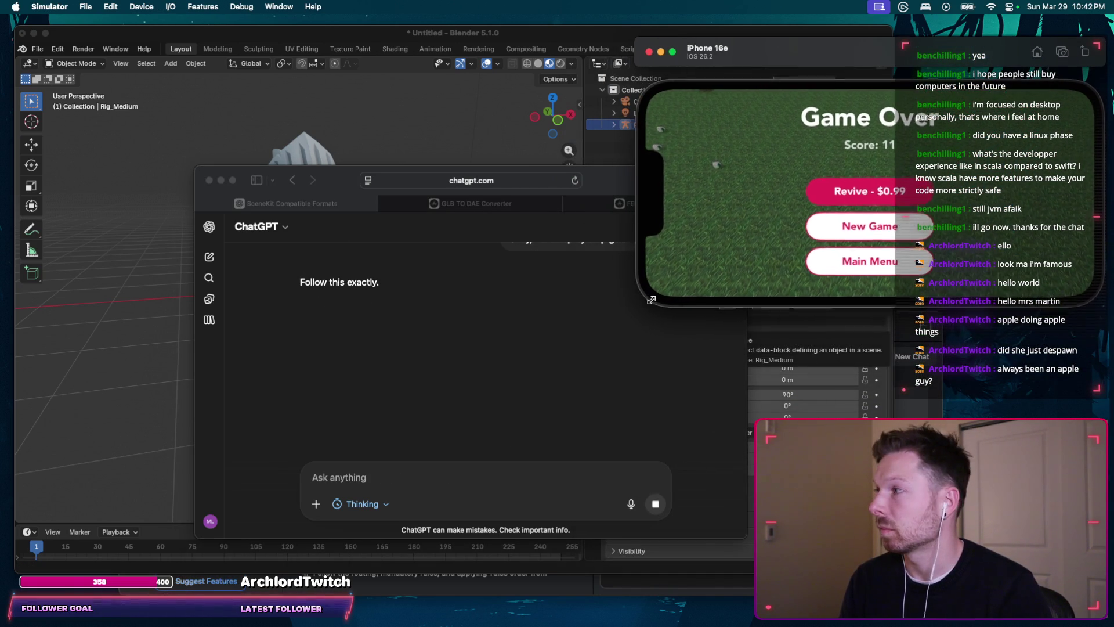
# Step: Leave the simulator's game over screen and bring the ChatGPT guide back to the front
pyautogui.click(871, 243)
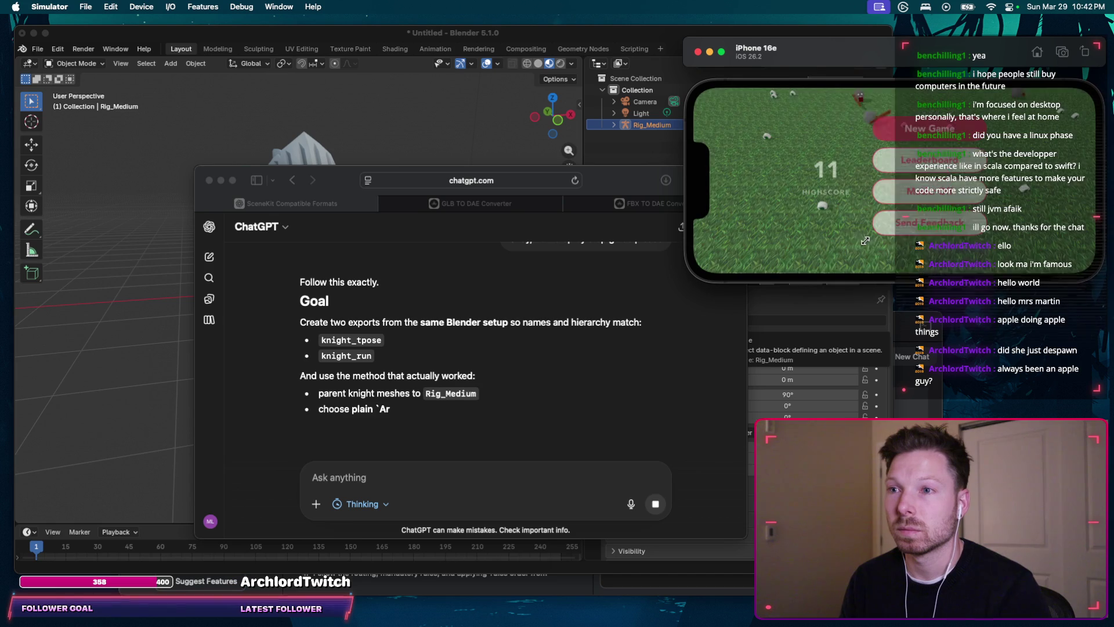
pyautogui.click(588, 32)
pyautogui.press('super+Tab')
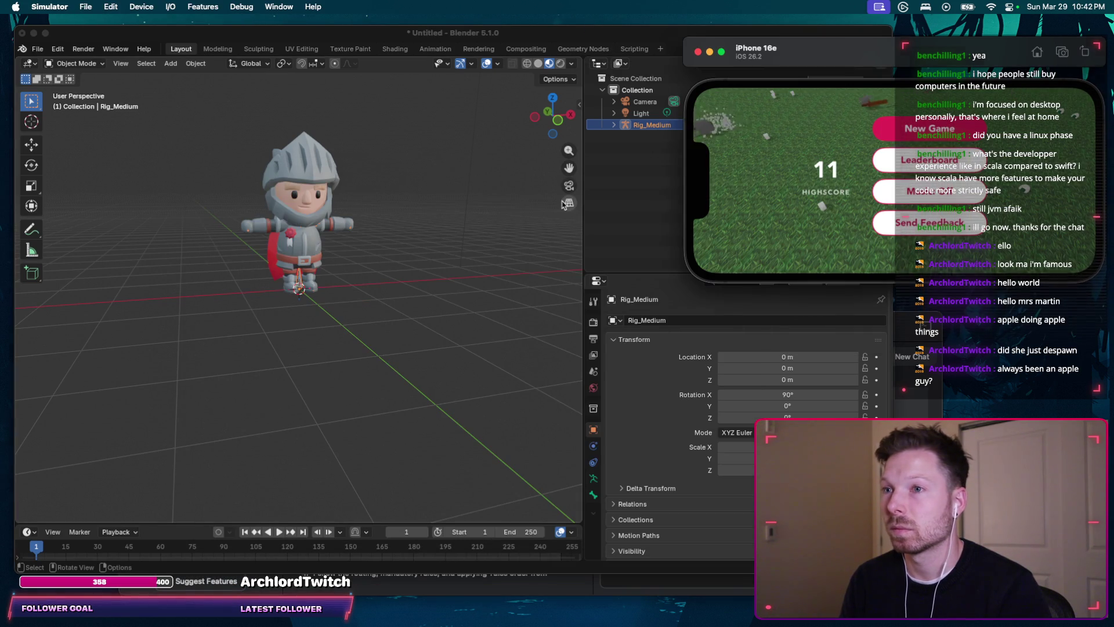
pyautogui.press('super+Tab')
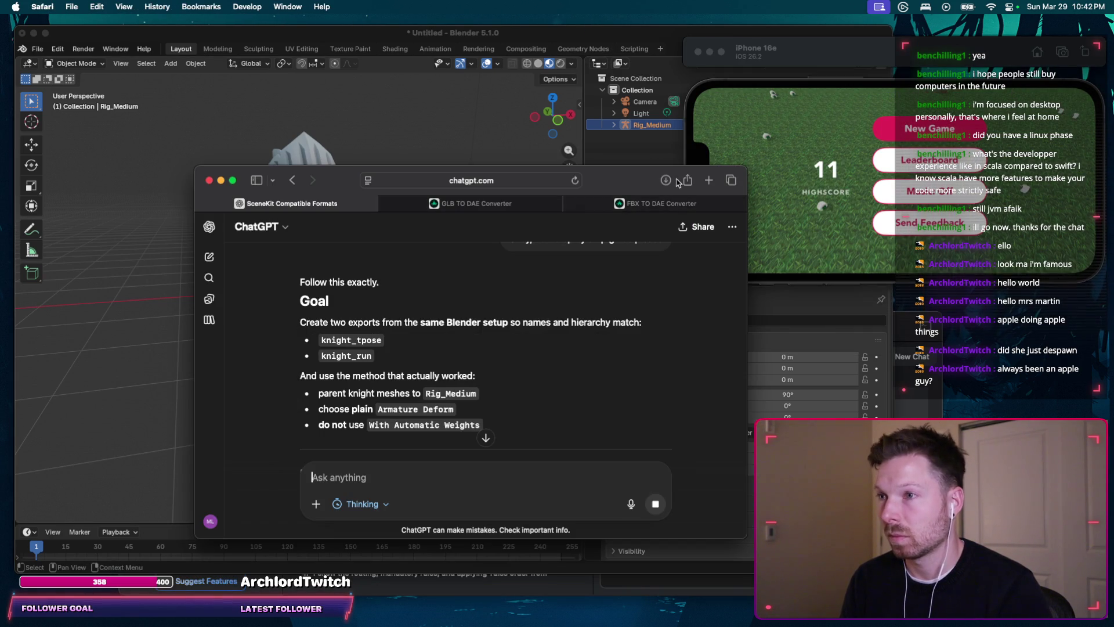
# Step: Reposition the ChatGPT window down-left and read the guide through Part 1 on preparing the scene
pyautogui.moveTo(637, 187); pyautogui.dragTo(510, 265)
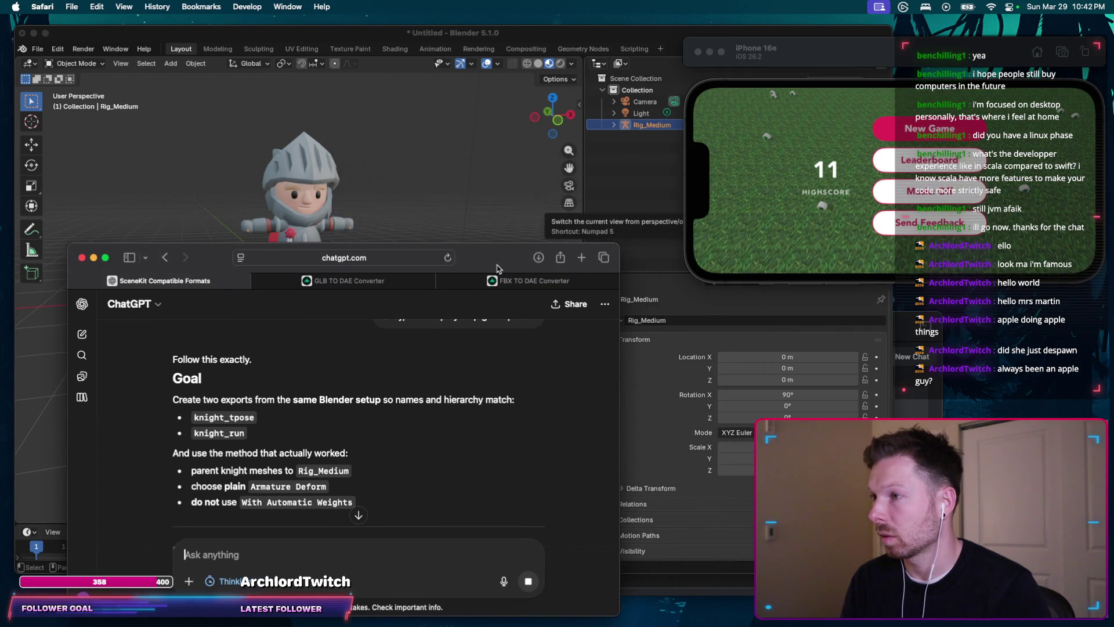
pyautogui.scroll(-5, 452, 167)
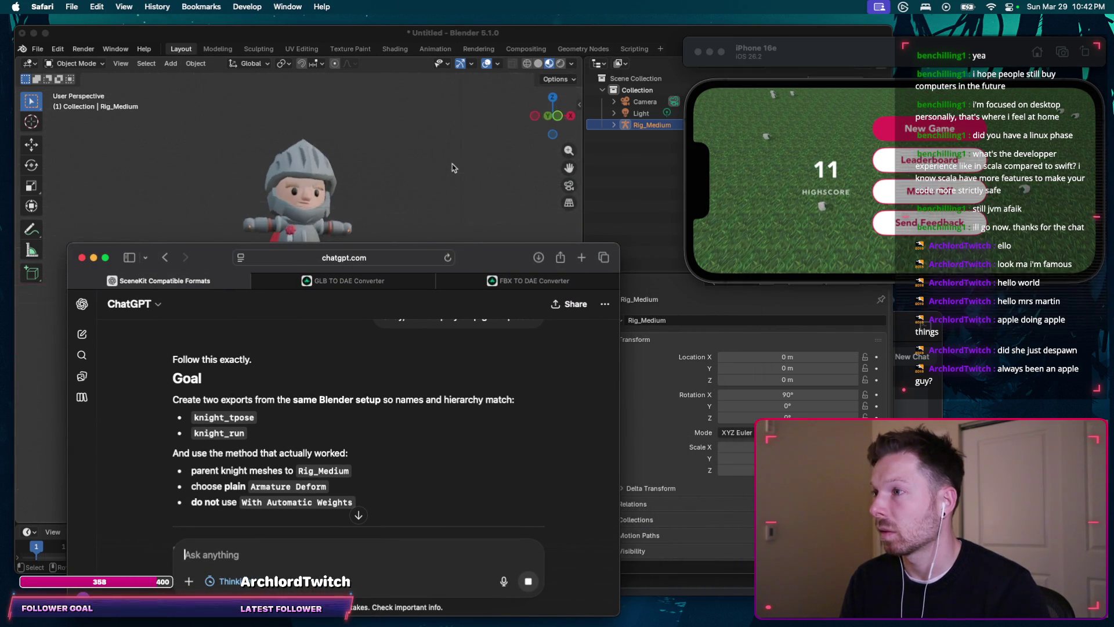
pyautogui.scroll(-3, 453, 167)
pyautogui.click(452, 168)
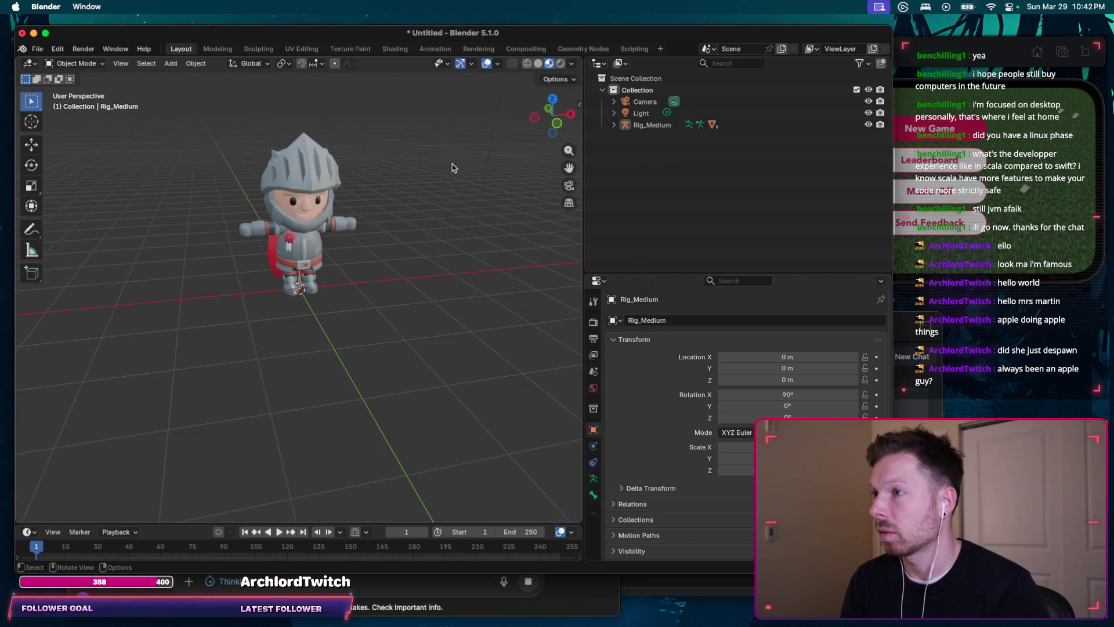
pyautogui.scroll(-5, 452, 168)
pyautogui.scroll(-2, 452, 167)
pyautogui.press('super+Tab')
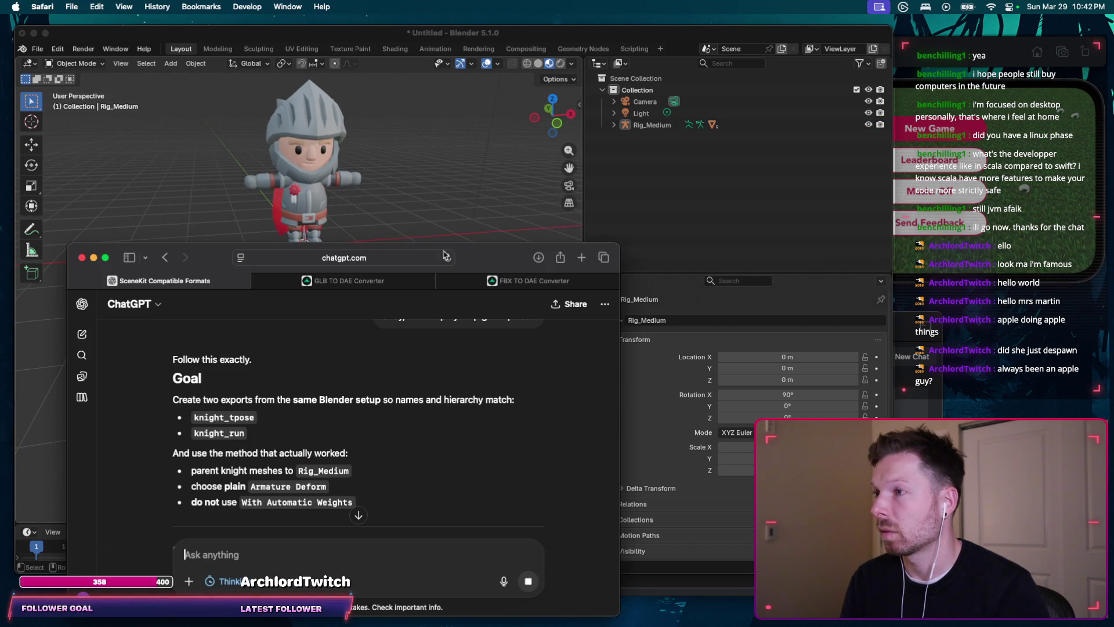
pyautogui.scroll(-2, 404, 393)
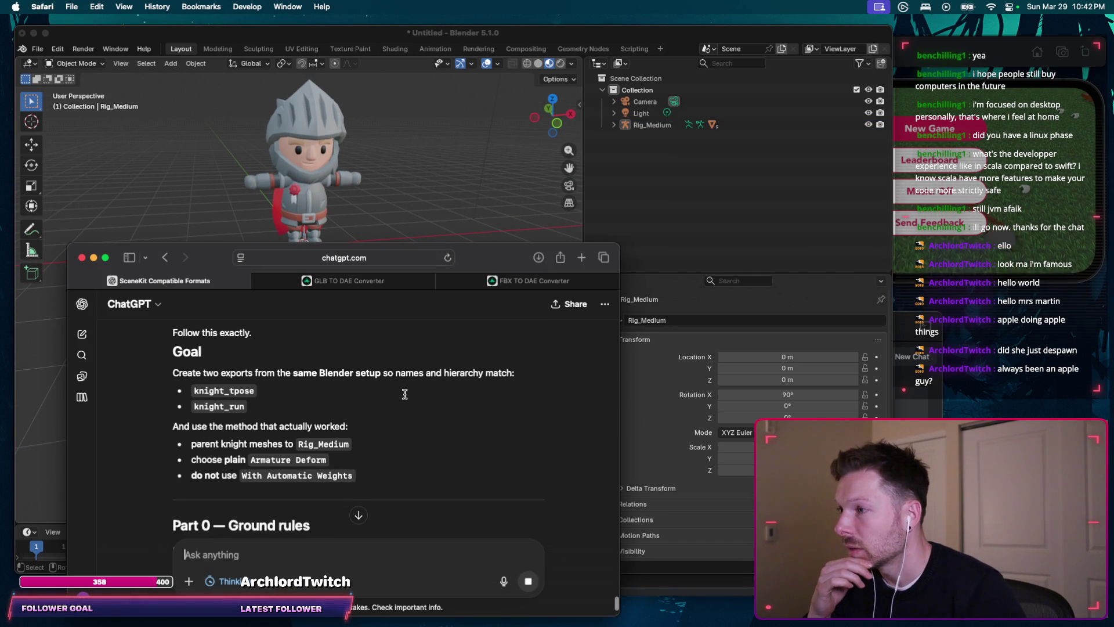
pyautogui.scroll(-2, 324, 398)
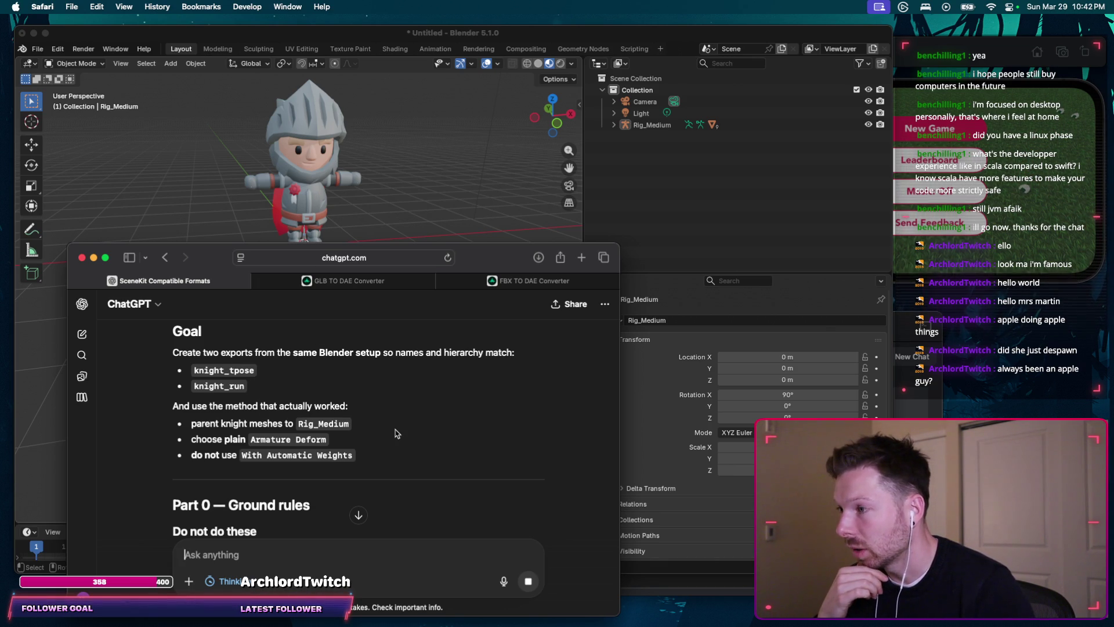
pyautogui.scroll(-1, 428, 415)
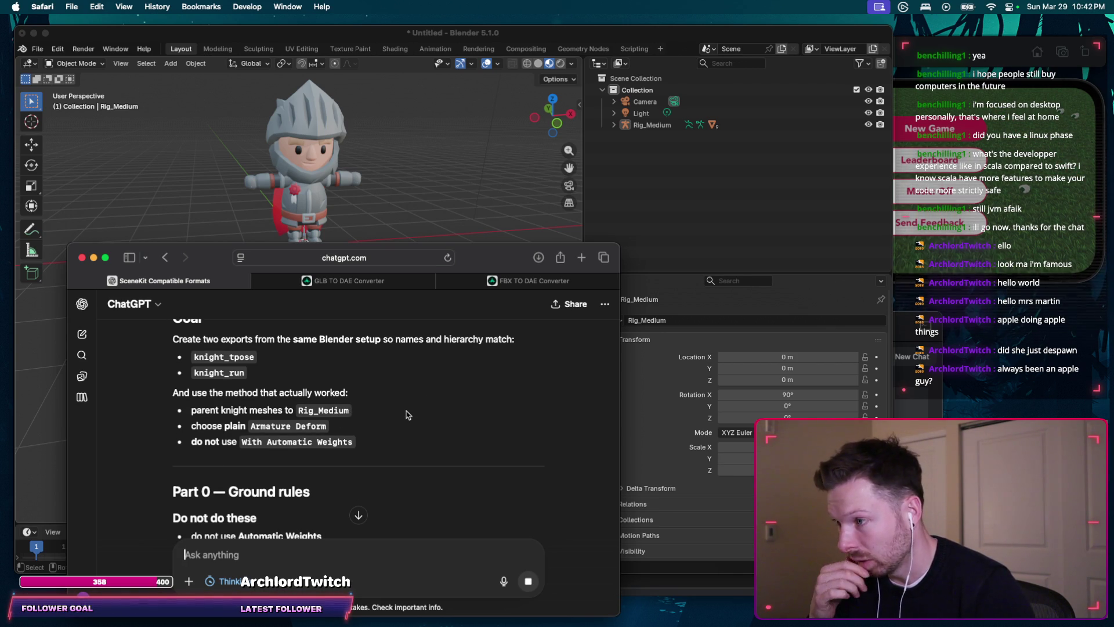
pyautogui.scroll(-1, 406, 414)
pyautogui.scroll(-3, 406, 415)
pyautogui.scroll(-1, 406, 415)
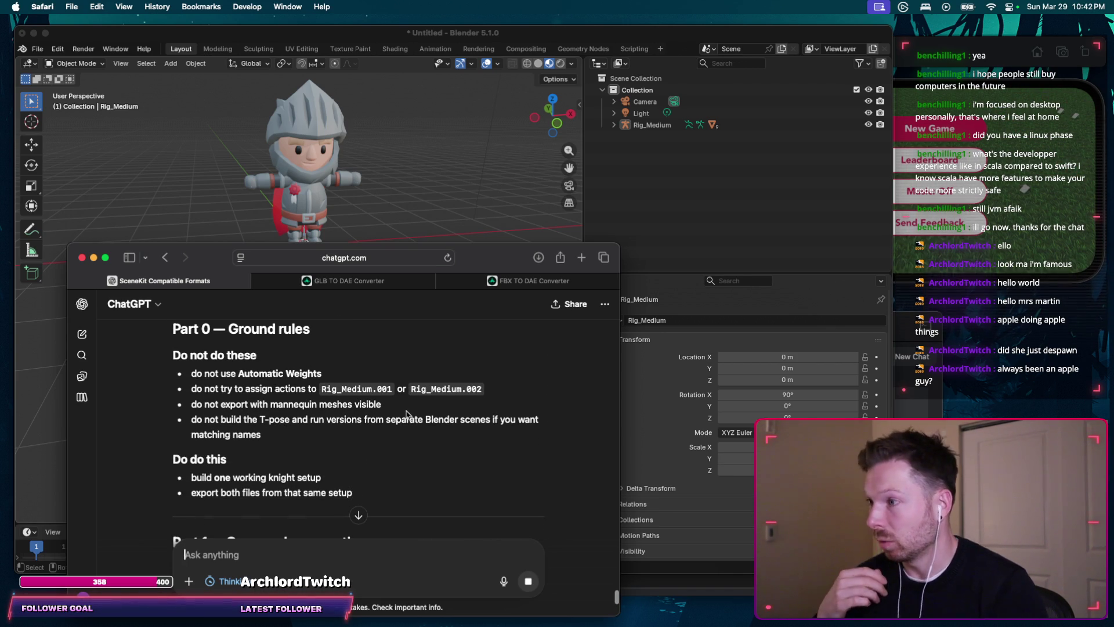
pyautogui.scroll(-1, 406, 416)
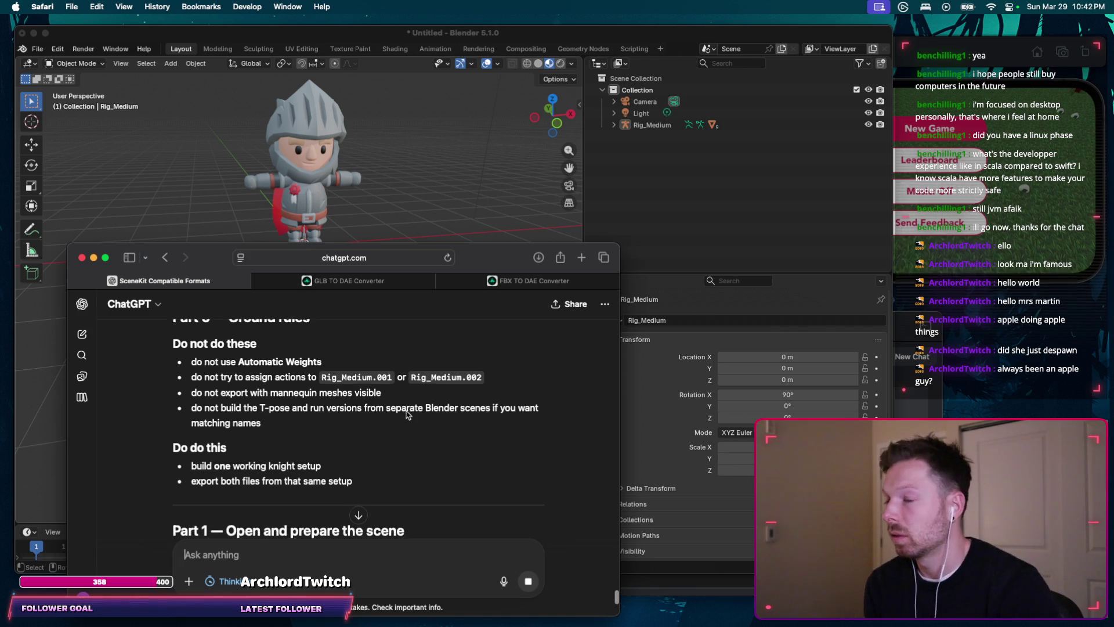
pyautogui.scroll(-1, 403, 402)
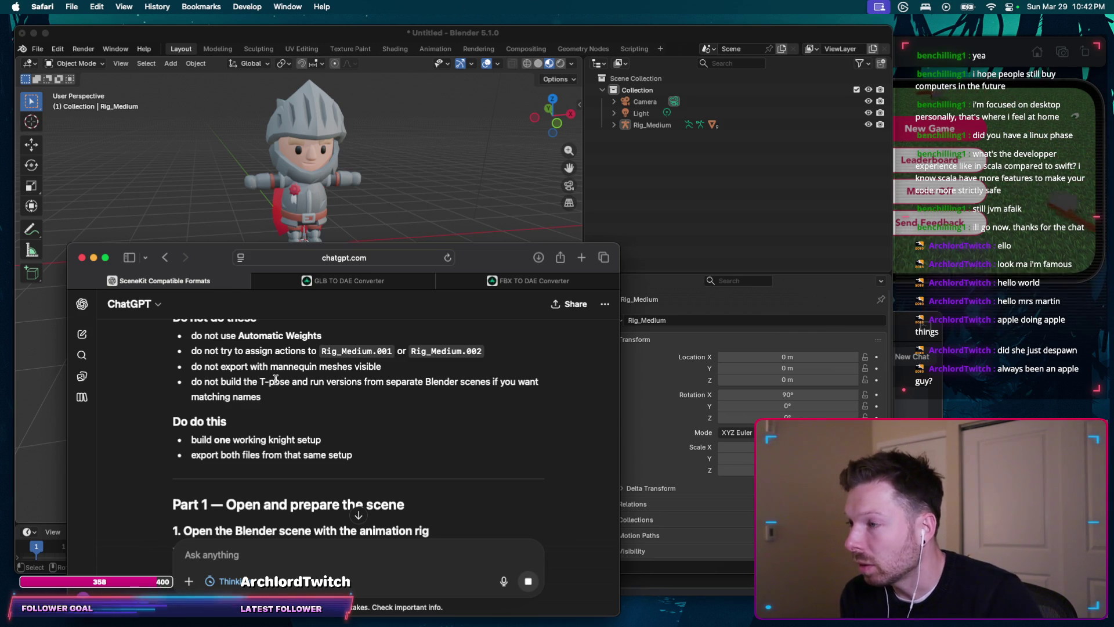
pyautogui.scroll(-2, 272, 403)
pyautogui.scroll(-2, 272, 403)
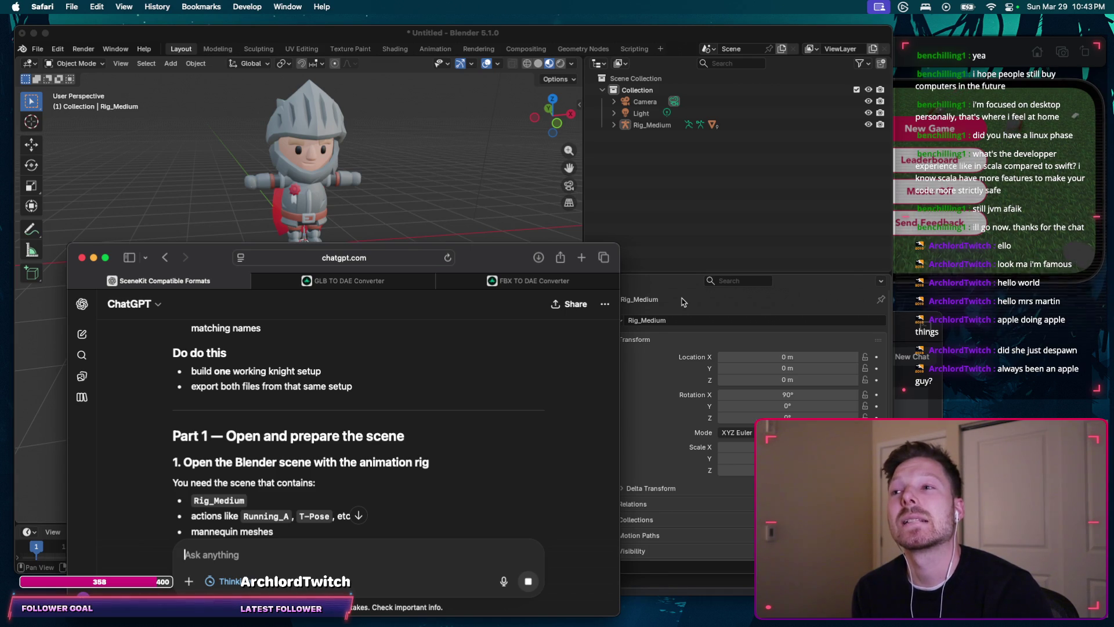
pyautogui.scroll(-1, 475, 403)
pyautogui.scroll(-1, 475, 402)
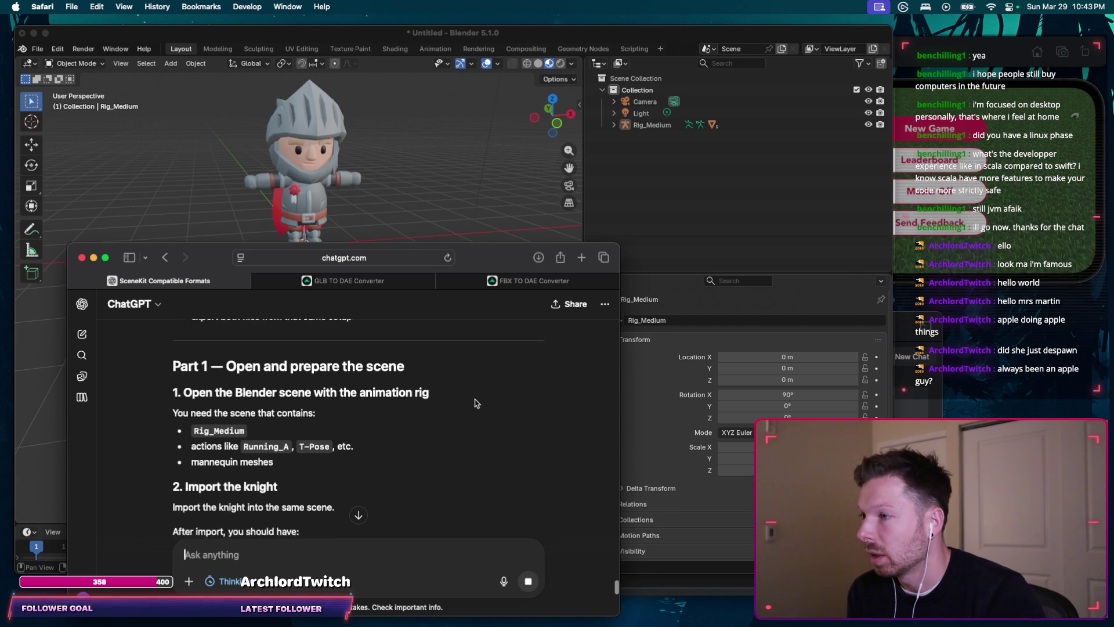
pyautogui.scroll(-1, 475, 403)
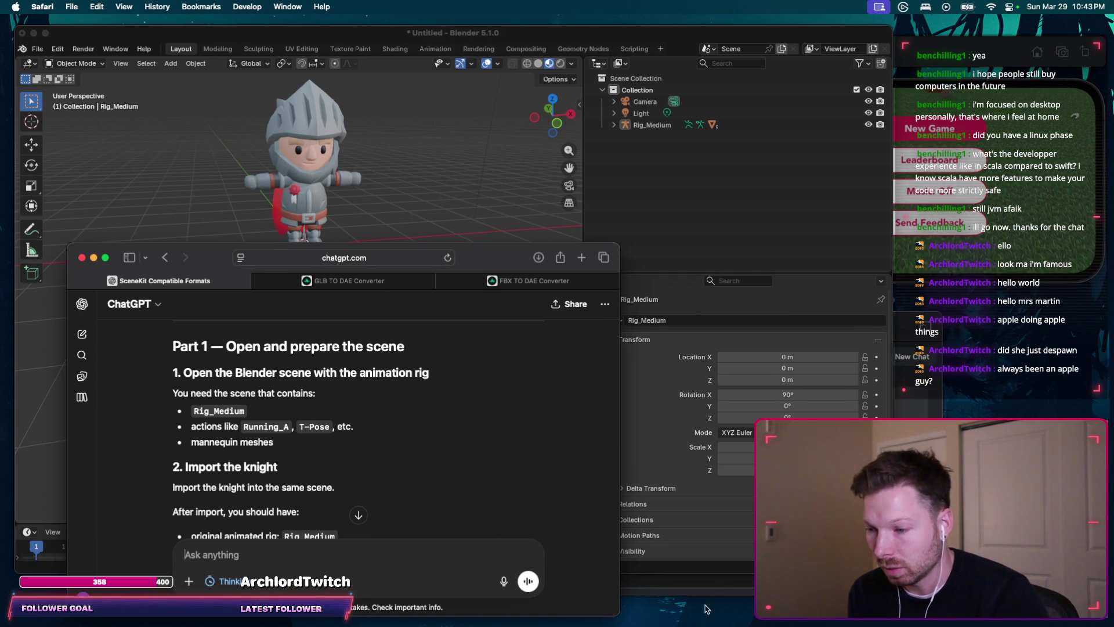
# Step: Launch Finder via Spotlight and go to the Characters folder
pyautogui.press('super+space')
pyautogui.write('finder')
pyautogui.press('Return')
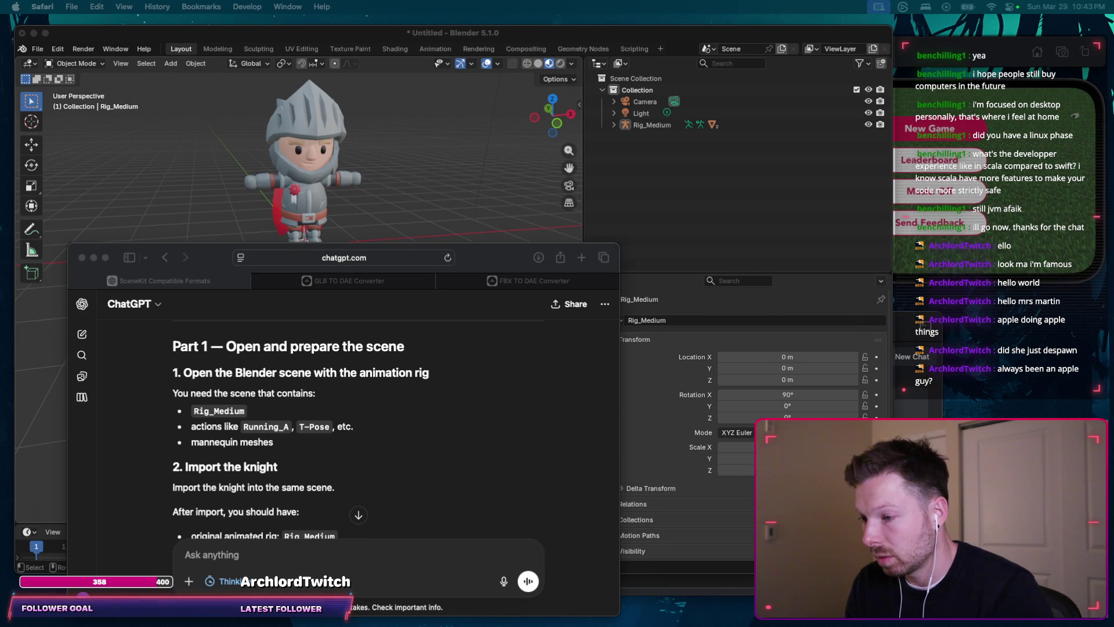
pyautogui.click(474, 81)
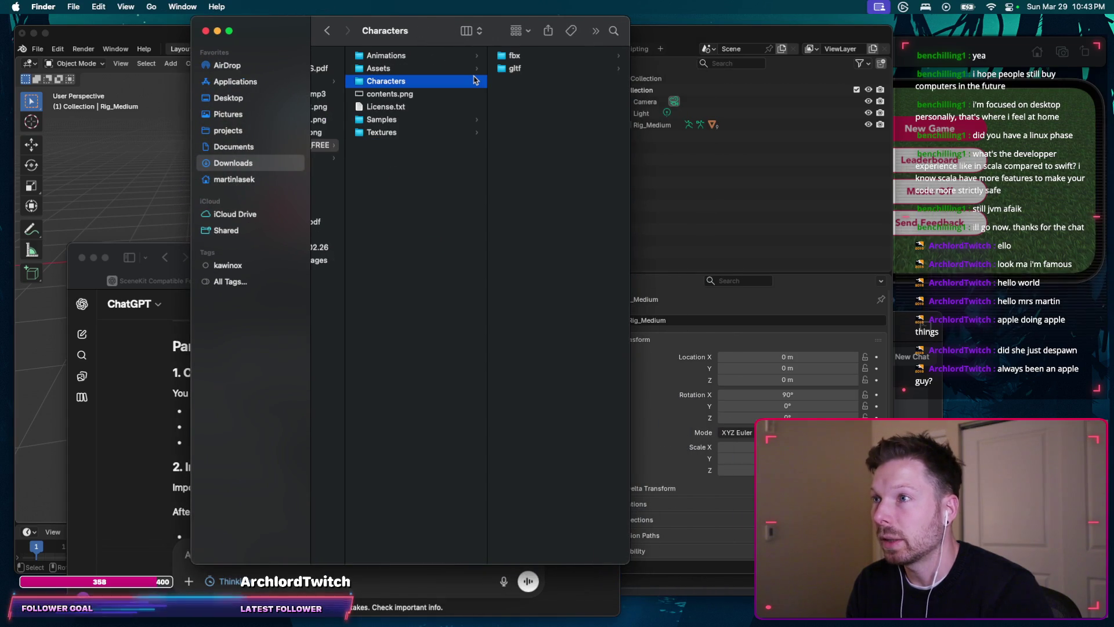
# Step: Browse in column view to the gltf folder and locate the Knight.glb model
pyautogui.press('Right')
pyautogui.press('Down')
pyautogui.press('Right')
pyautogui.press('Down')
pyautogui.press('Down')
pyautogui.press('Down')
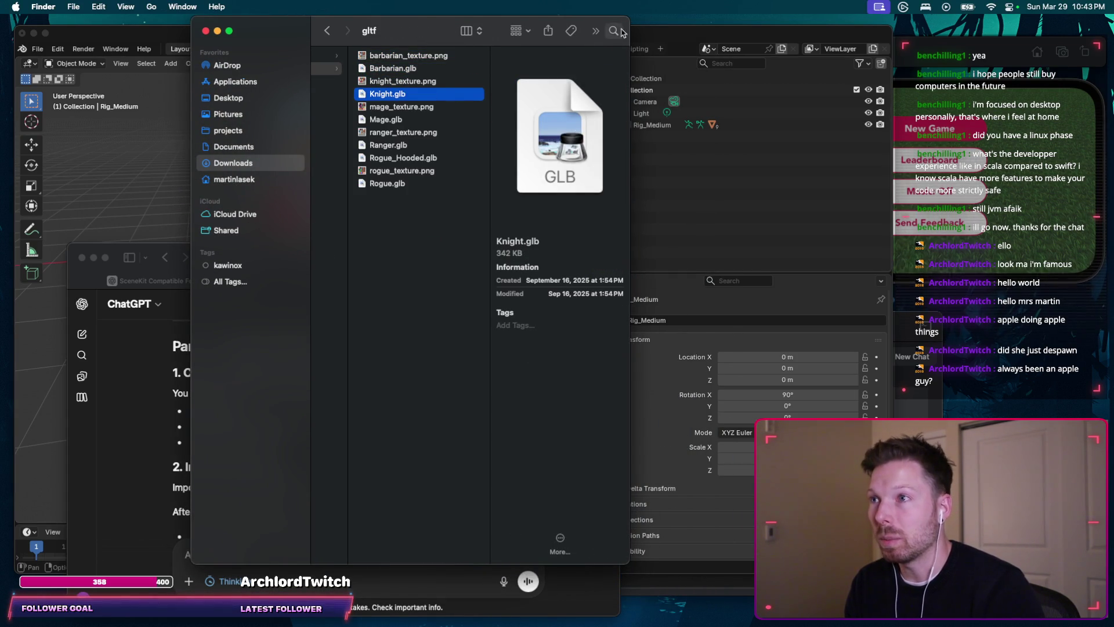
pyautogui.moveTo(630, 18); pyautogui.dragTo(678, 134)
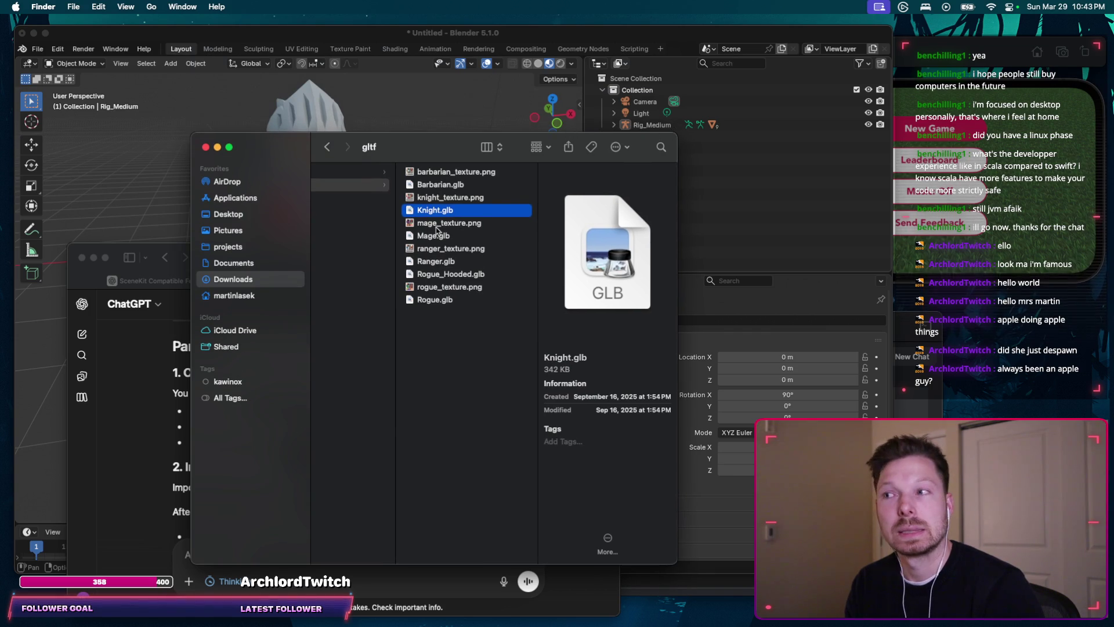
# Step: Locate Rig_Medium_MovementBasic.fbx under Animations/fbx/Rig_Medium, then close Finder
pyautogui.press('Left')
pyautogui.press('Left')
pyautogui.press('Up')
pyautogui.press('Up')
pyautogui.press('Right')
pyautogui.press('Down')
pyautogui.press('Up')
pyautogui.press('Right')
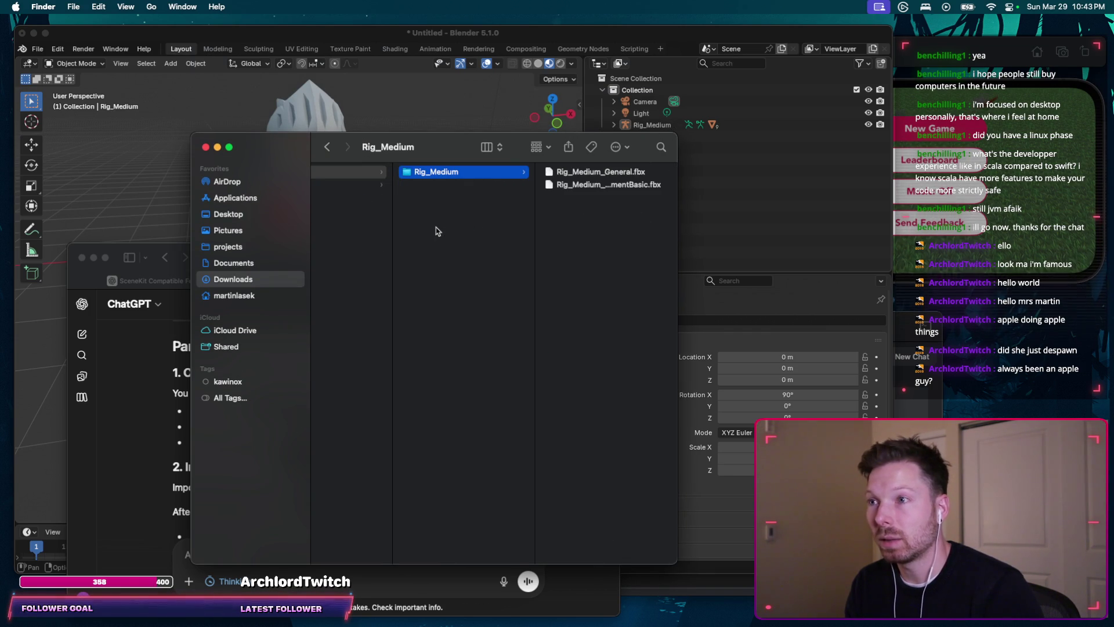
pyautogui.press('Right')
pyautogui.press('Down')
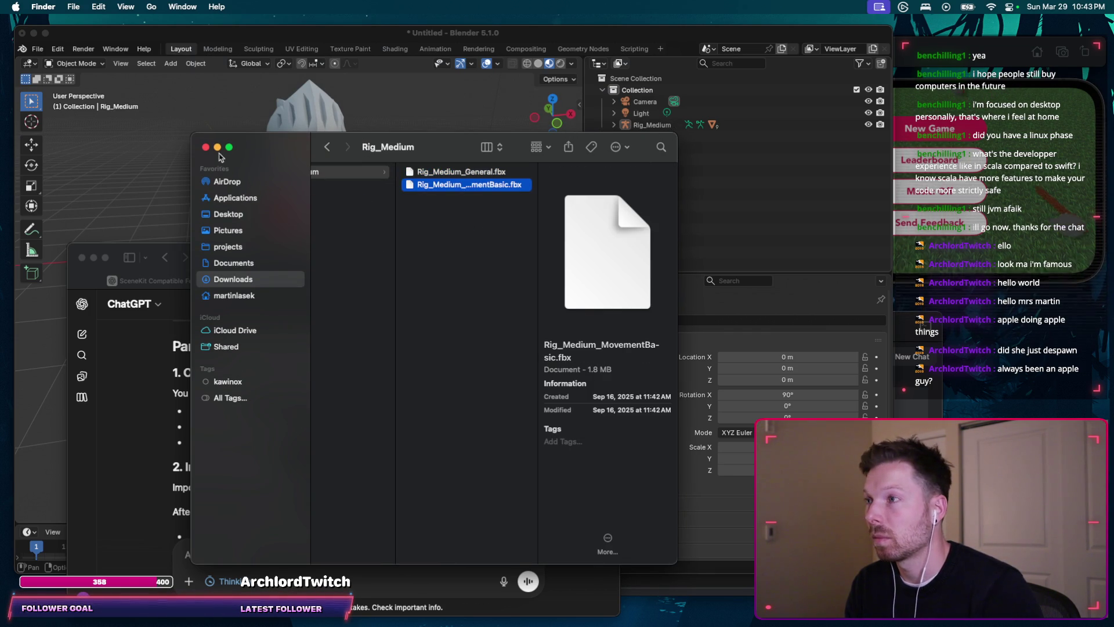
pyautogui.click(207, 147)
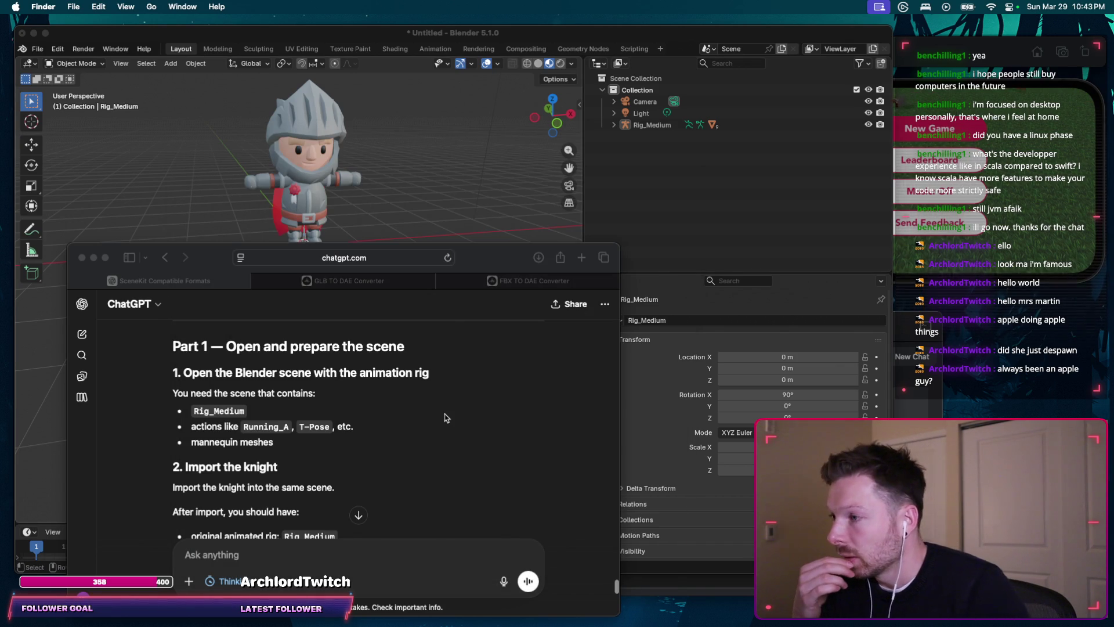
pyautogui.scroll(-1, 444, 418)
pyautogui.scroll(-1, 440, 414)
pyautogui.scroll(-1, 444, 374)
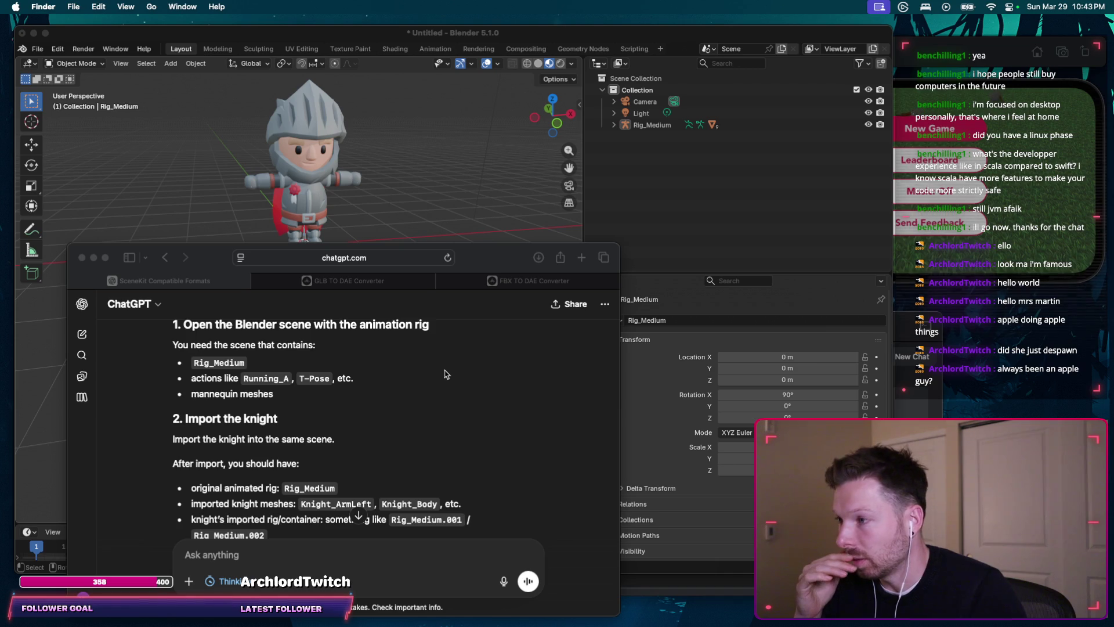
pyautogui.scroll(-1, 445, 374)
pyautogui.scroll(-1, 444, 374)
pyautogui.scroll(-1, 444, 373)
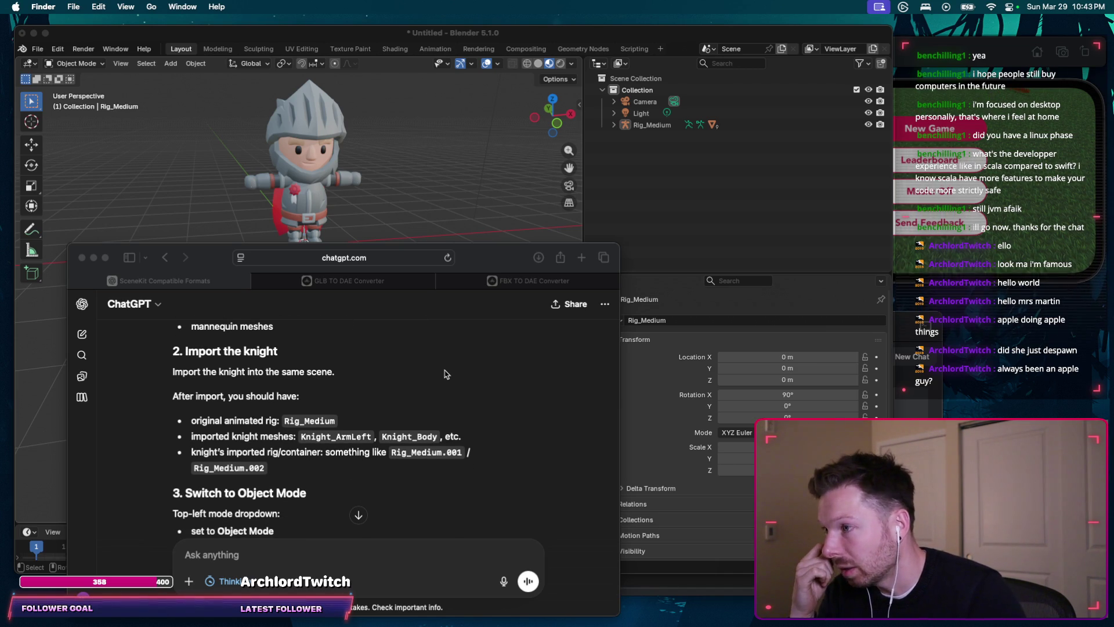
pyautogui.scroll(2, 392, 354)
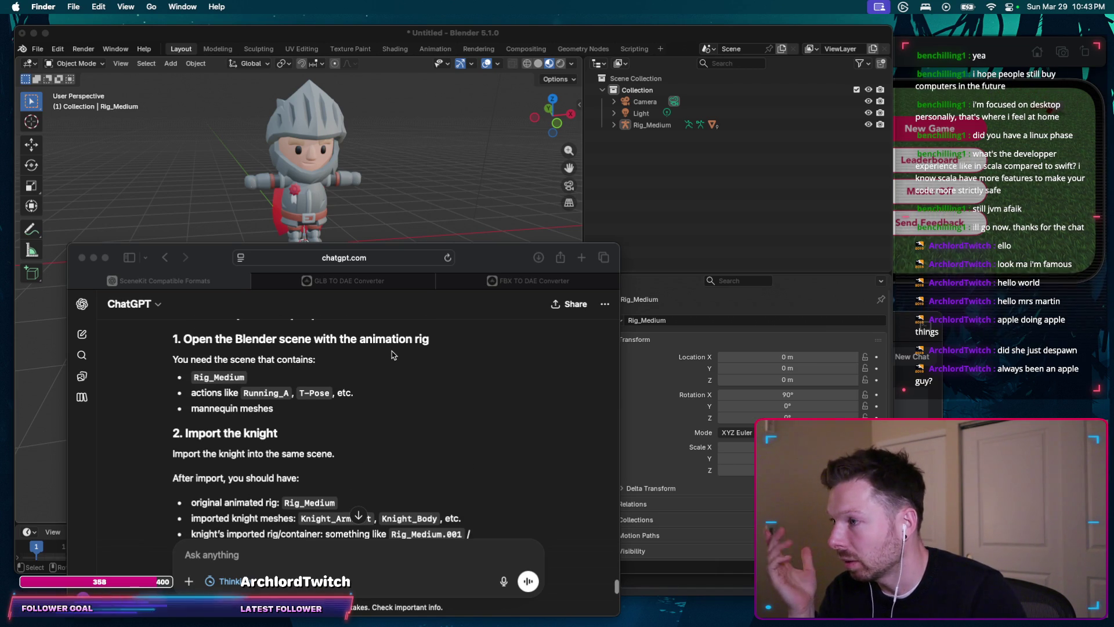
pyautogui.scroll(1, 390, 357)
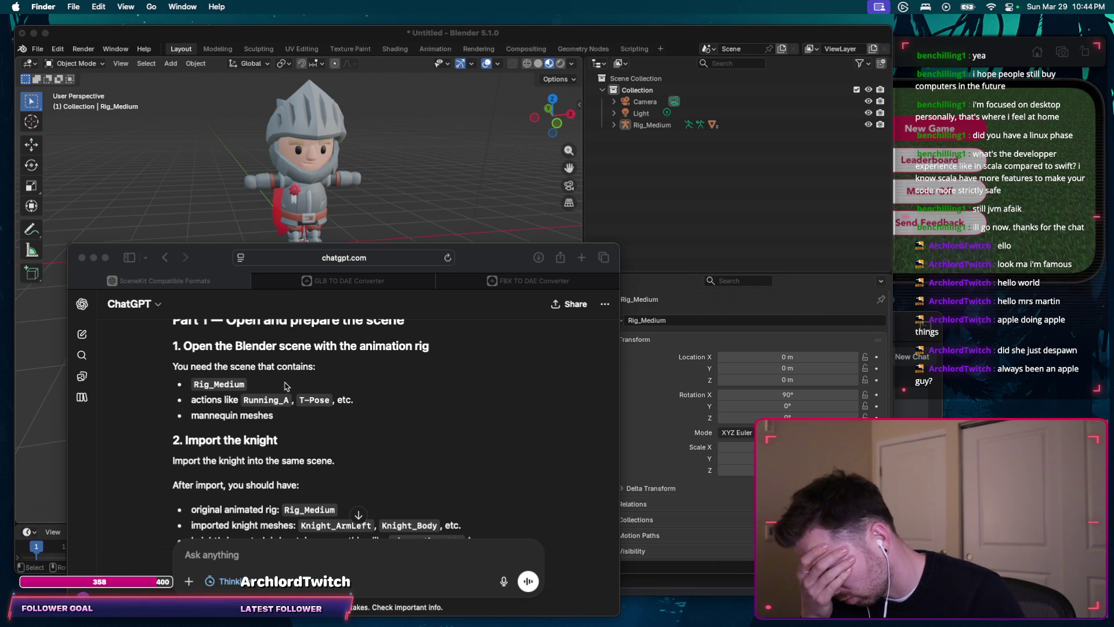
# Step: Ask ChatGPT why the animation is imported first, rephrasing the draft before sending
pyautogui.click(285, 385)
pyautogui.write('be')
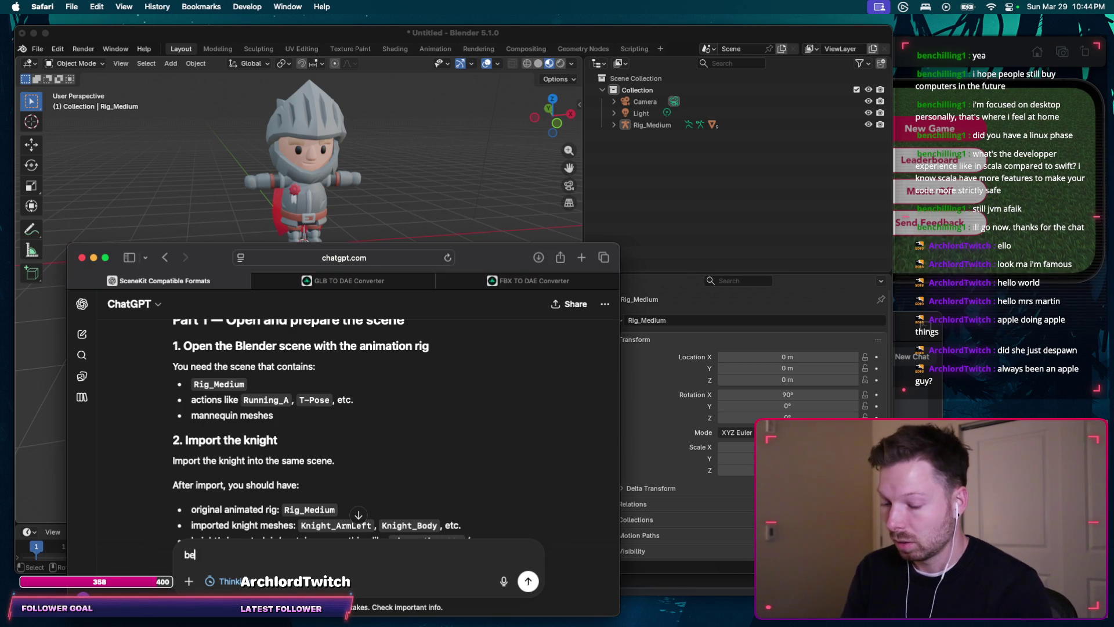
pyautogui.write('fore, that')
pyautogui.press('super+a')
pyautogui.press('BackSpace')
pyautogui.write('Before I follow your step by step guide, why do we ')
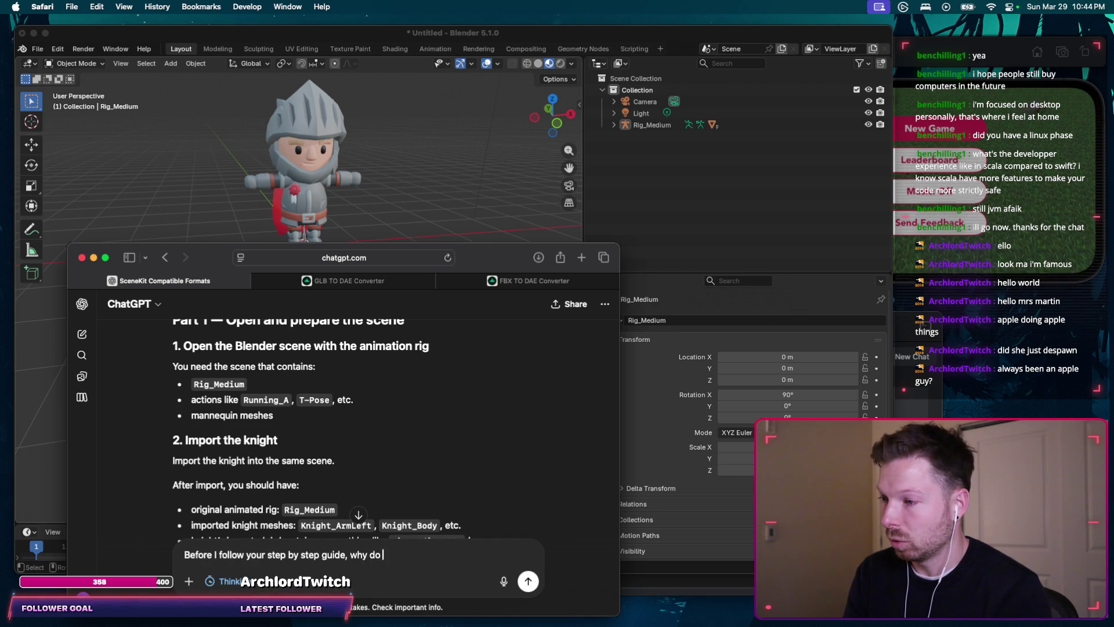
pyautogui.write('import animation first?')
pyautogui.press('Return')
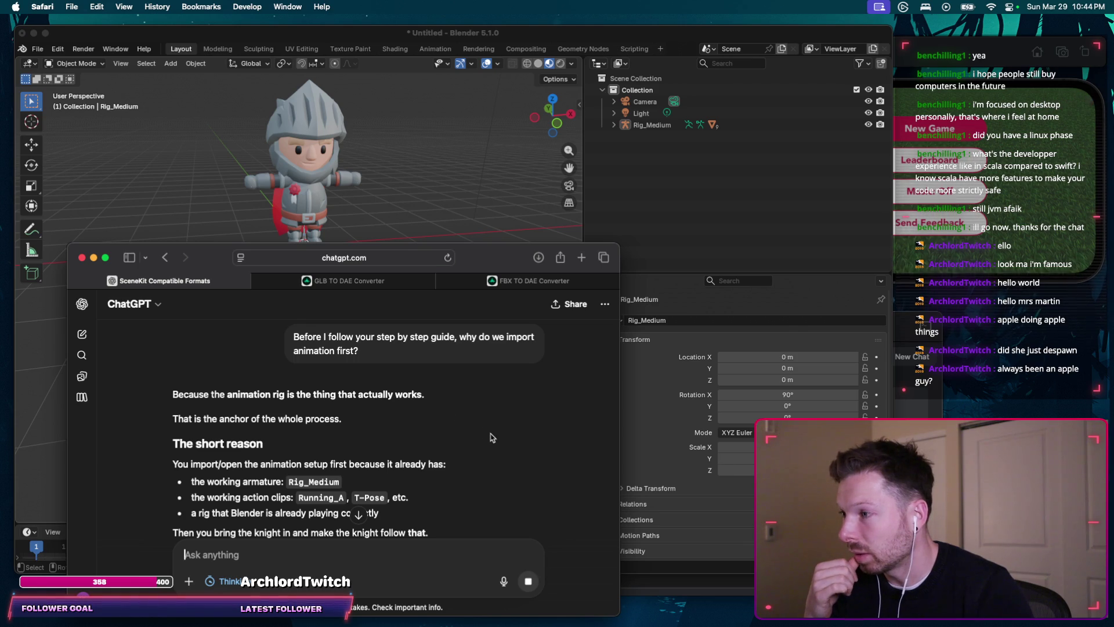
pyautogui.scroll(-2, 492, 438)
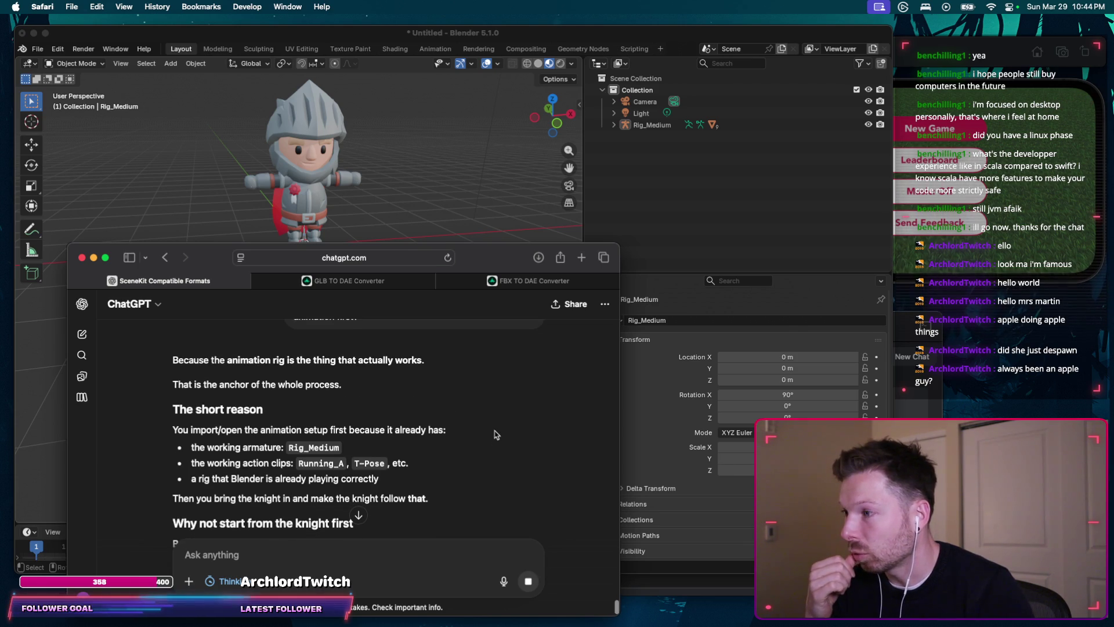
pyautogui.scroll(-1, 514, 412)
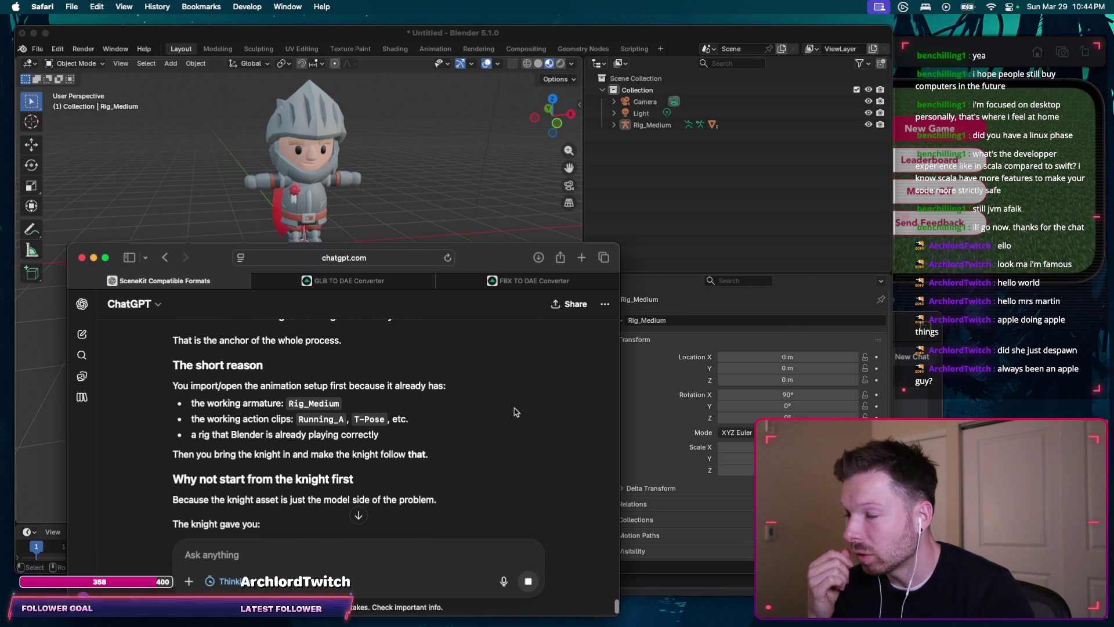
pyautogui.scroll(-1, 513, 413)
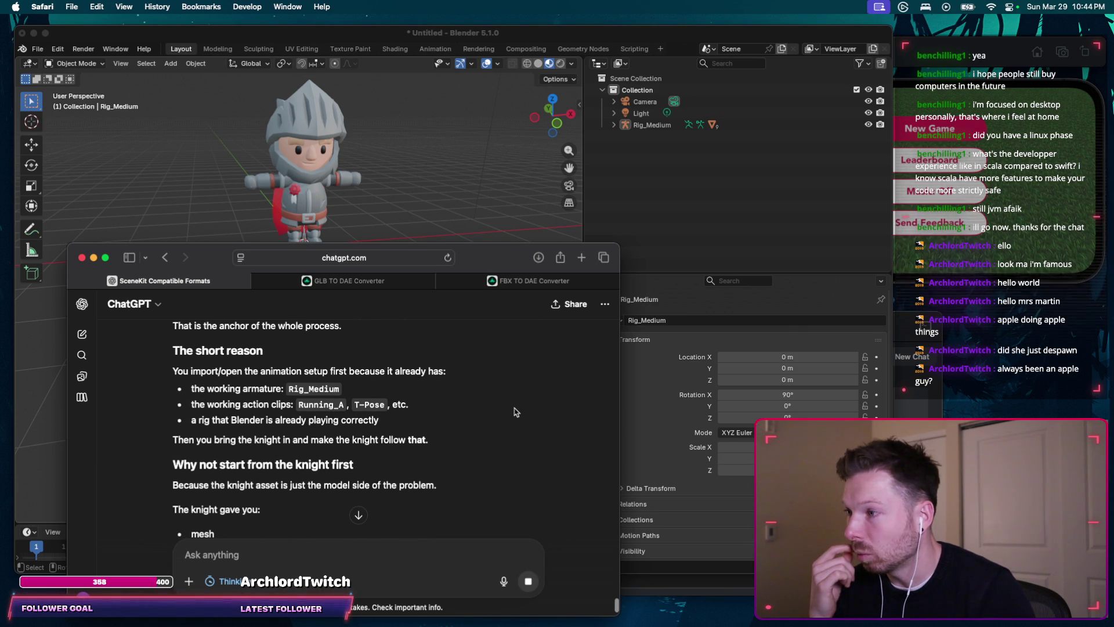
pyautogui.scroll(-1, 514, 412)
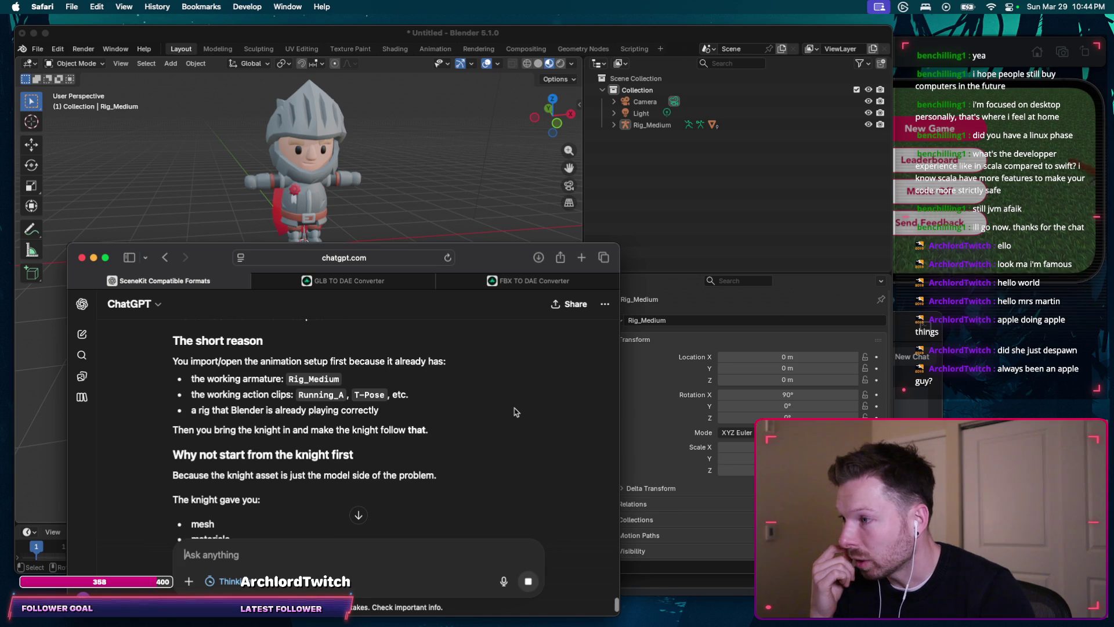
pyautogui.scroll(-1, 514, 411)
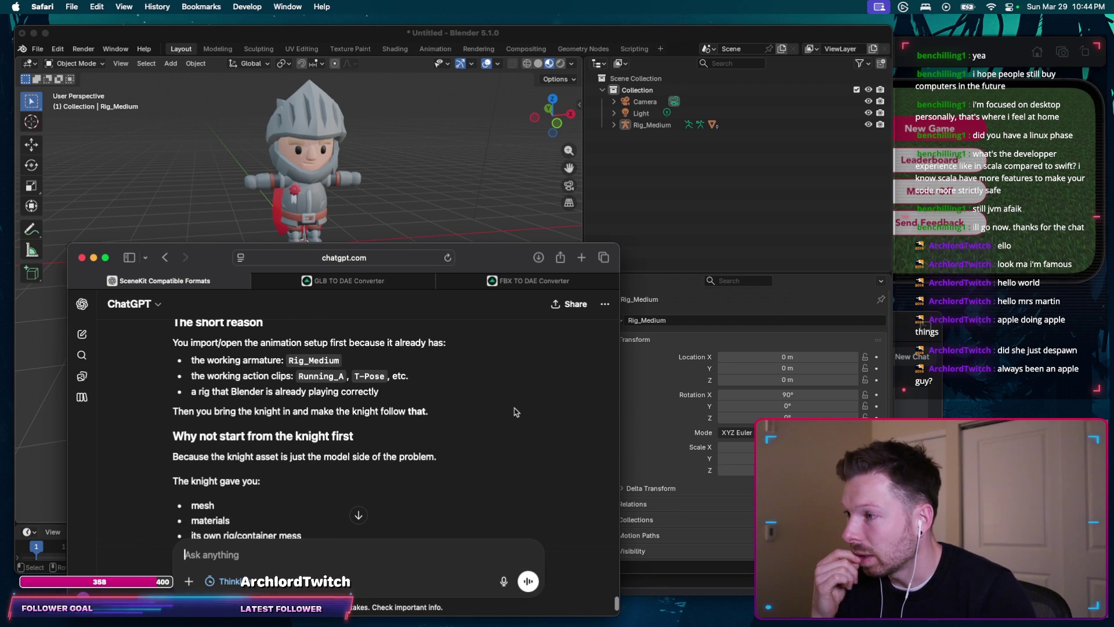
pyautogui.scroll(-1, 514, 412)
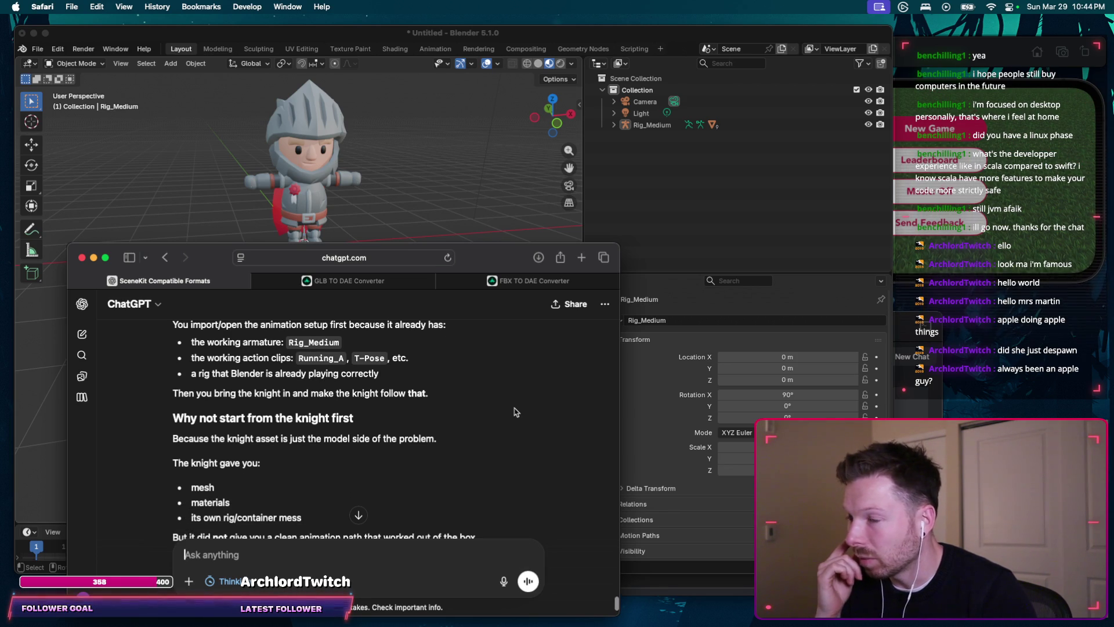
pyautogui.scroll(-1, 515, 412)
pyautogui.scroll(-1, 514, 412)
pyautogui.scroll(-1, 513, 412)
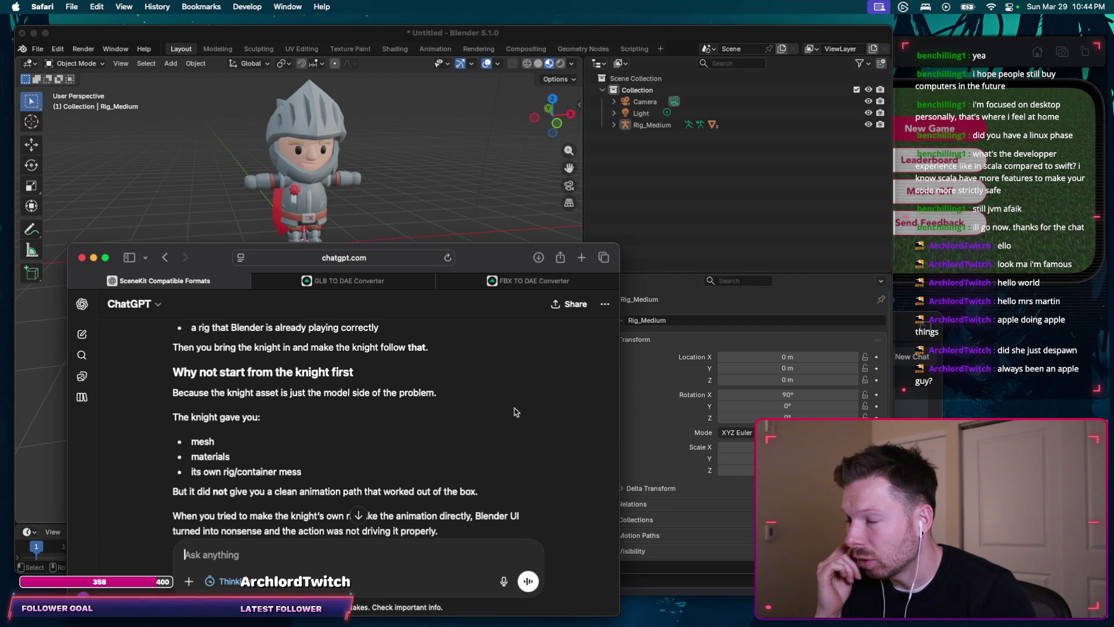
pyautogui.scroll(-1, 514, 412)
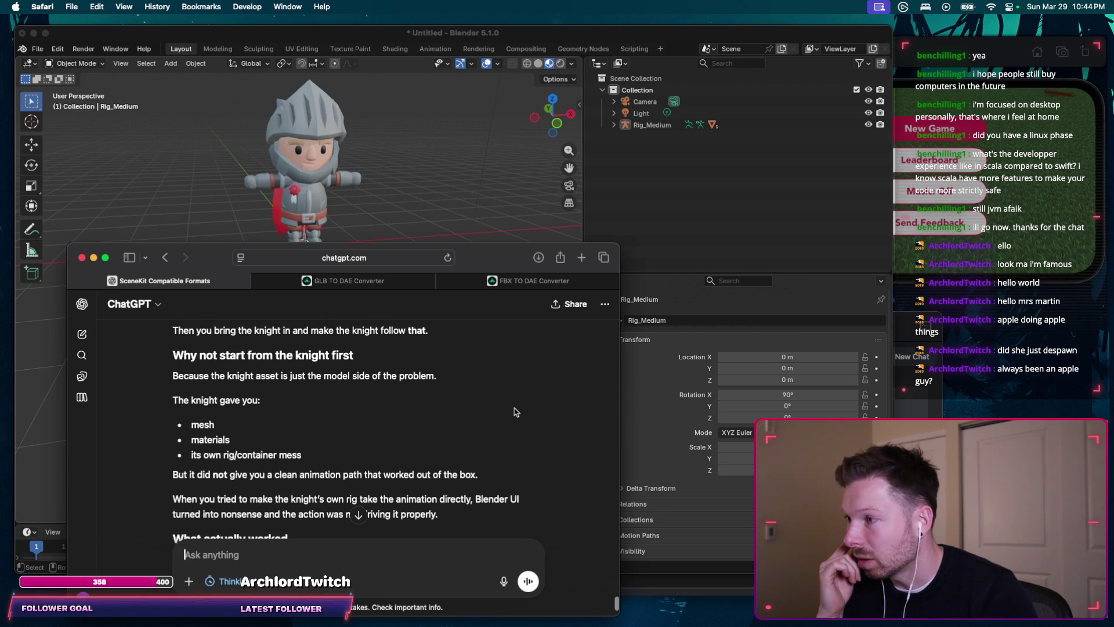
pyautogui.scroll(-1, 514, 412)
pyautogui.scroll(-1, 514, 412)
pyautogui.scroll(-1, 514, 411)
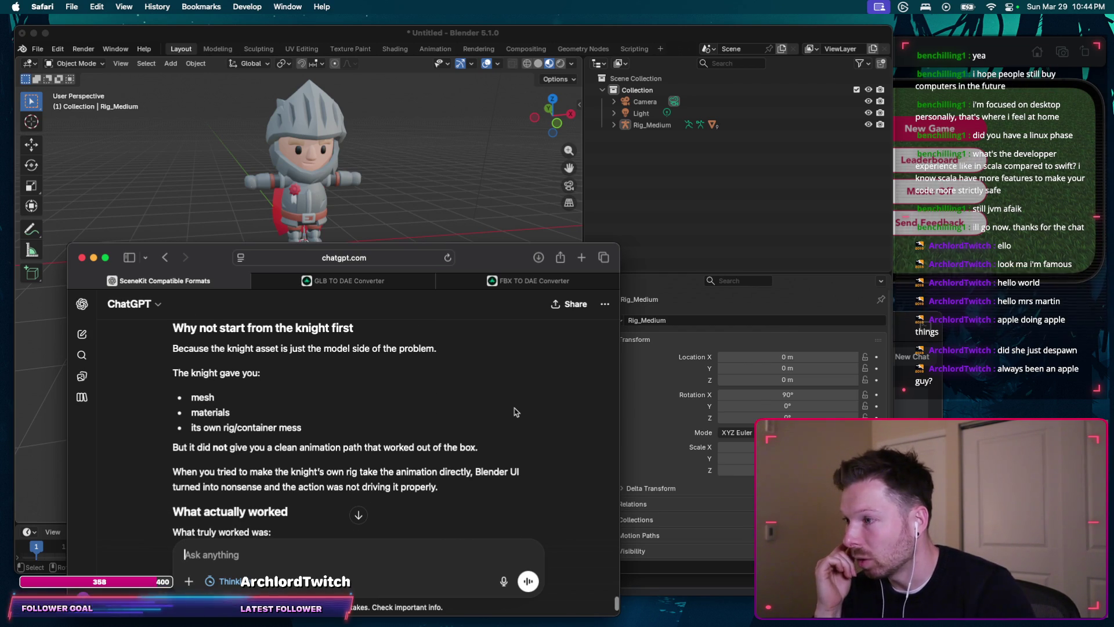
pyautogui.scroll(-1, 513, 412)
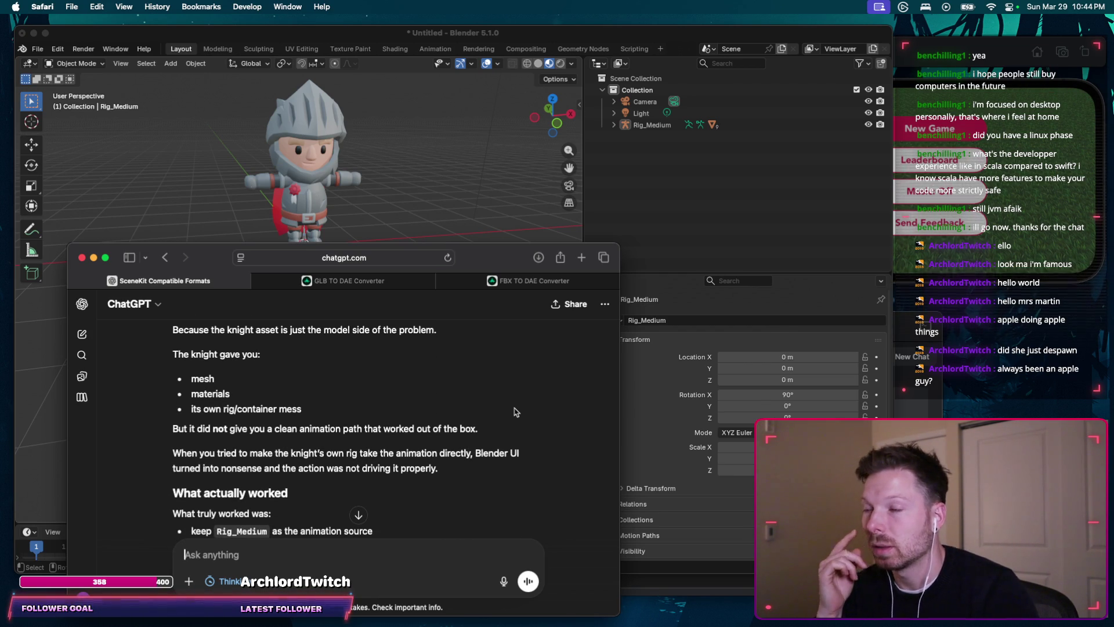
pyautogui.scroll(-1, 514, 412)
pyautogui.scroll(-1, 514, 412)
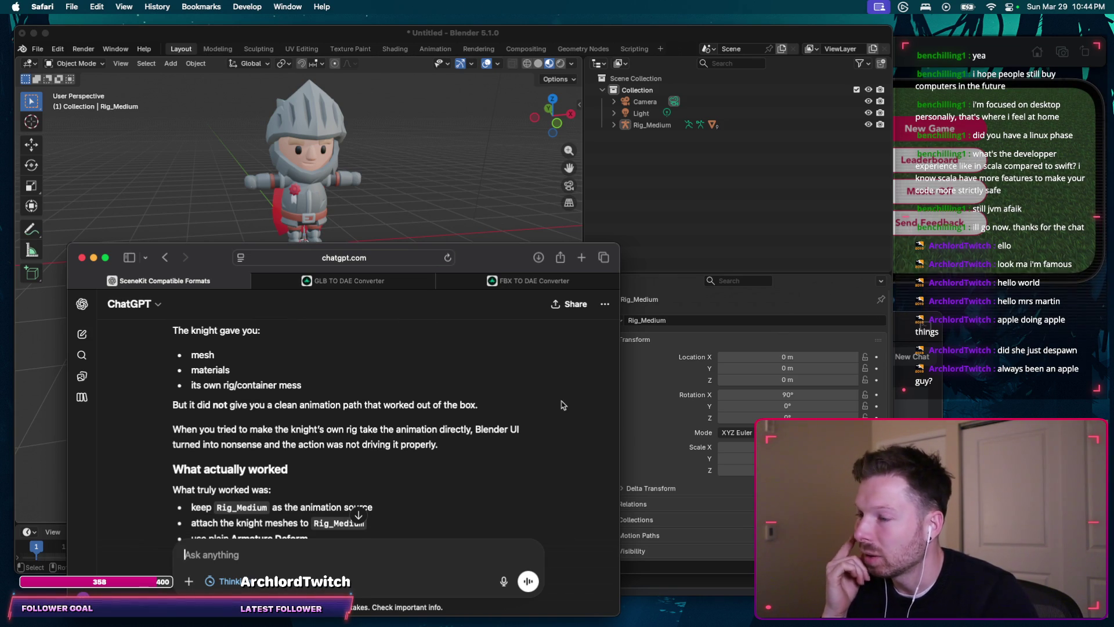
pyautogui.scroll(-1, 562, 405)
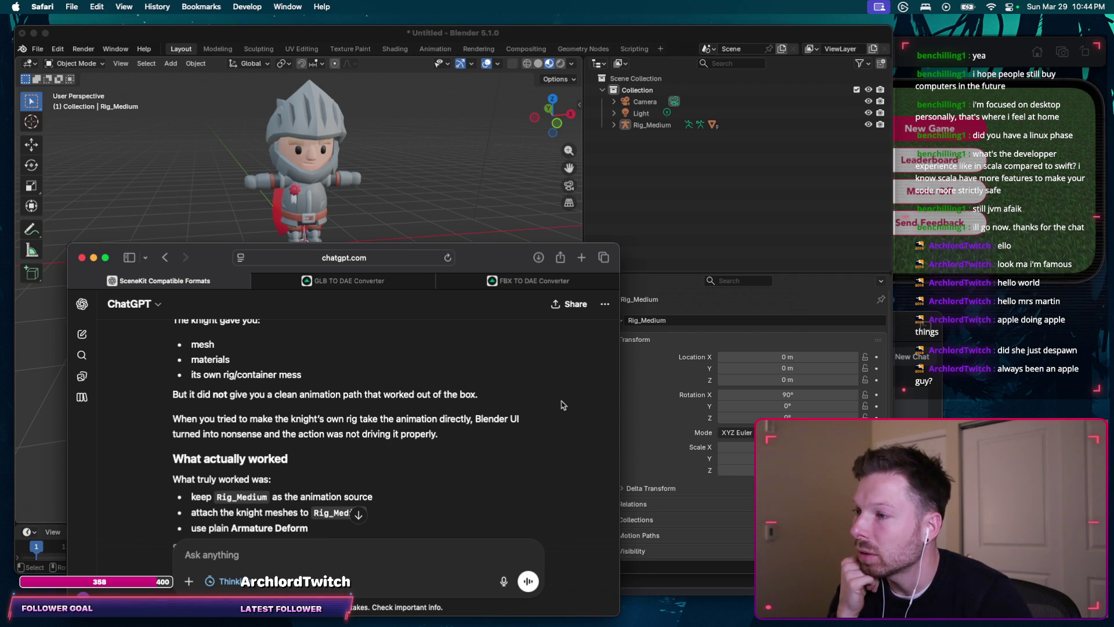
pyautogui.scroll(-2, 562, 405)
pyautogui.scroll(-1, 562, 405)
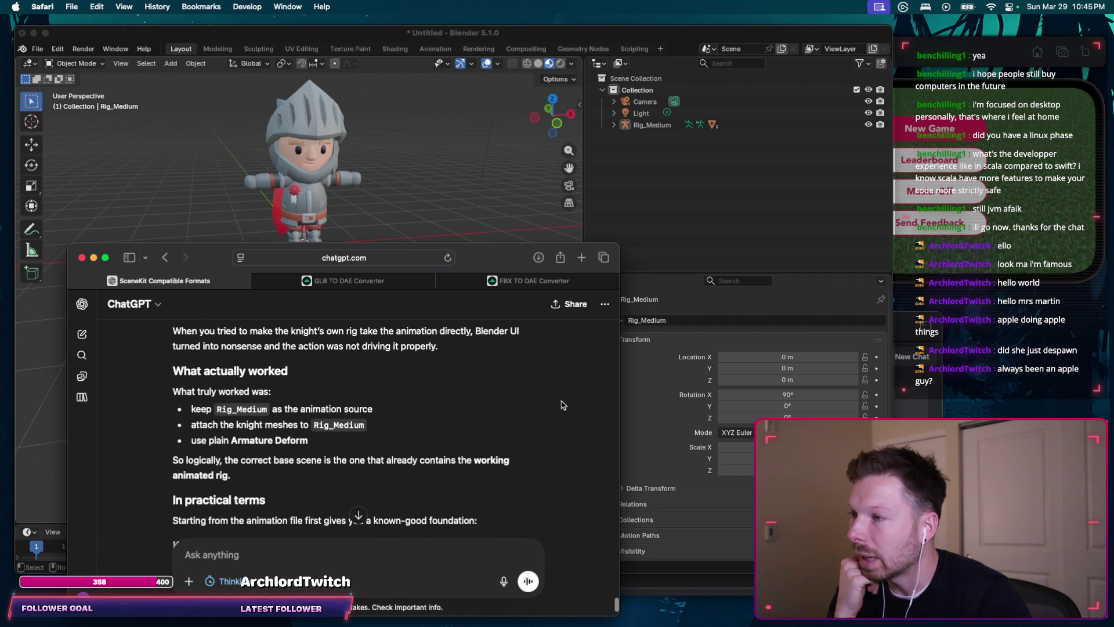
pyautogui.scroll(-1, 562, 405)
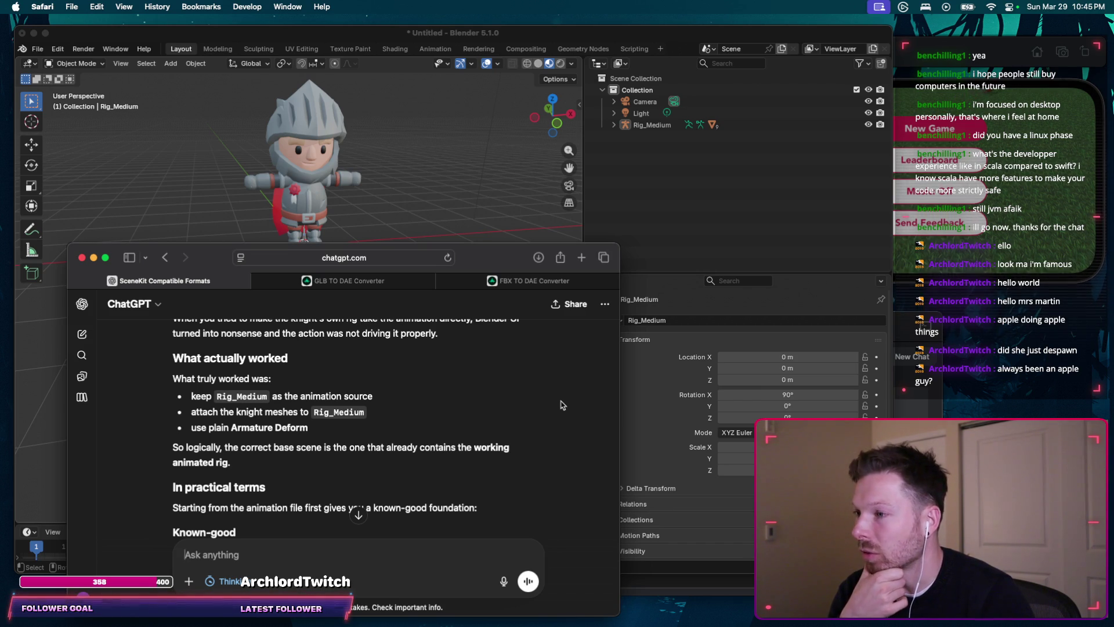
pyautogui.scroll(-1, 562, 405)
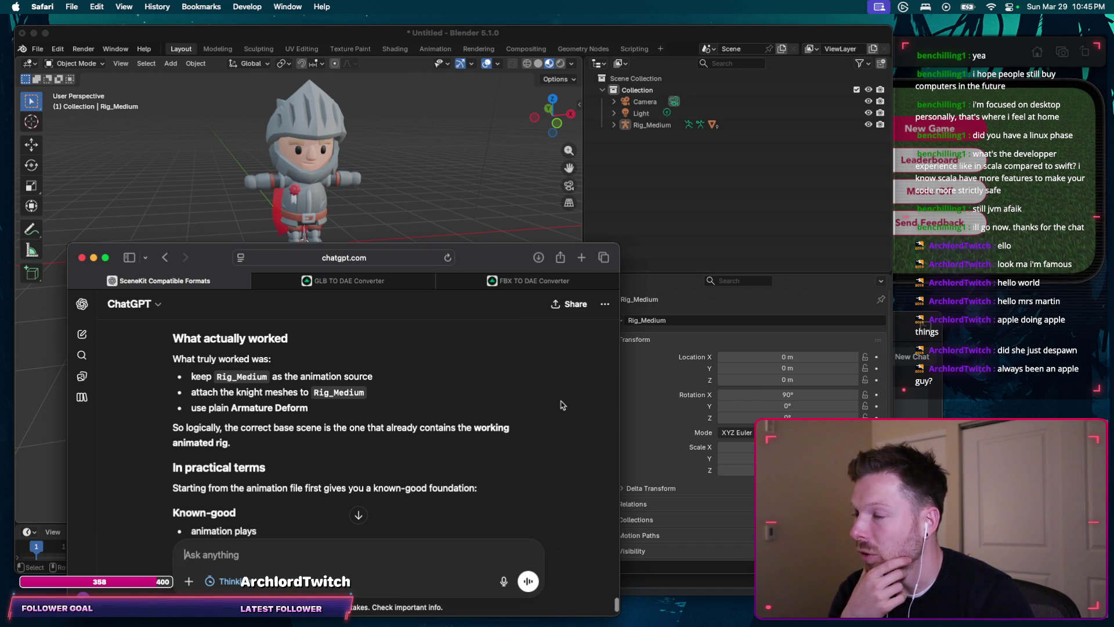
pyautogui.scroll(-2, 562, 405)
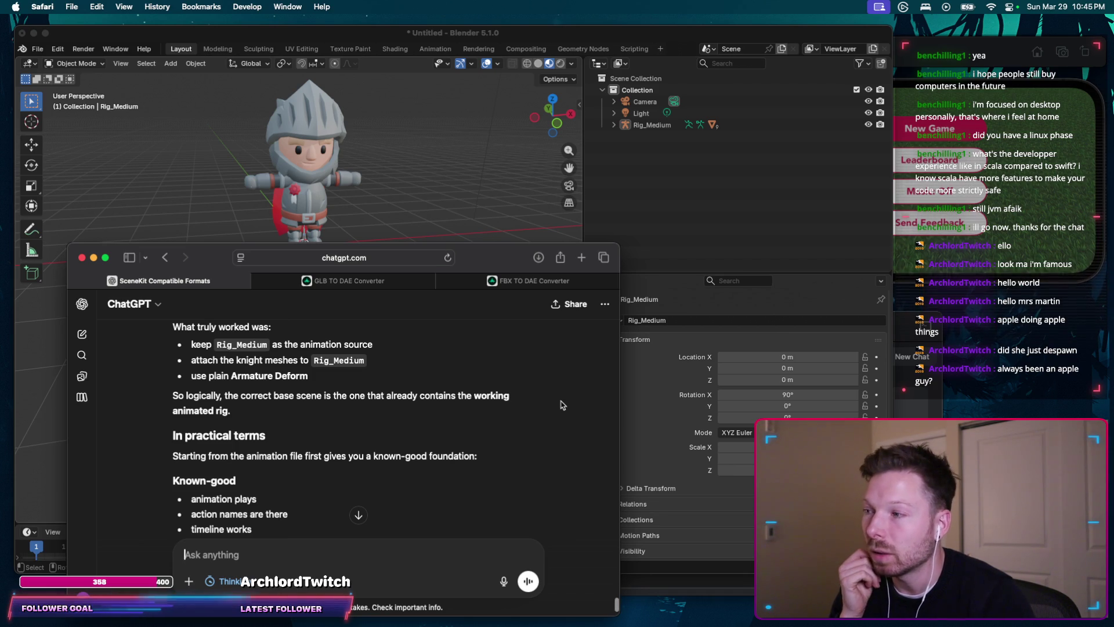
pyautogui.scroll(-2, 561, 404)
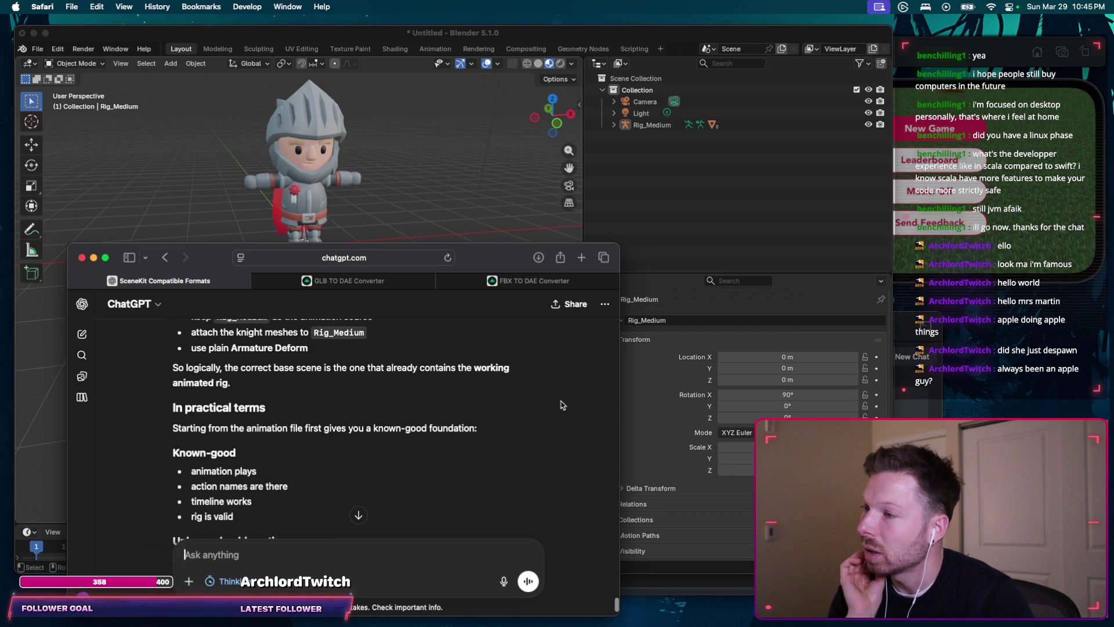
pyautogui.write('is')
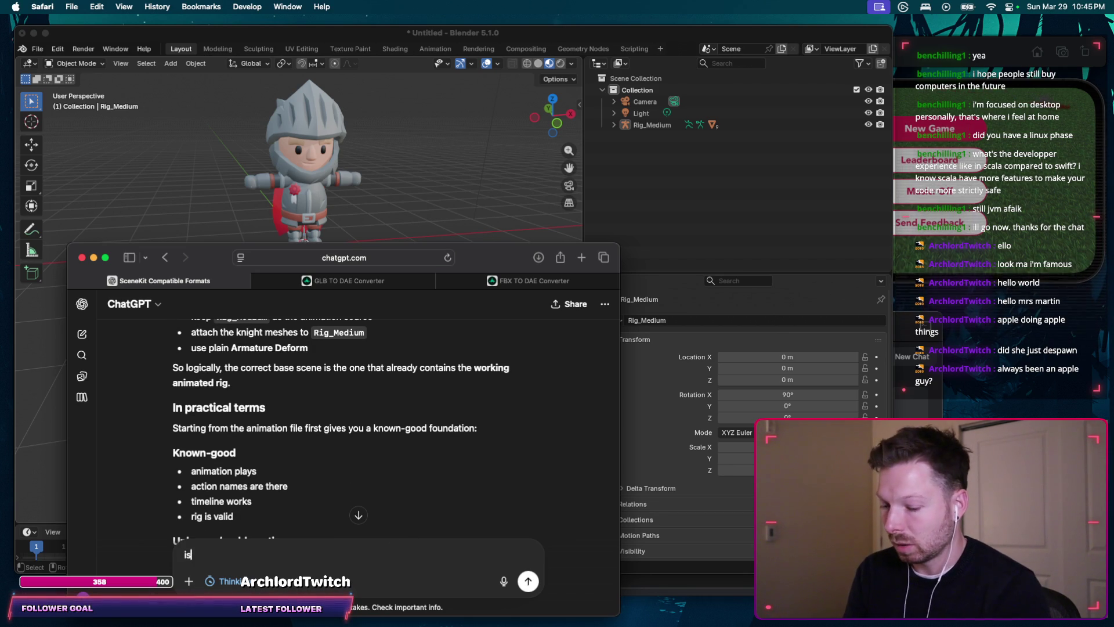
pyautogui.write(' that the common be')
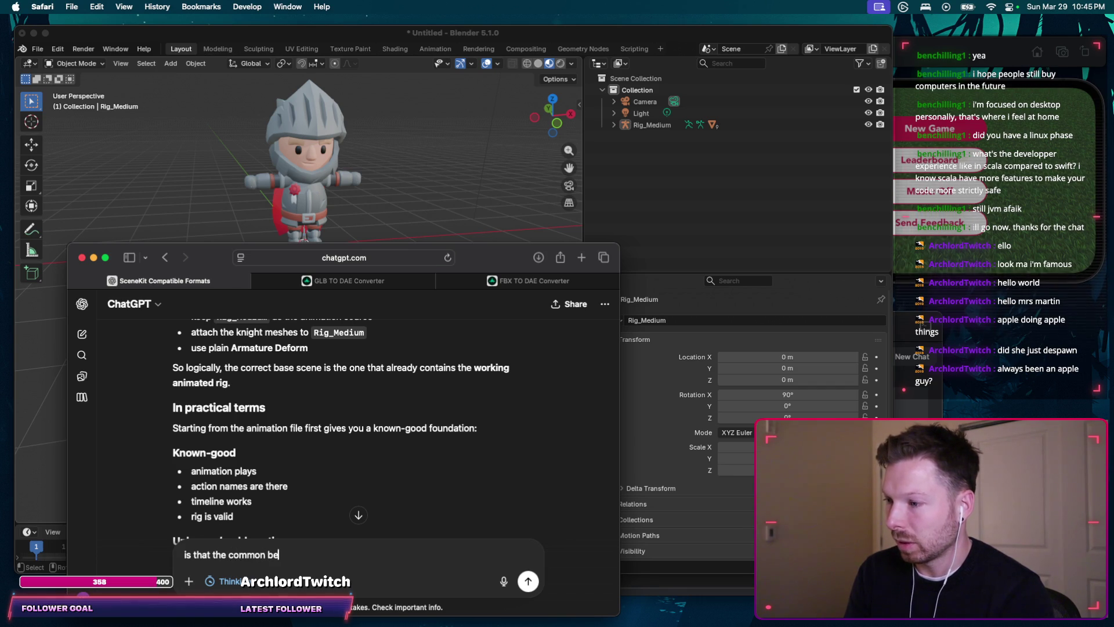
pyautogui.write('st practive approach though')
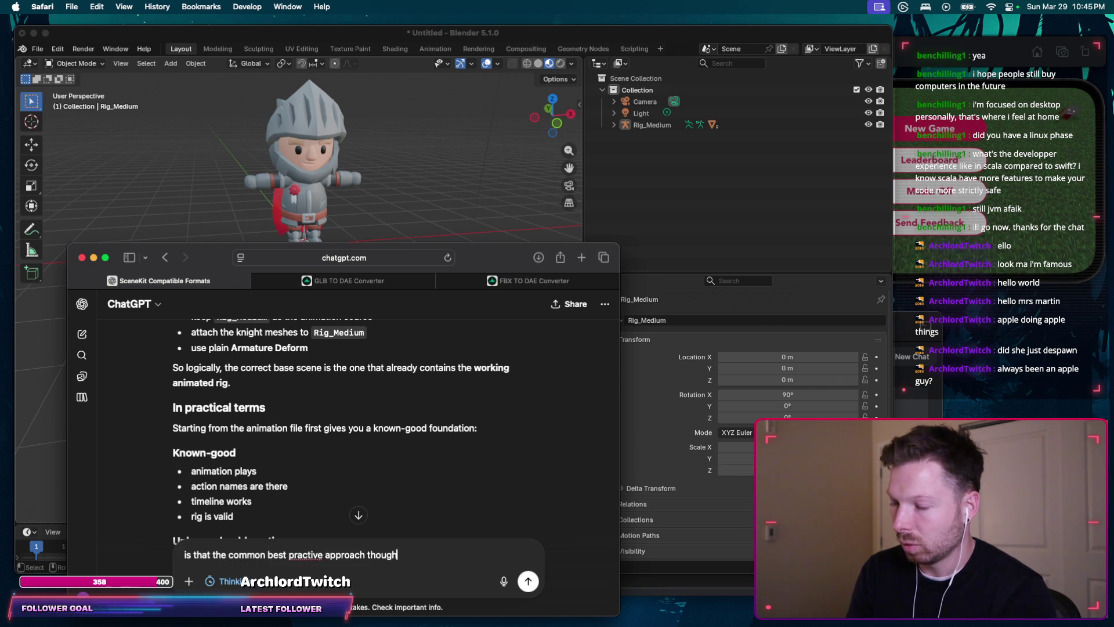
pyautogui.write('?')
# Step: Correct the typo and send the follow-up asking whether this is the common best-practice approach
pyautogui.hotkey('alt', 'Left')
pyautogui.hotkey('alt', 'Left')
pyautogui.hotkey('alt', 'Left')
pyautogui.hotkey('alt', 'shift', 'Right')
pyautogui.write('practice')
pyautogui.press('Return')
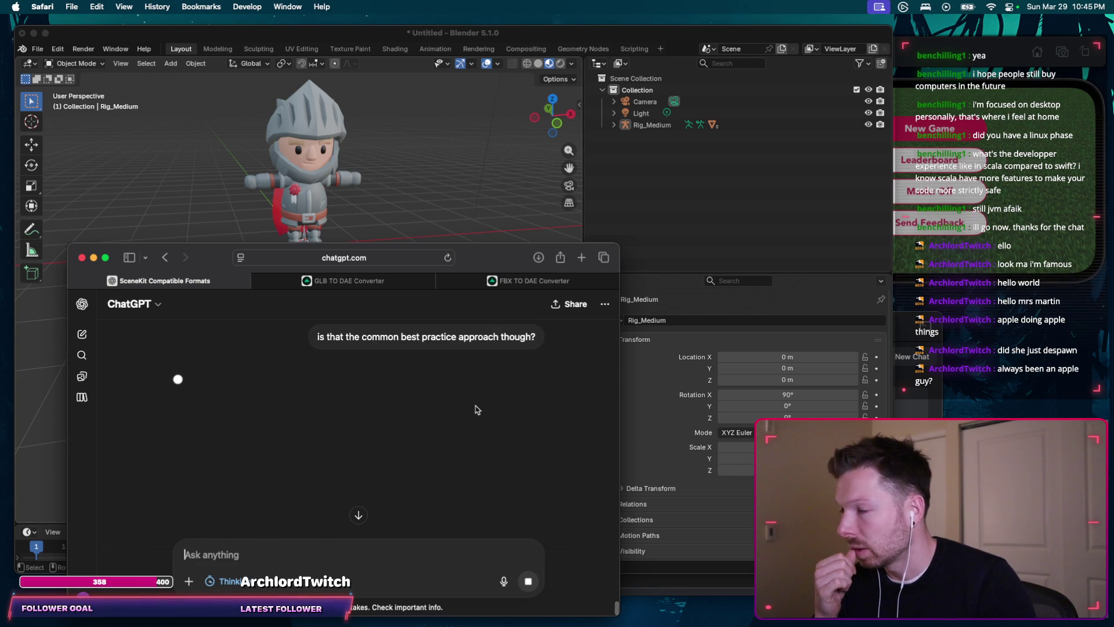
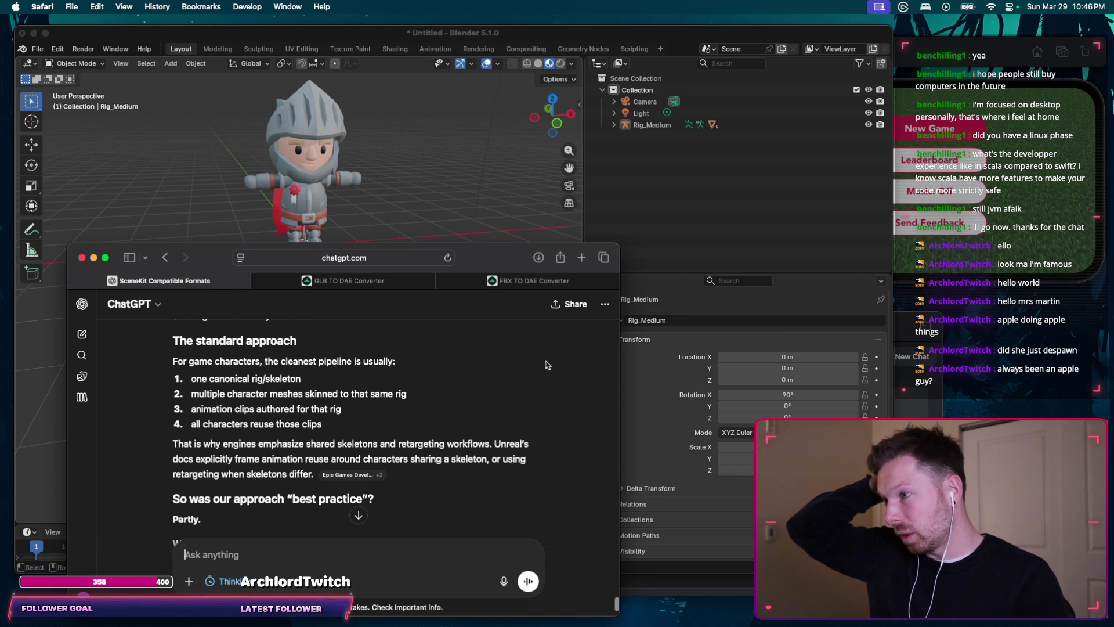
pyautogui.scroll(-1, 545, 365)
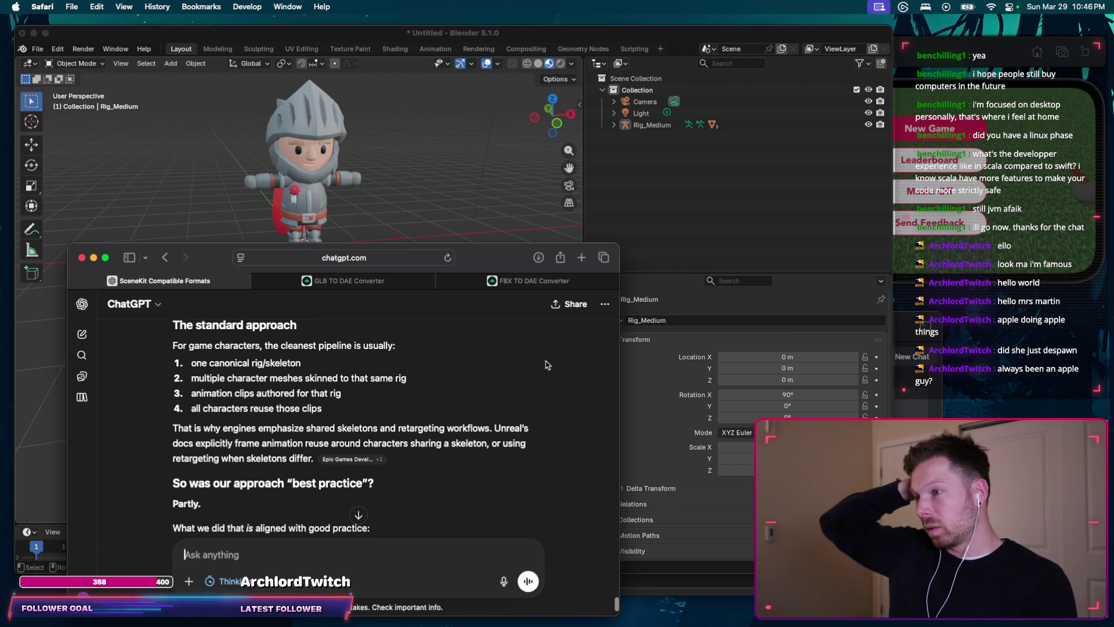
pyautogui.scroll(-2, 546, 365)
pyautogui.scroll(-1, 546, 366)
pyautogui.scroll(-1, 546, 365)
pyautogui.scroll(-1, 546, 365)
pyautogui.scroll(-2, 547, 365)
pyautogui.scroll(-2, 546, 364)
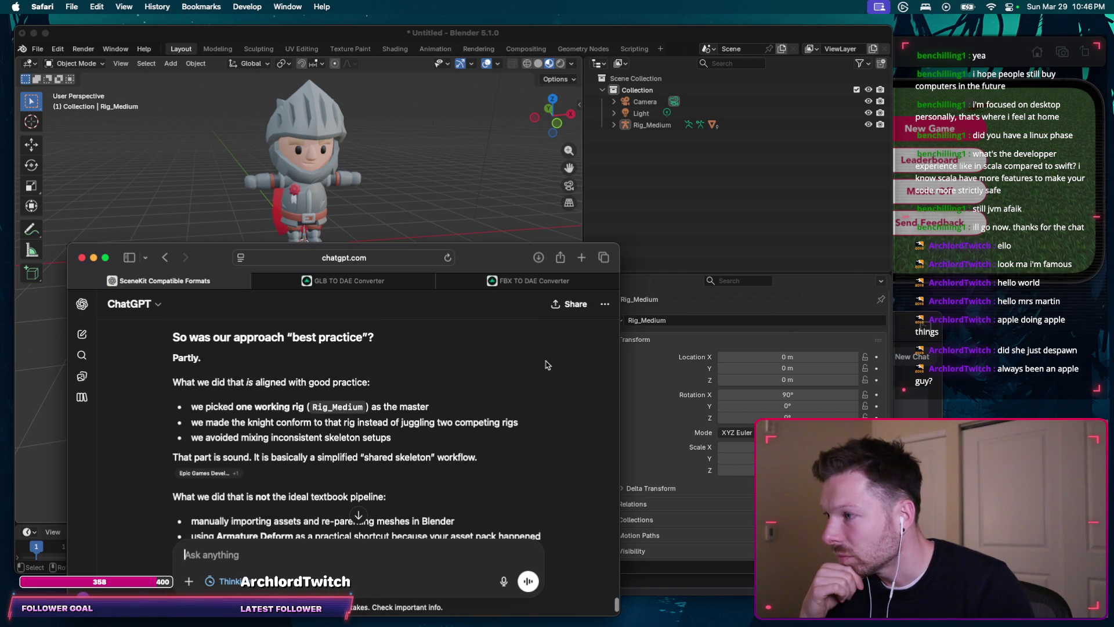
pyautogui.scroll(-1, 547, 364)
pyautogui.scroll(-1, 545, 365)
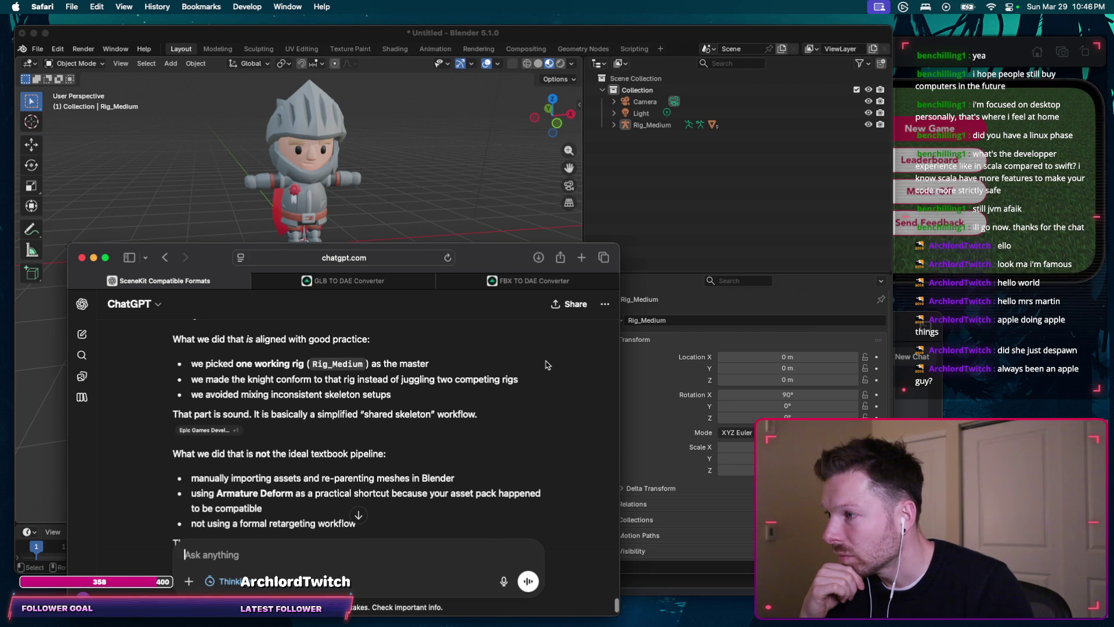
pyautogui.scroll(-1, 547, 364)
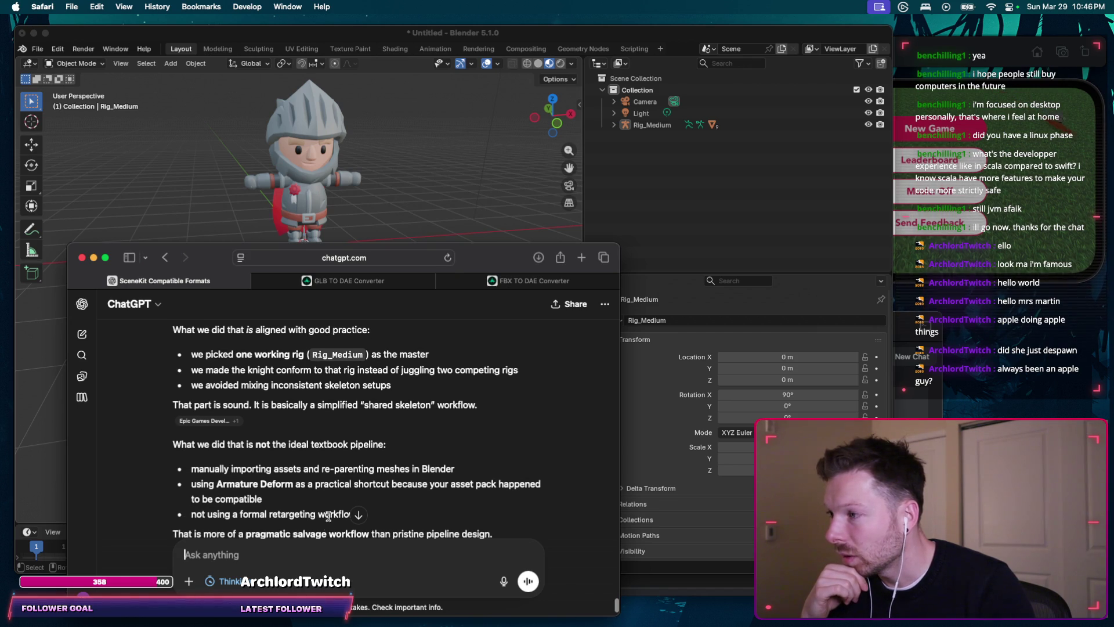
pyautogui.write('I think the knight rig wor')
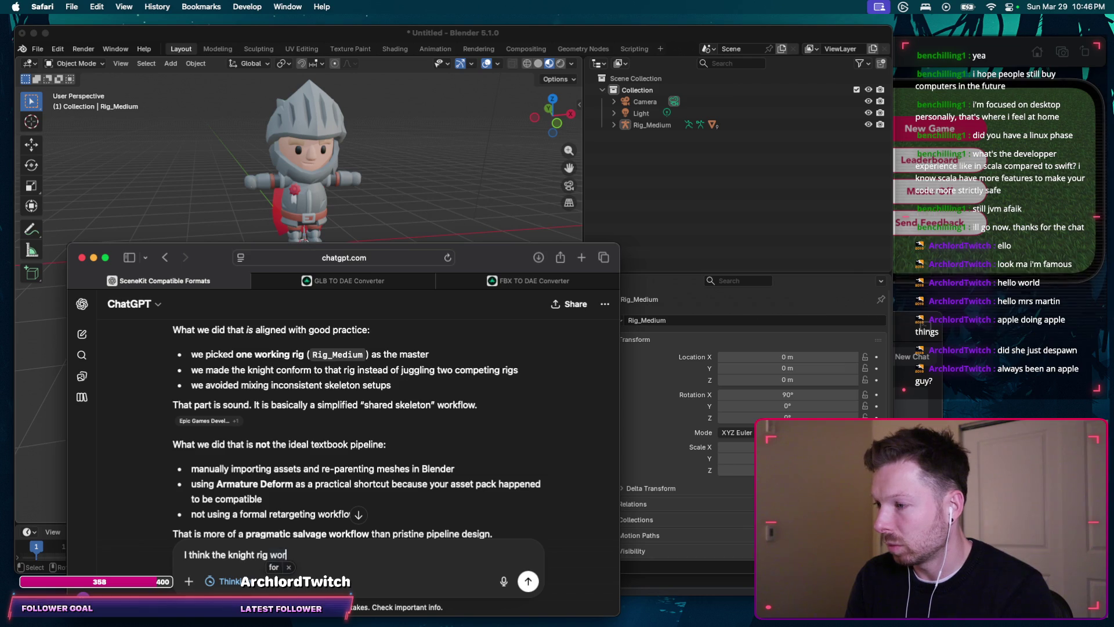
# Step: Send ChatGPT a request for the step-by-step import guide and expand Rig_Medium's parts in Blender
pyautogui.press('super+BackSpace')
pyautogui.write('le')
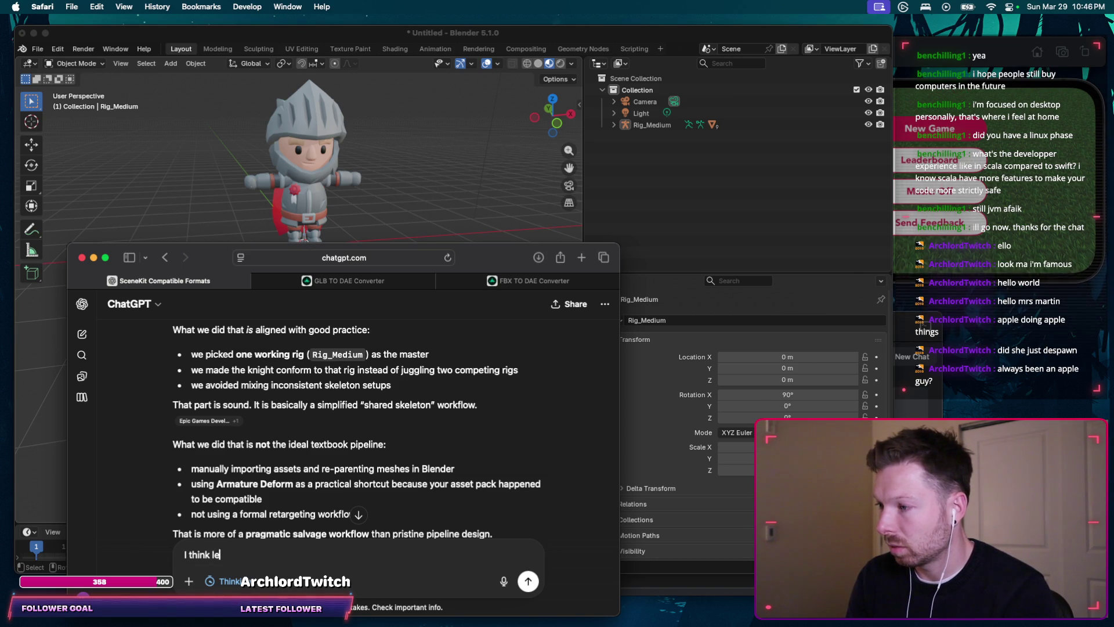
pyautogui.write("tt's do the step by step guide assuming")
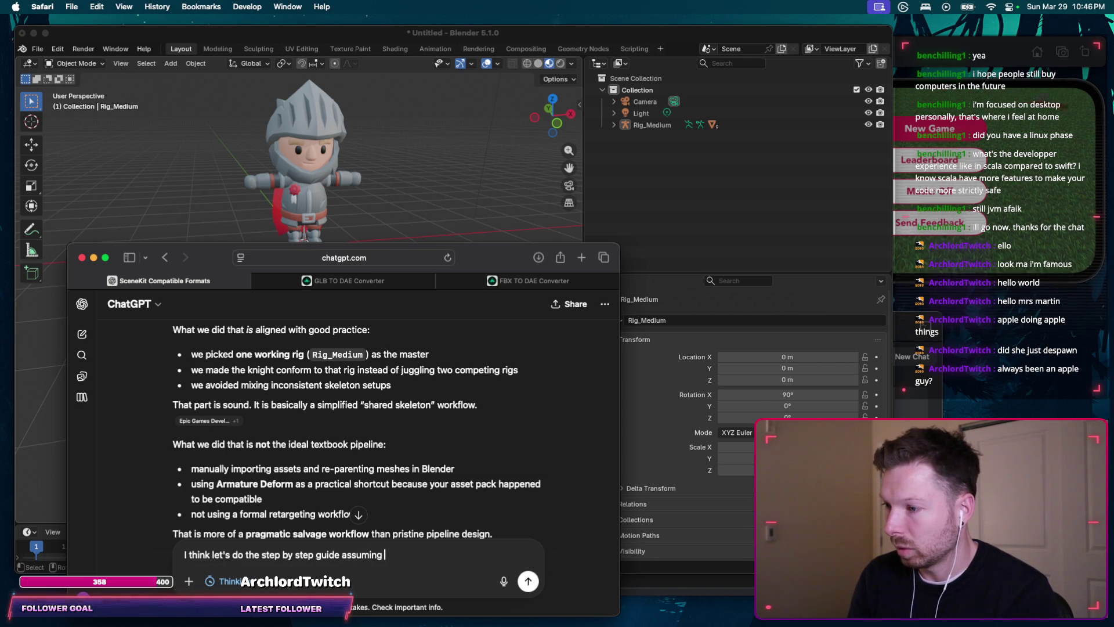
pyautogui.write('ight')
pyautogui.write('st ')
pyautogui.write('.')
pyautogui.press('Return')
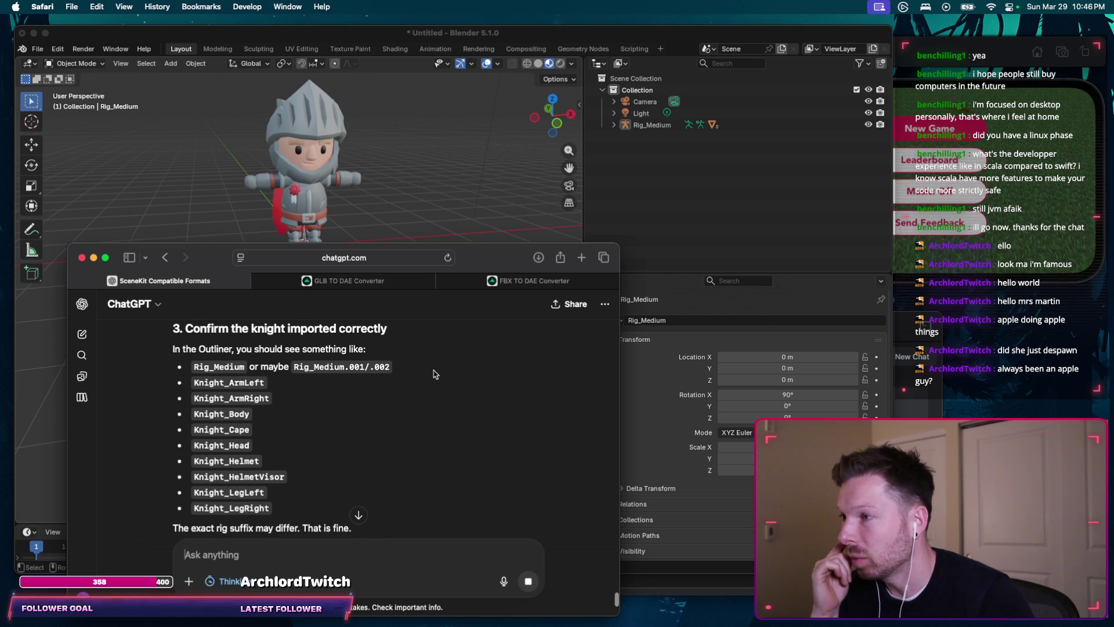
pyautogui.click(613, 127)
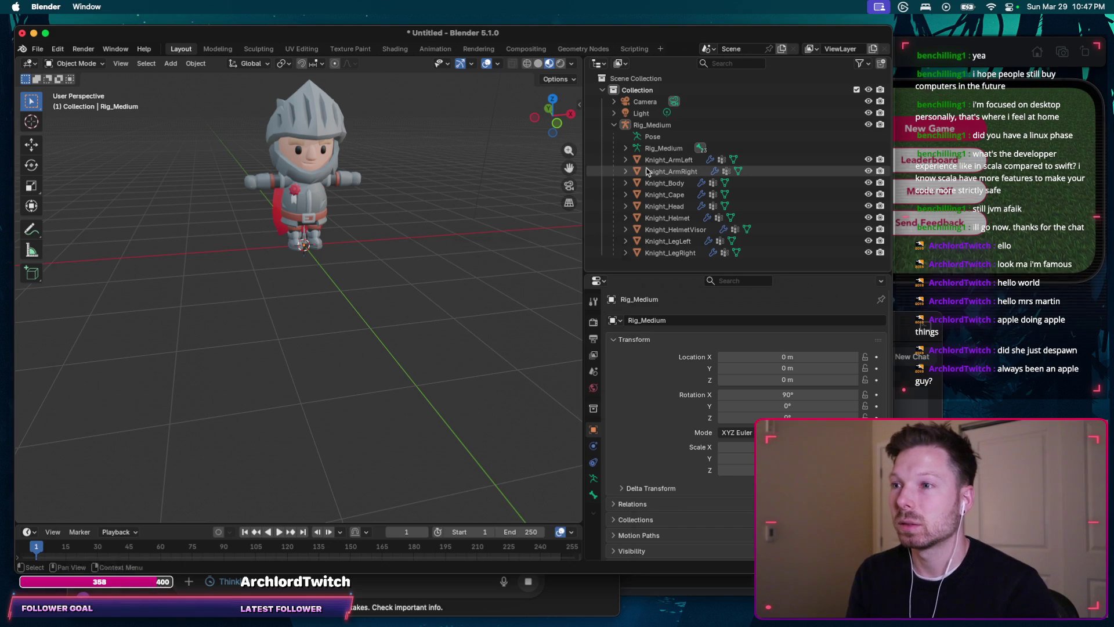
# Step: Review the guide's animation-rig import step in ChatGPT, then return to Blender
pyautogui.press('super+Tab')
pyautogui.scroll(-5, 378, 393)
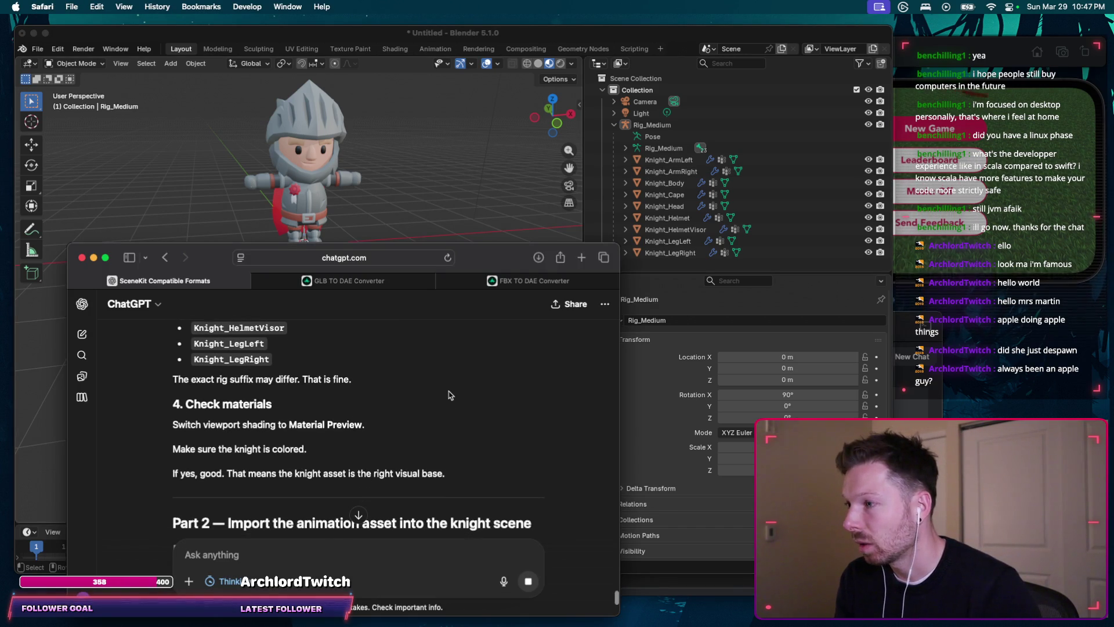
pyautogui.scroll(-1, 446, 399)
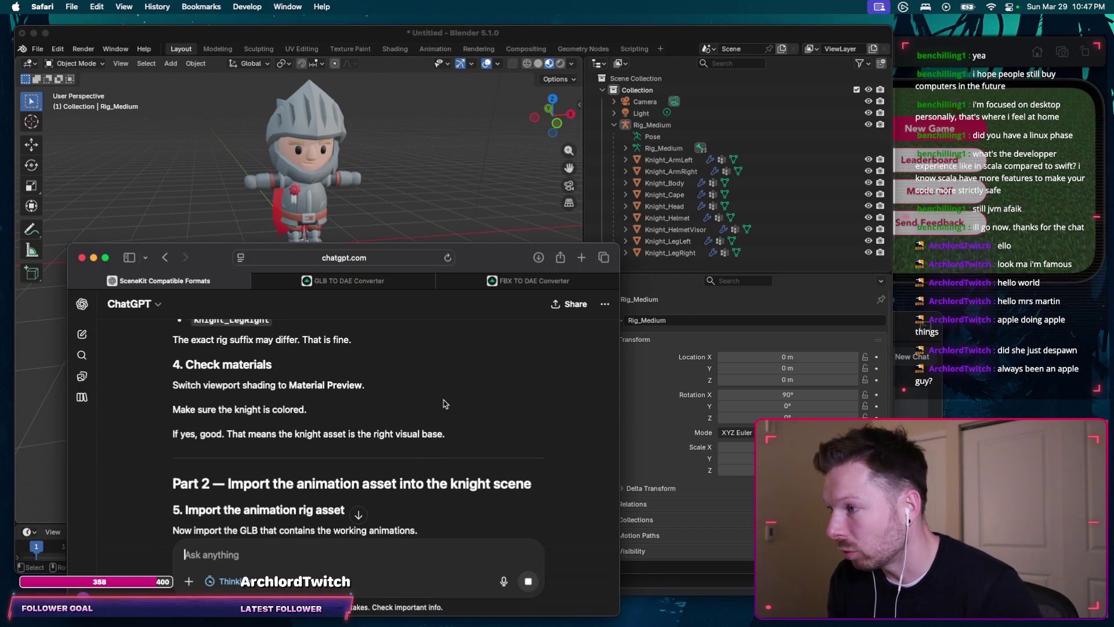
pyautogui.scroll(-1, 450, 366)
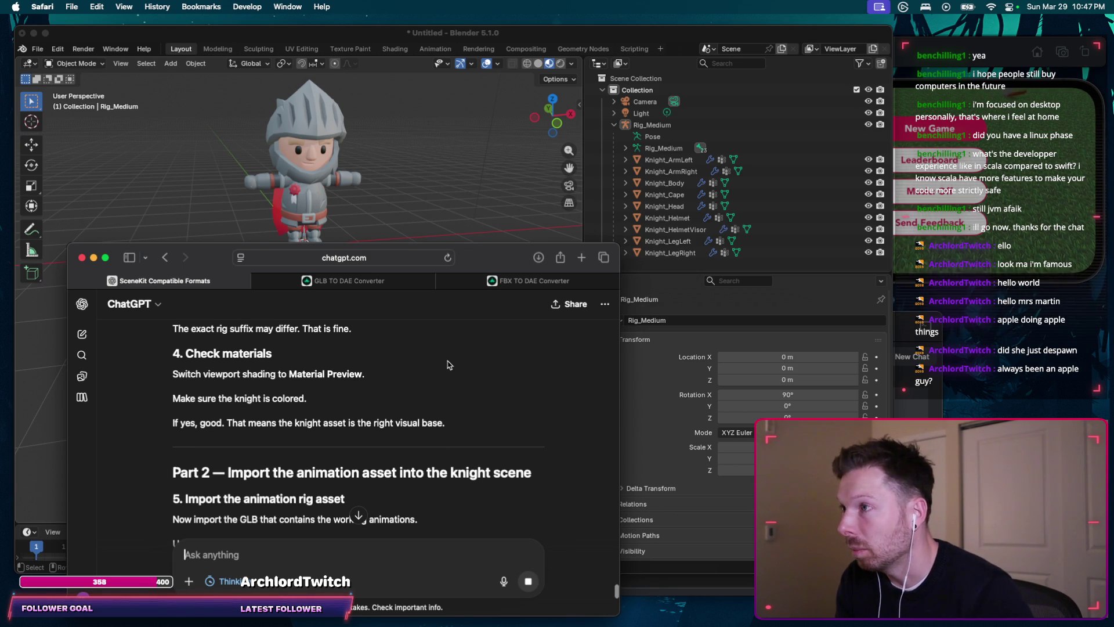
pyautogui.scroll(-4, 446, 383)
pyautogui.scroll(-1, 444, 401)
pyautogui.scroll(-1, 441, 414)
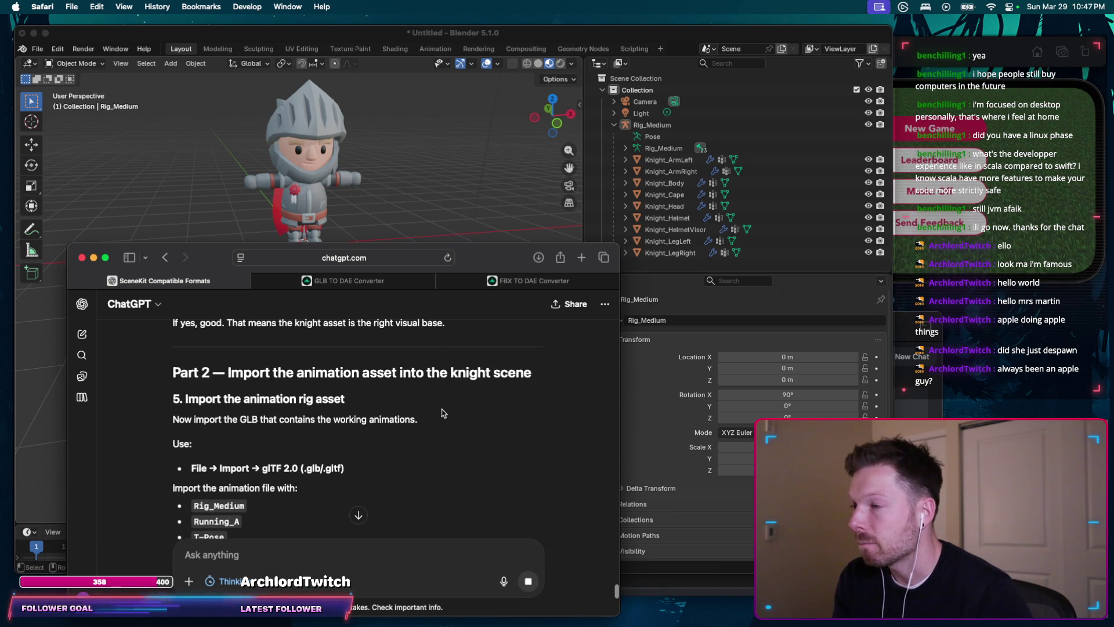
pyautogui.scroll(-1, 441, 413)
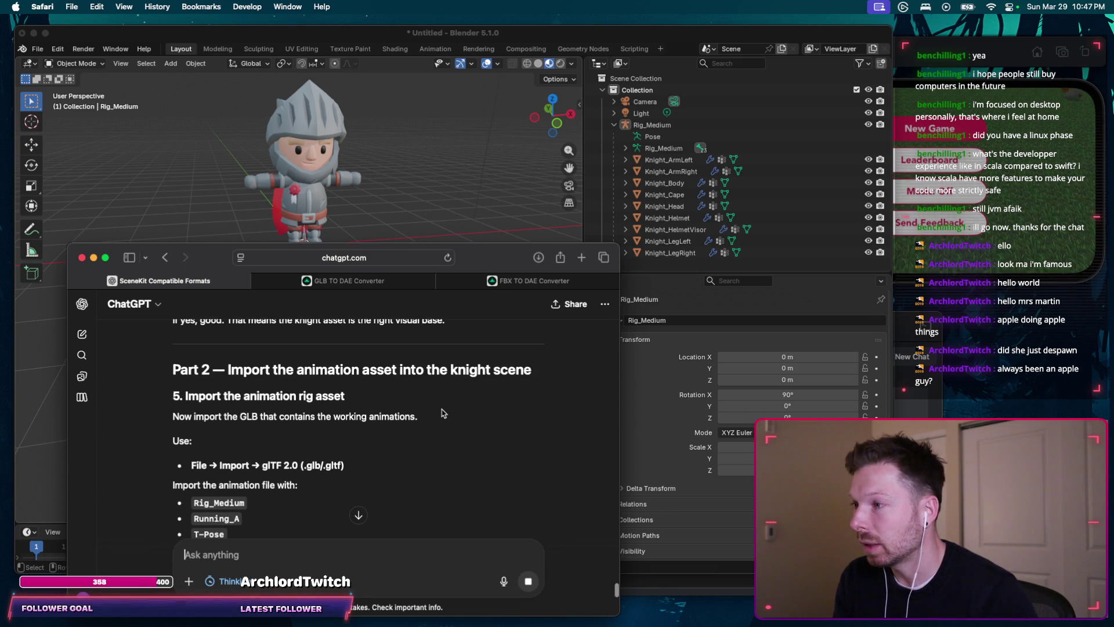
pyautogui.scroll(-1, 340, 429)
pyautogui.scroll(-2, 341, 429)
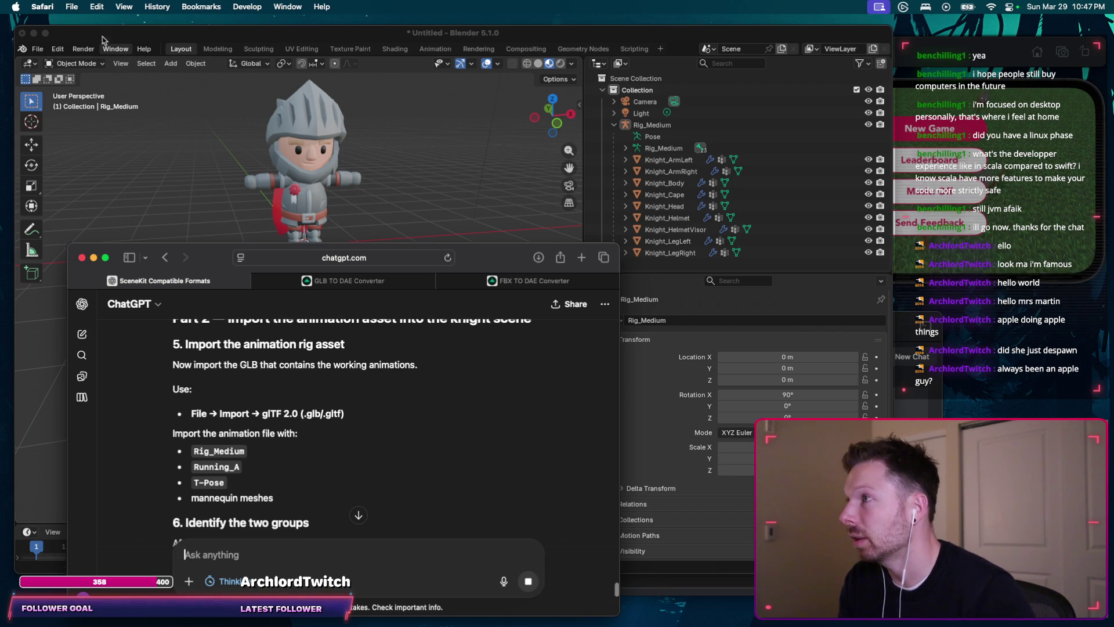
pyautogui.click(95, 39)
# Step: Import the Rig_Medium FBX from Animations/fbx, adding Rig_Medium.001 beside the knight
pyautogui.click(42, 49)
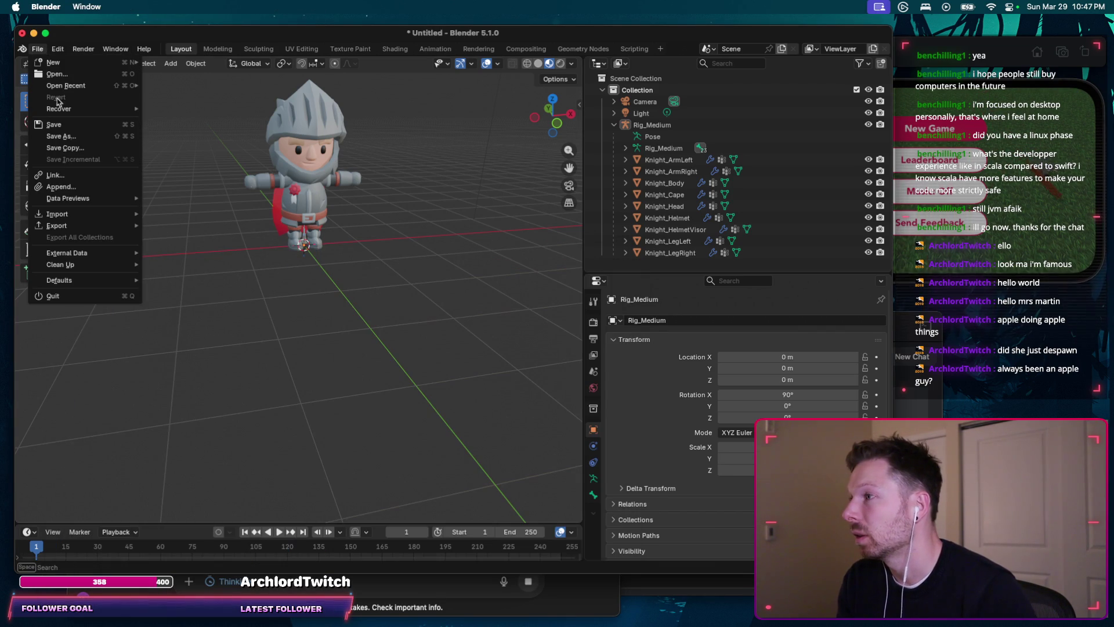
pyautogui.moveTo(58, 213)
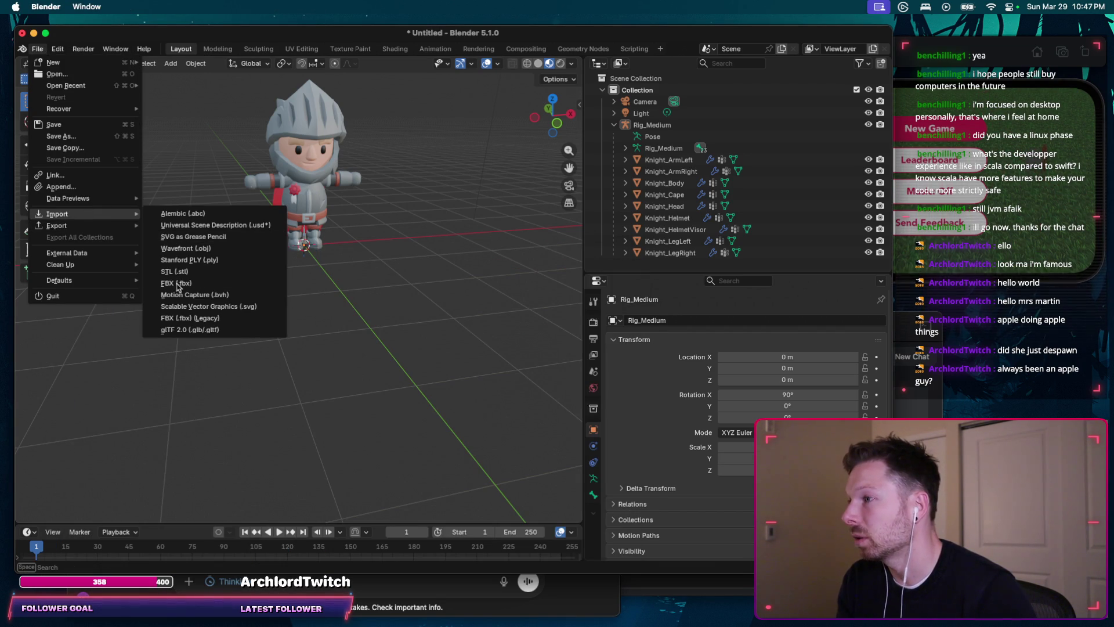
pyautogui.click(179, 317)
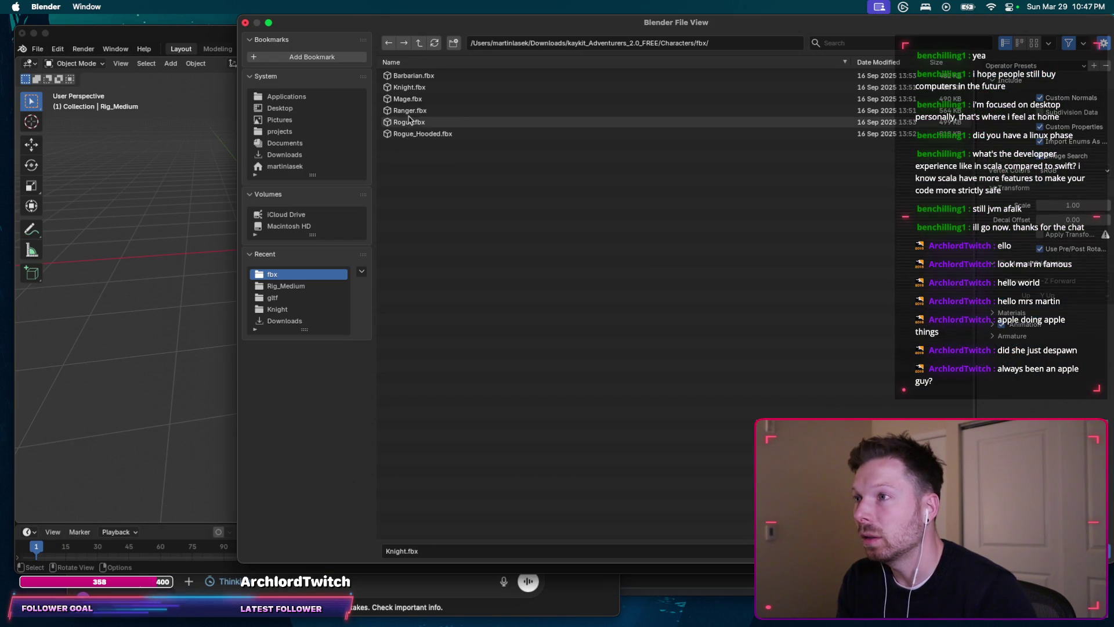
pyautogui.click(418, 43)
pyautogui.click(409, 76)
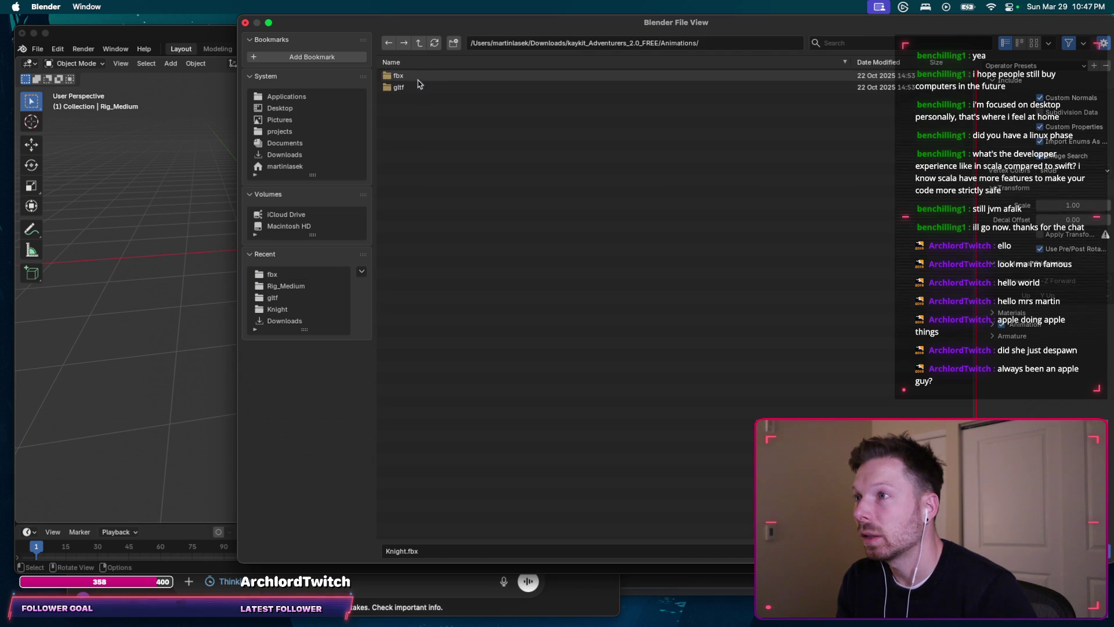
pyautogui.click(418, 76)
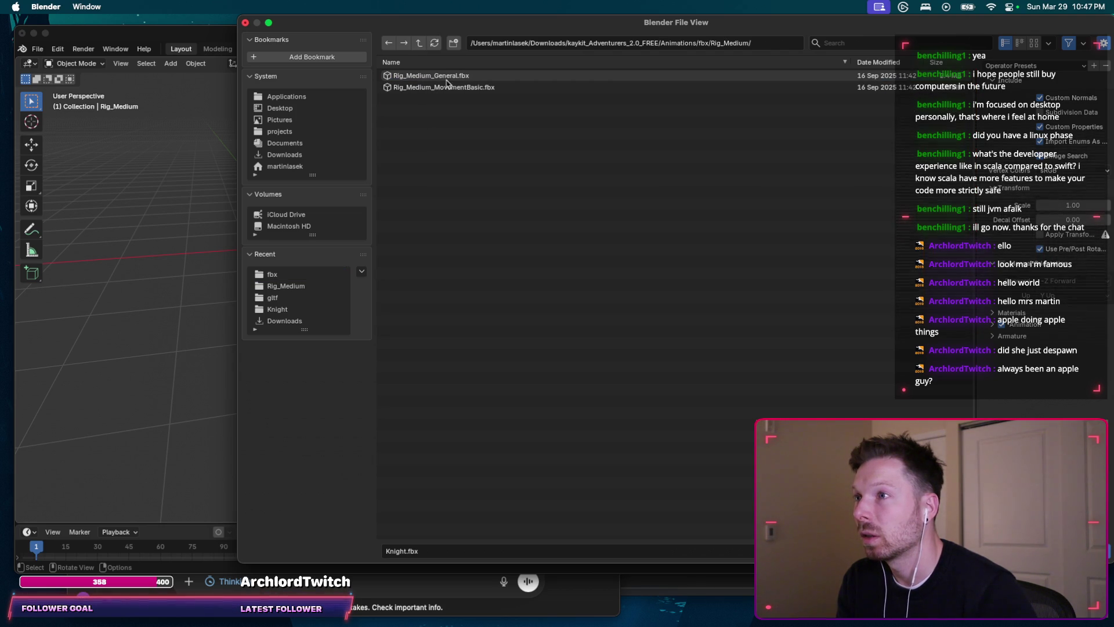
pyautogui.doubleClick(455, 87)
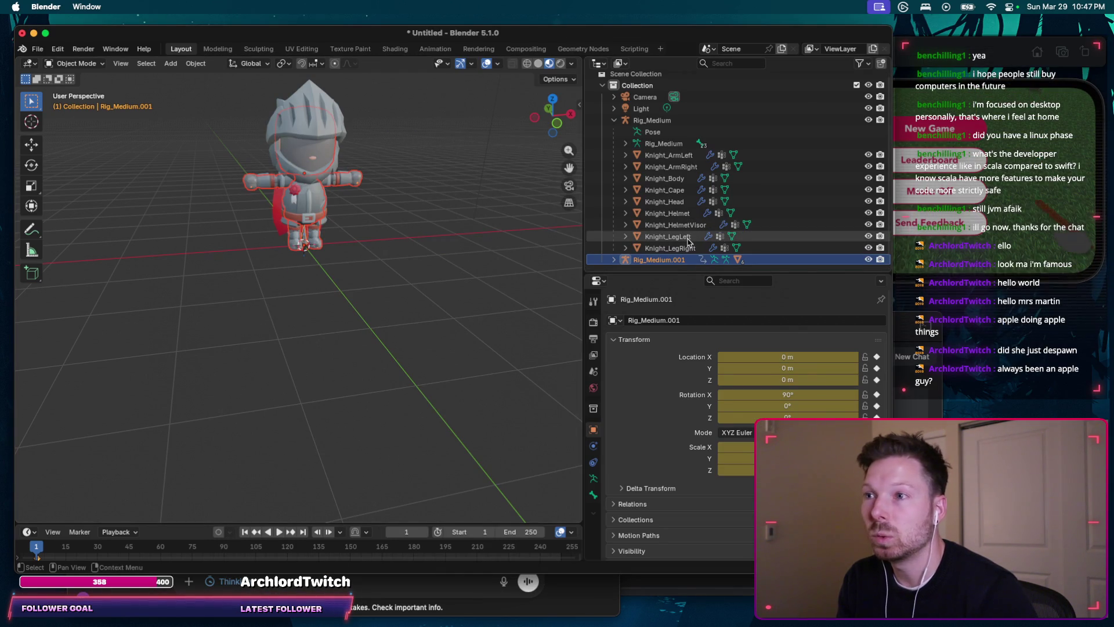
pyautogui.press('super+Tab')
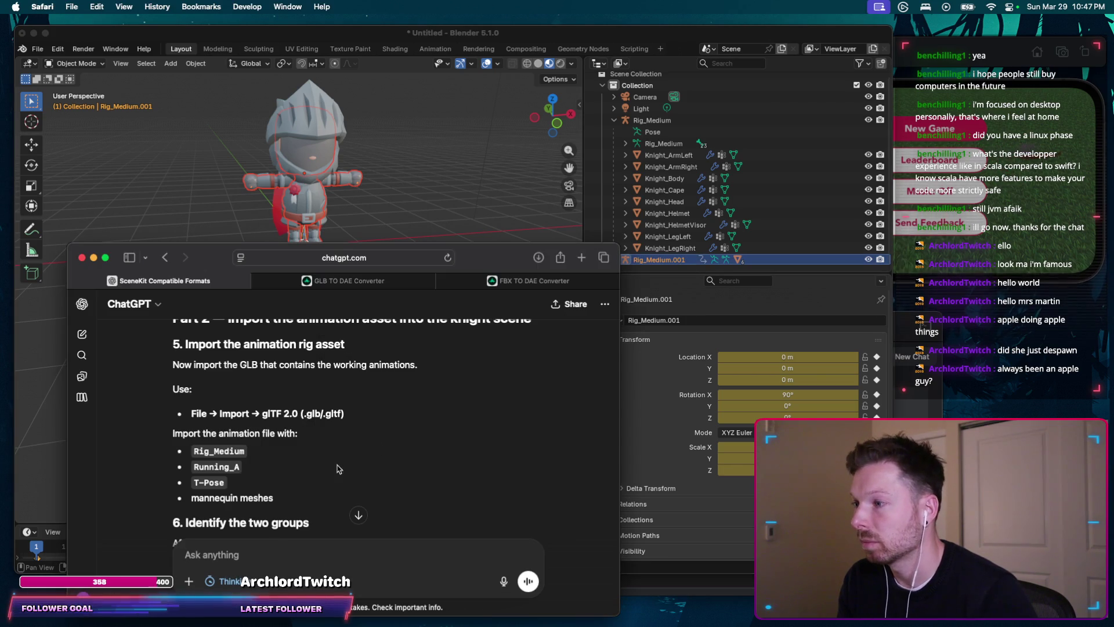
pyautogui.write('Okay, did')
# Step: Draft a message reporting the renames to Knight_Rig and Rig_Medium and asking to check the screenshot
pyautogui.tripleClick(247, 337)
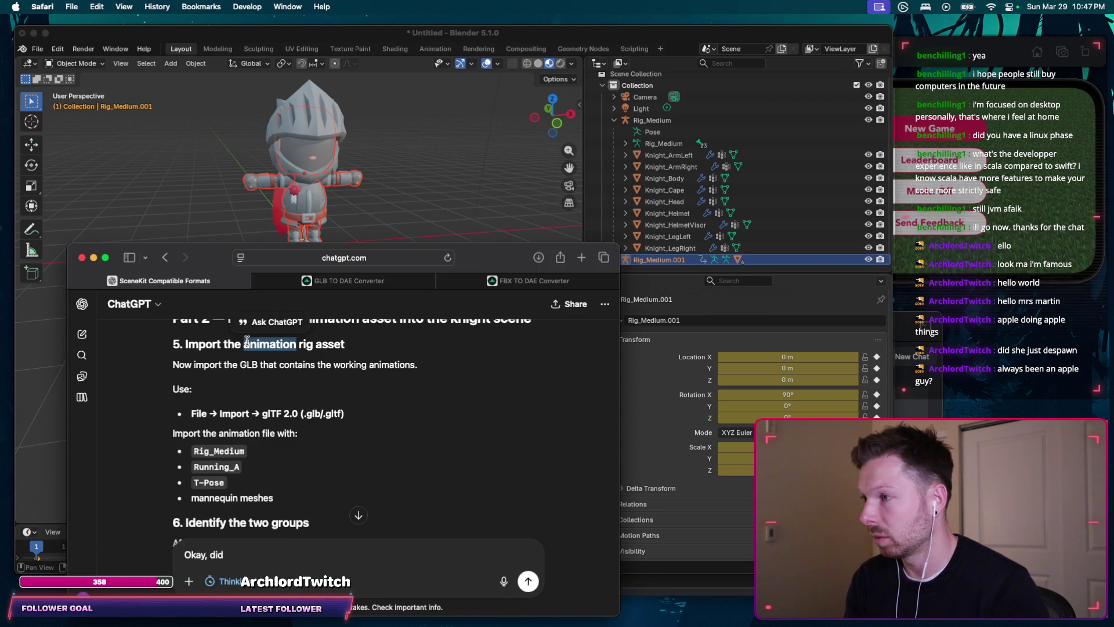
pyautogui.click(281, 556)
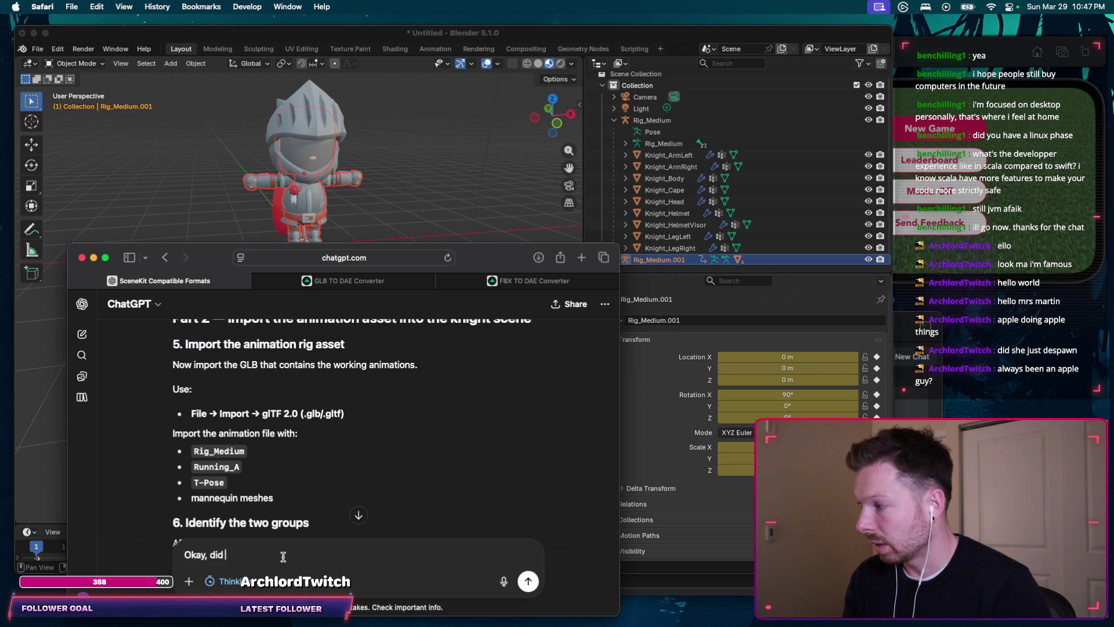
pyautogui.write("'5. Import the animation rig asset")
pyautogui.write('"')
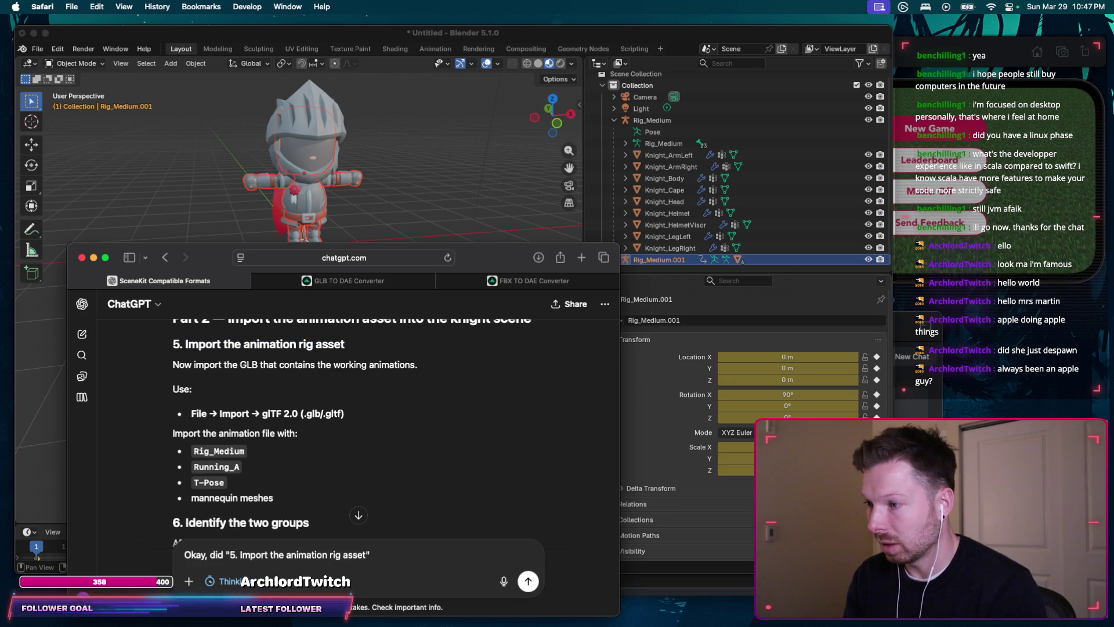
pyautogui.write(' and impor')
pyautogui.press('BackSpace')
pyautogui.write('ed the animation asset.')
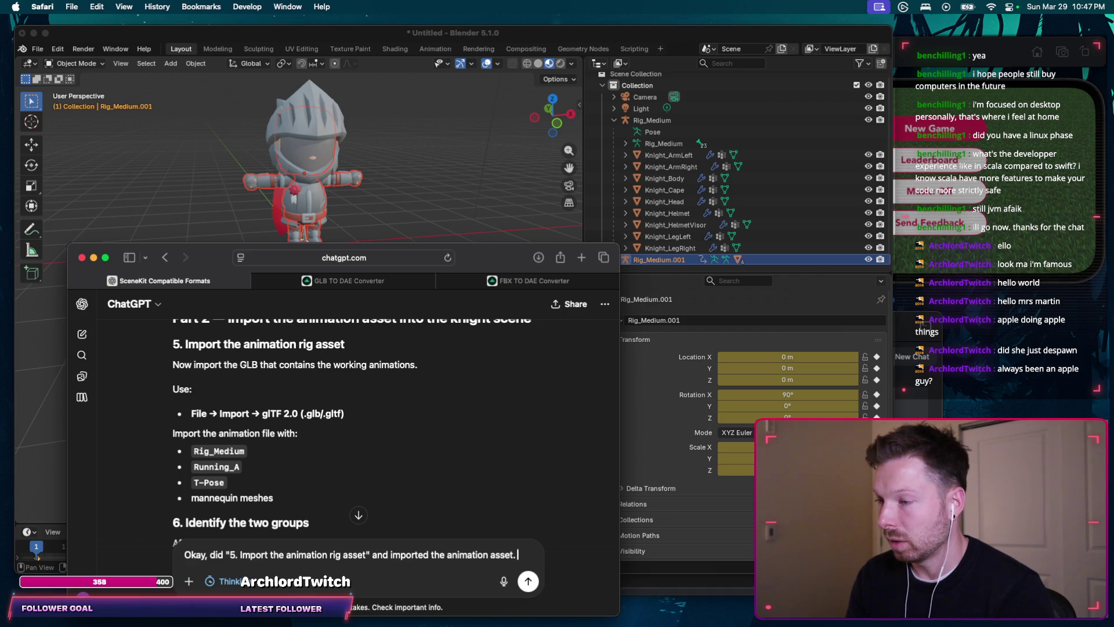
pyautogui.write('Blender renamed it to')
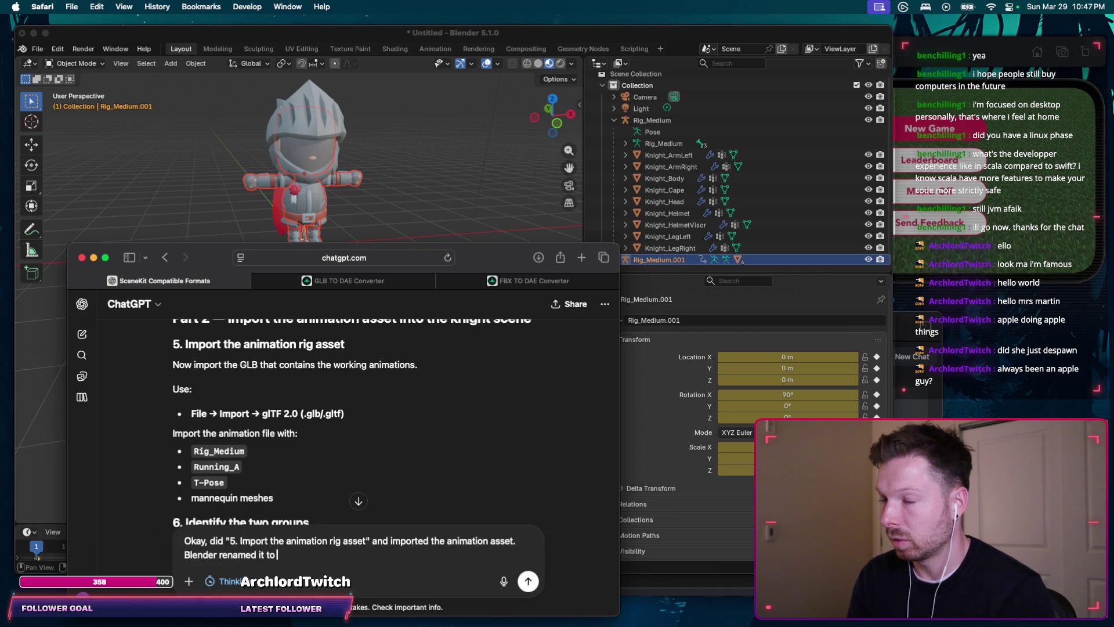
pyautogui.press('BackSpace')
pyautogui.press('BackSpace')
pyautogui.press('BackSpace')
pyautogui.write('The knight f')
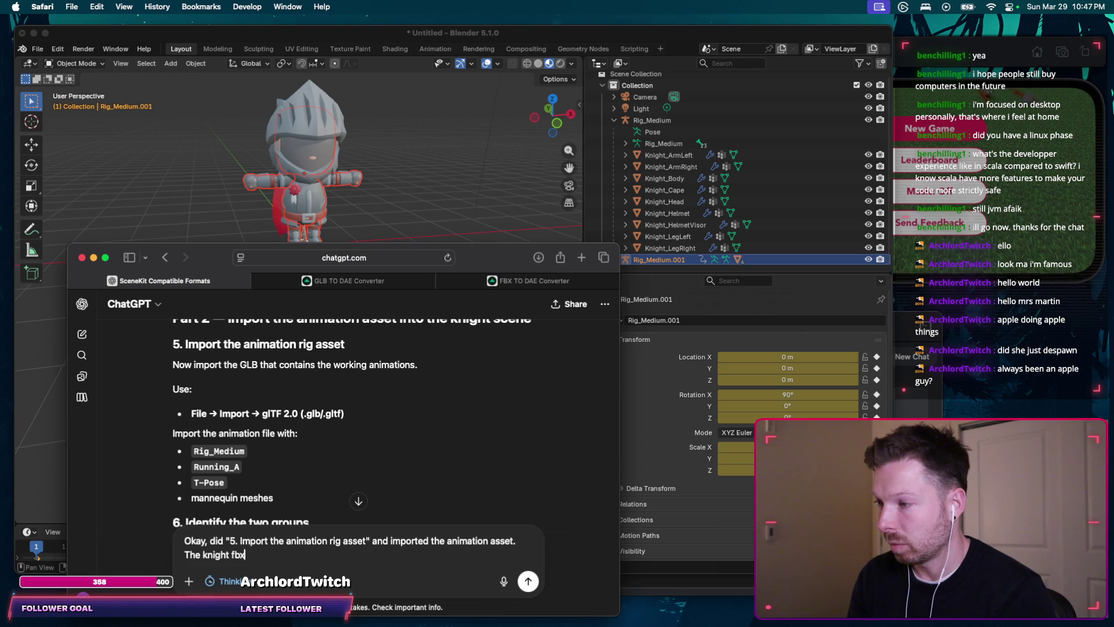
pyautogui.write('bx file be')
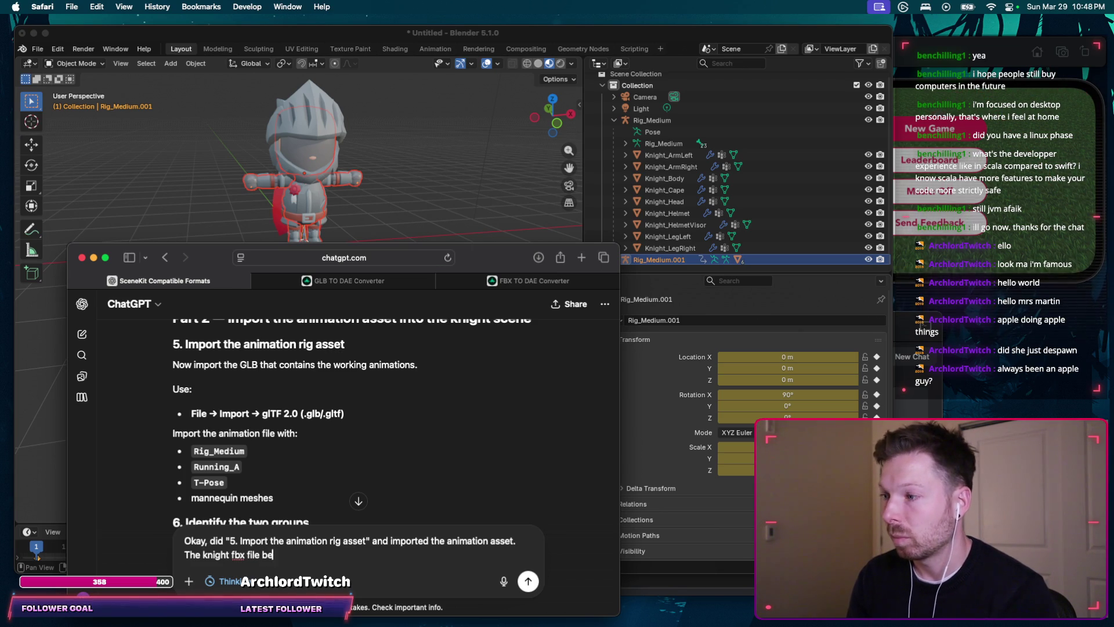
pyautogui.write('Medium')
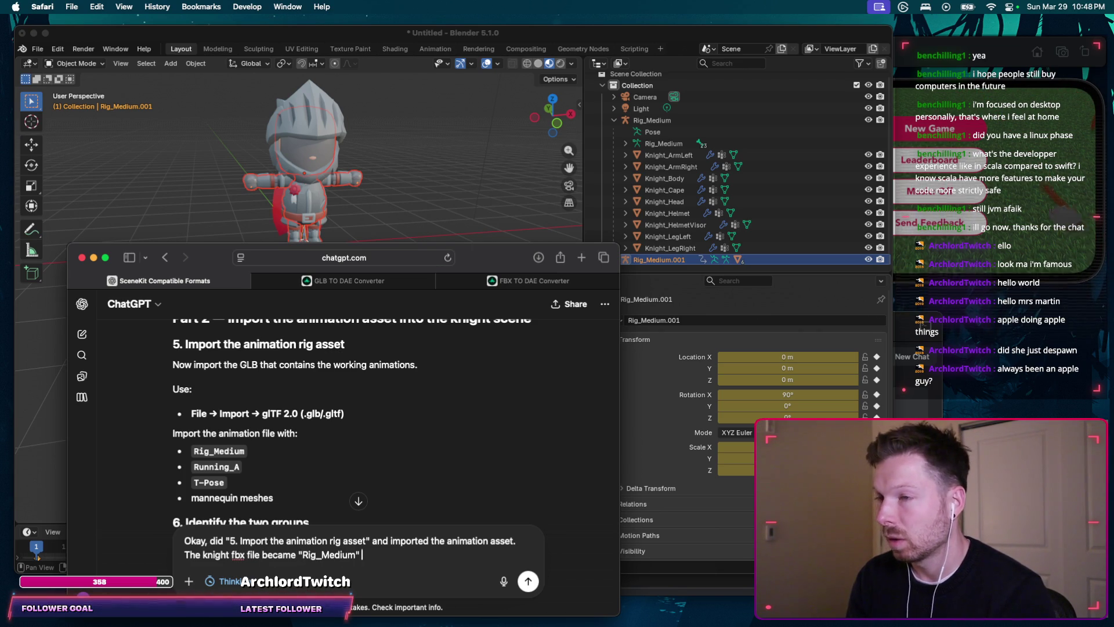
pyautogui.write('ting the animation it bec')
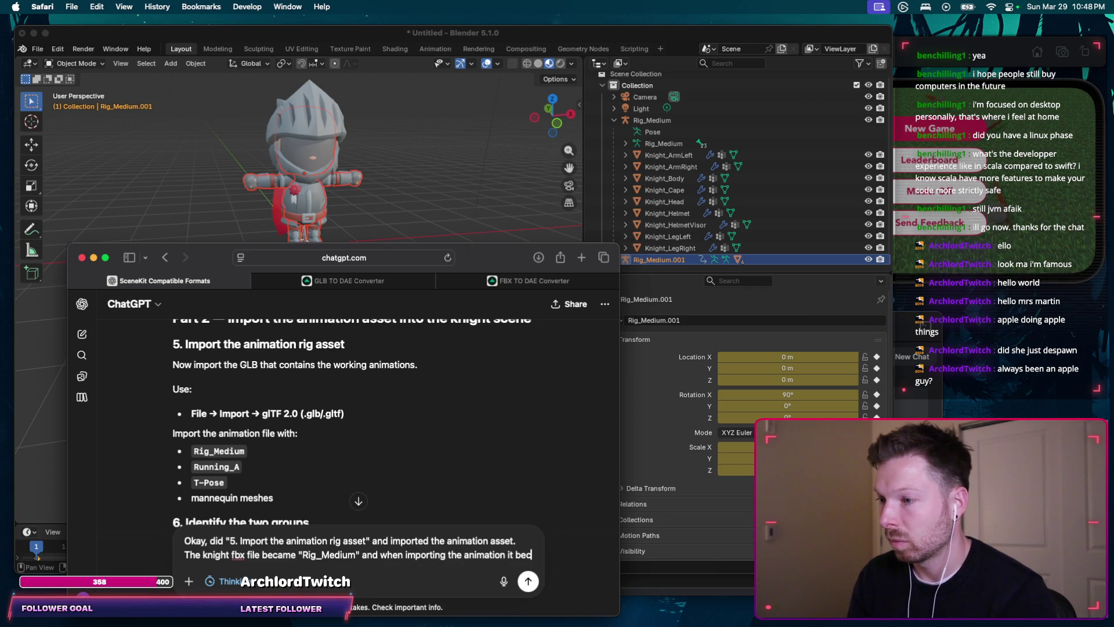
pyautogui.write('ame "')
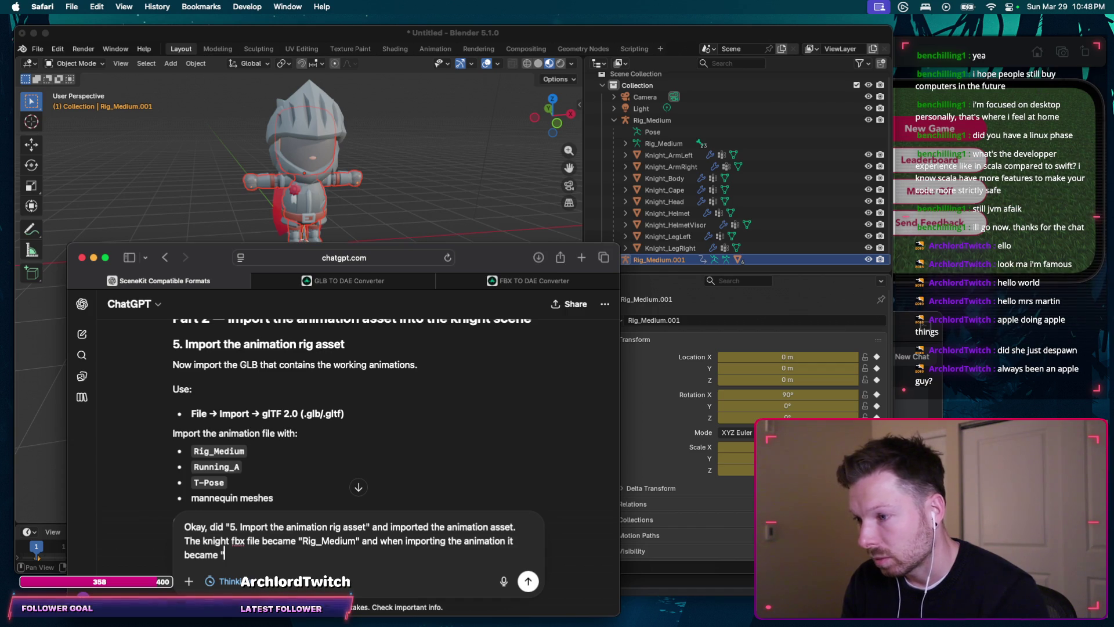
pyautogui.hotkey('alt', 'BackSpace')
pyautogui.hotkey('alt', 'BackSpace')
pyautogui.hotkey('alt', 'BackSpace')
pyautogui.write('when importing the')
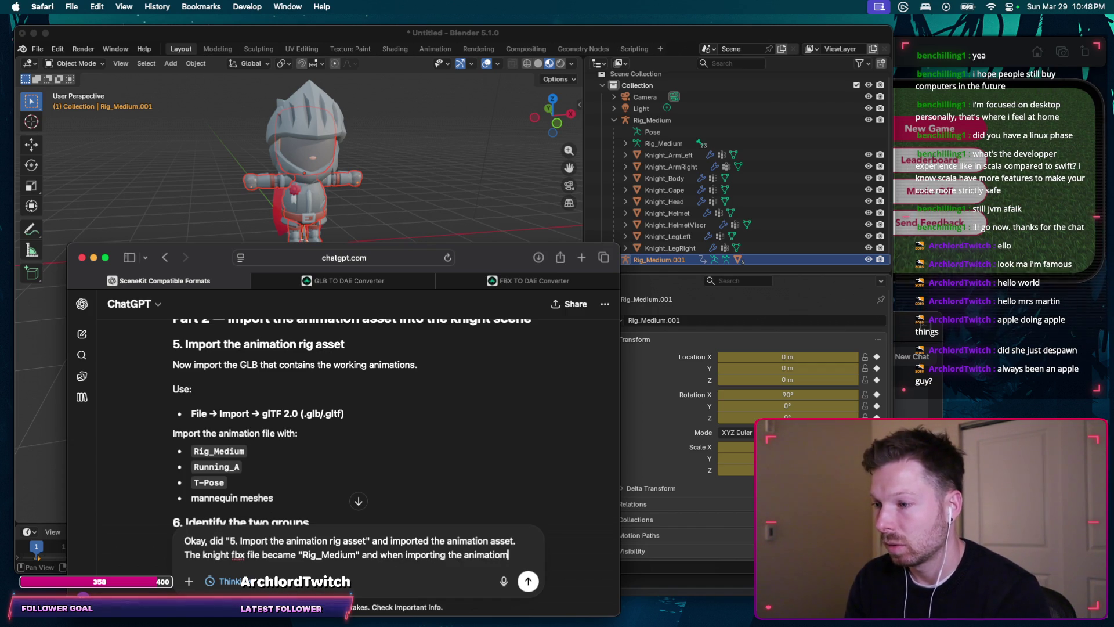
pyautogui.write(' animation, that')
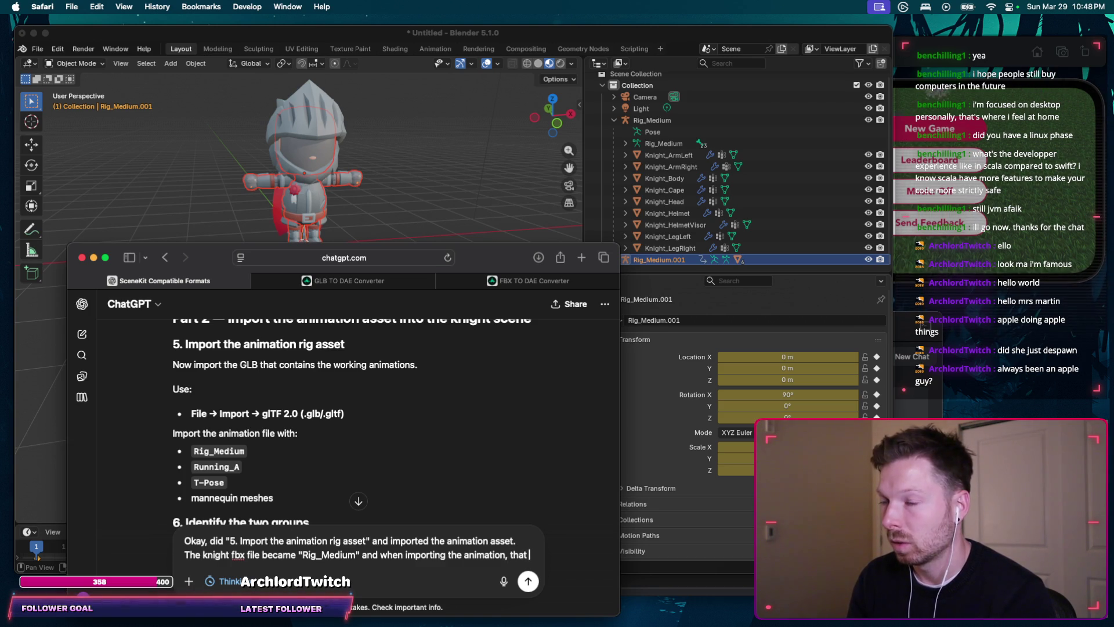
pyautogui.write(' one became "Rig_Medium.001". Anyt')
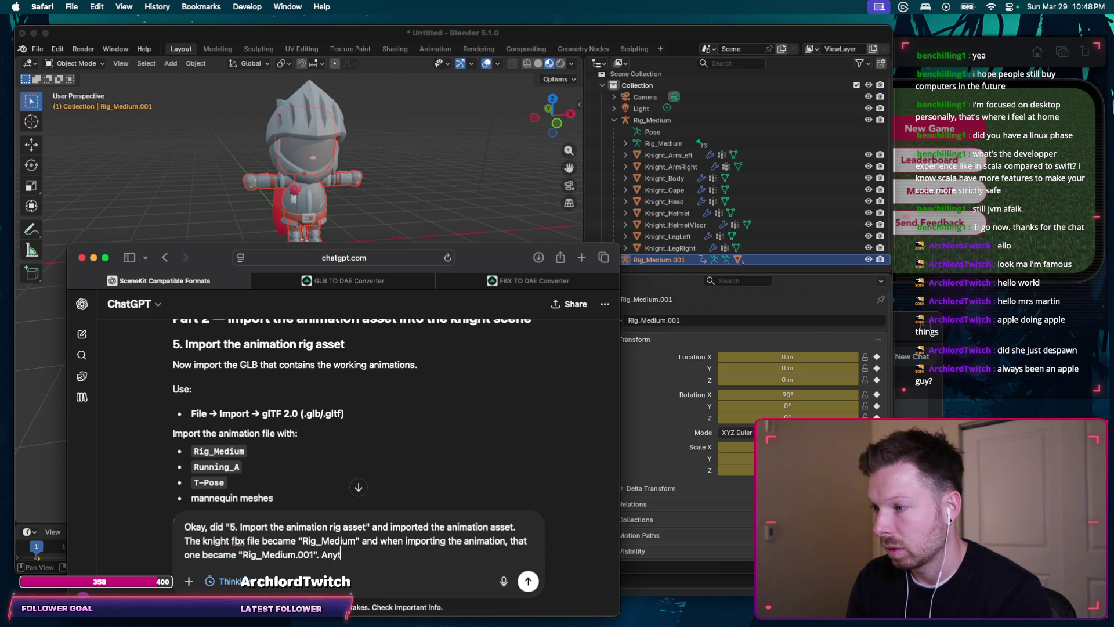
pyautogui.write('ould')
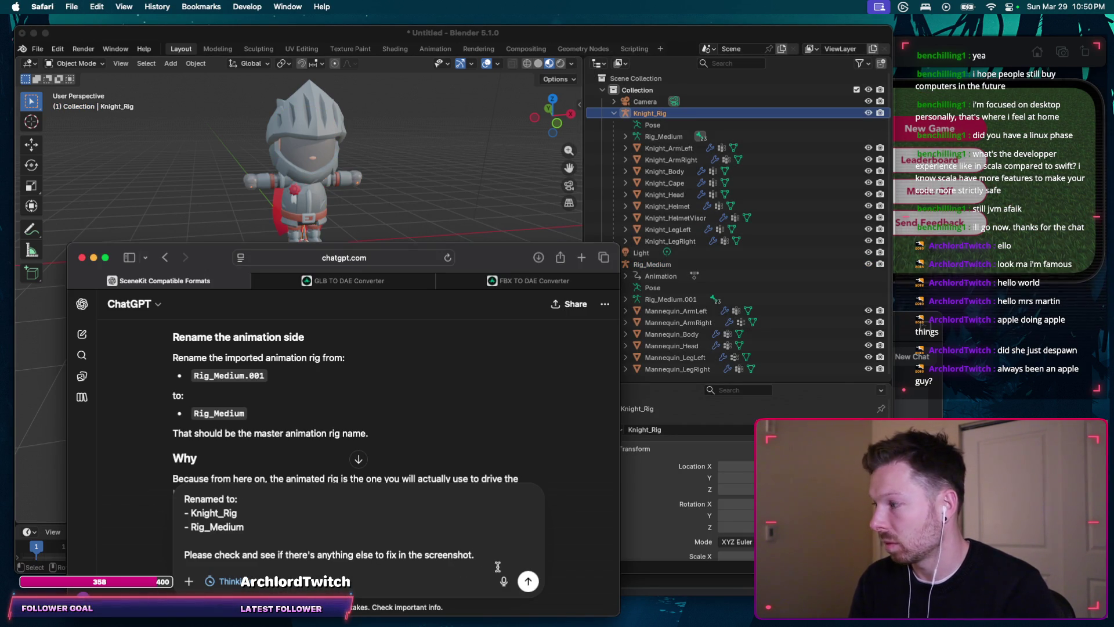
# Step: Attach the Blender scene screenshot, send the rename report, and switch to the iPhone simulator
pyautogui.press('super+v')
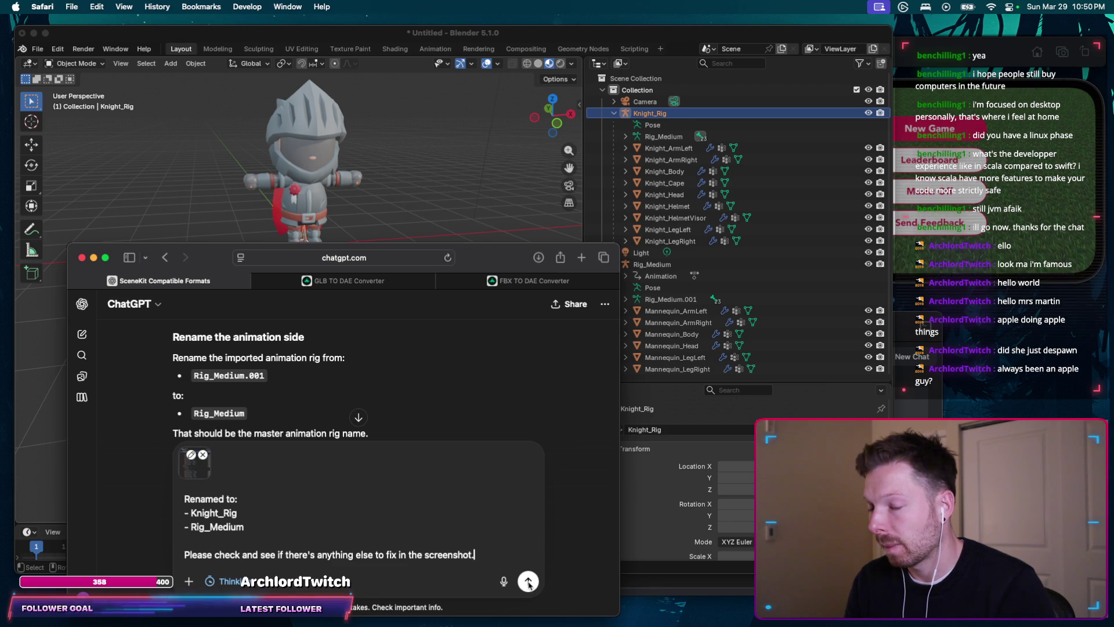
pyautogui.click(528, 581)
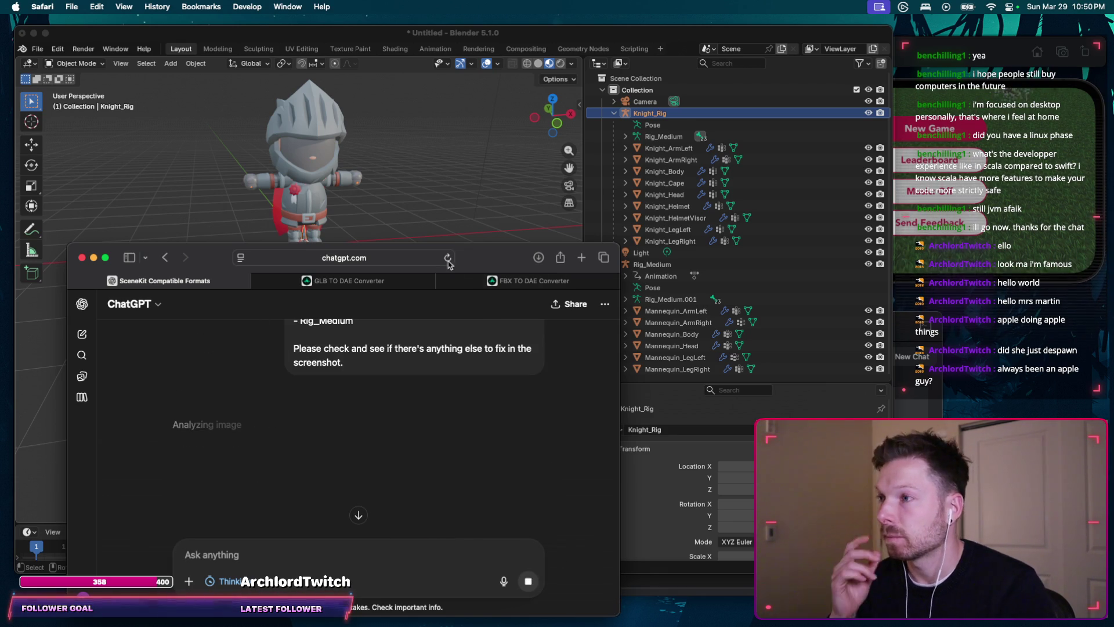
pyautogui.press('super+Tab')
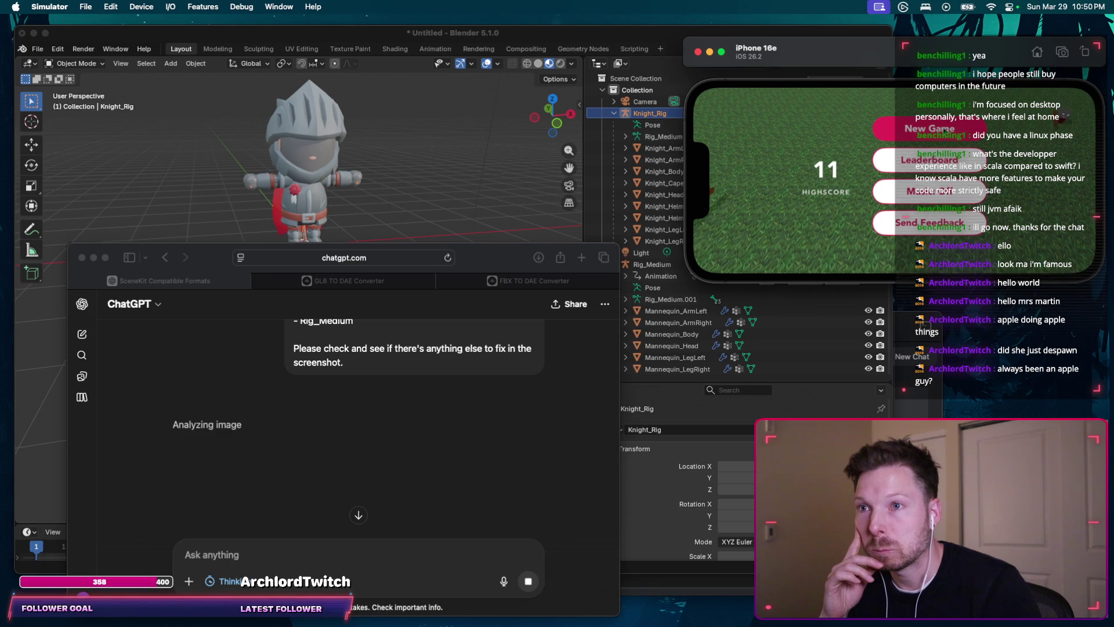
# Step: Play the simulator briefly, read ChatGPT's rename confirmation, and select Rig_Medium.001's armature in Blender
pyautogui.click(945, 130)
pyautogui.moveTo(729, 242)
pyautogui.mouseDown()
pyautogui.moveTo(767, 217)
pyautogui.moveTo(763, 184)
pyautogui.moveTo(774, 202)
pyautogui.mouseUp()
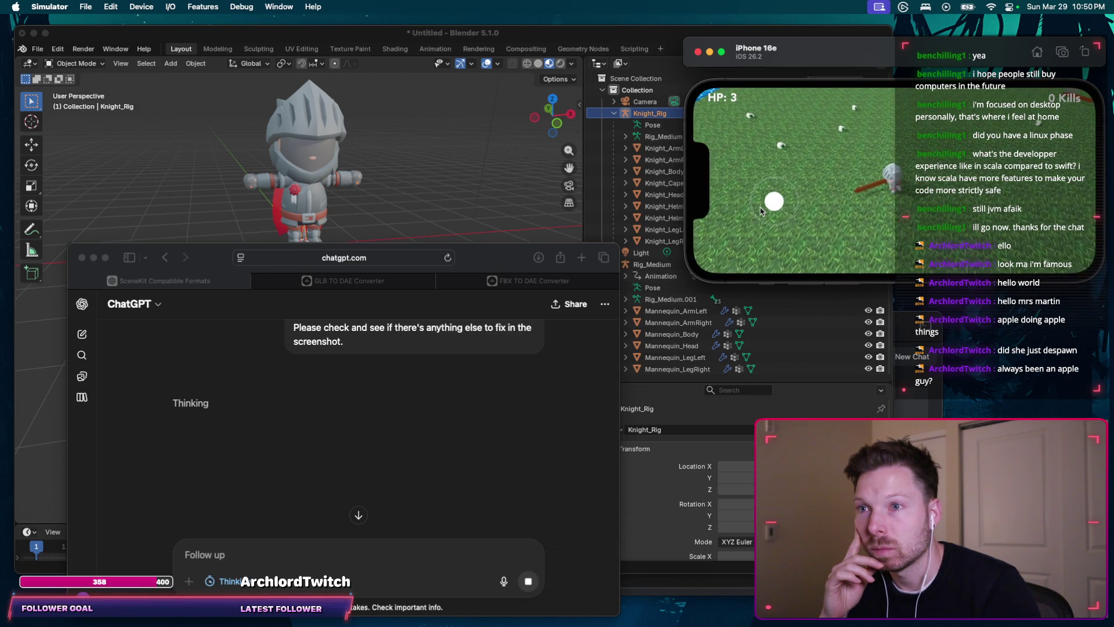
pyautogui.click(350, 436)
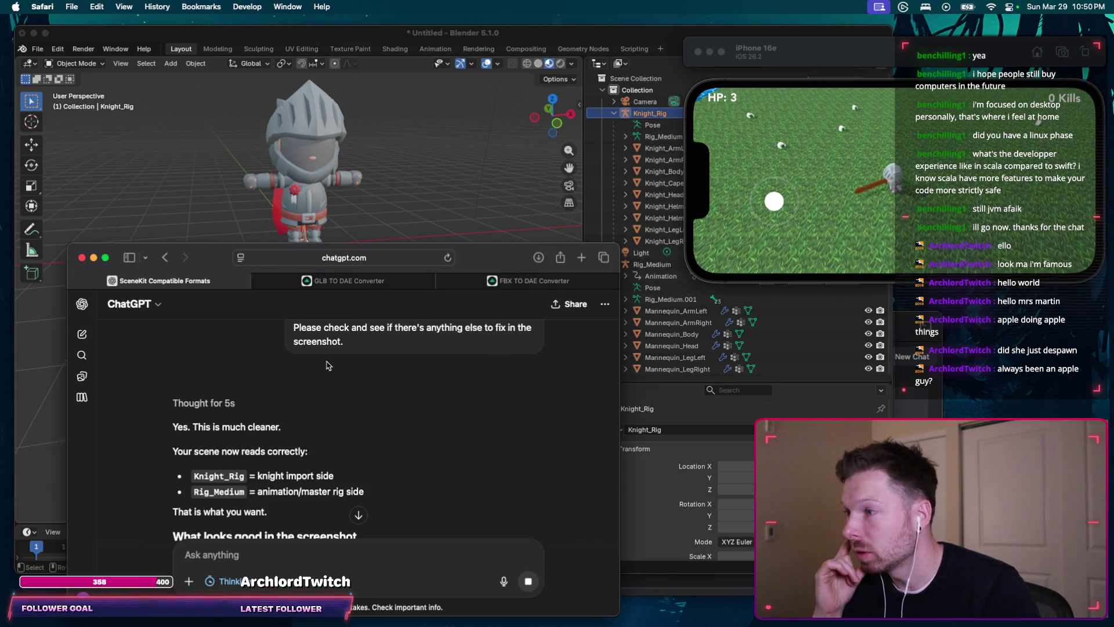
pyautogui.scroll(-5, 327, 366)
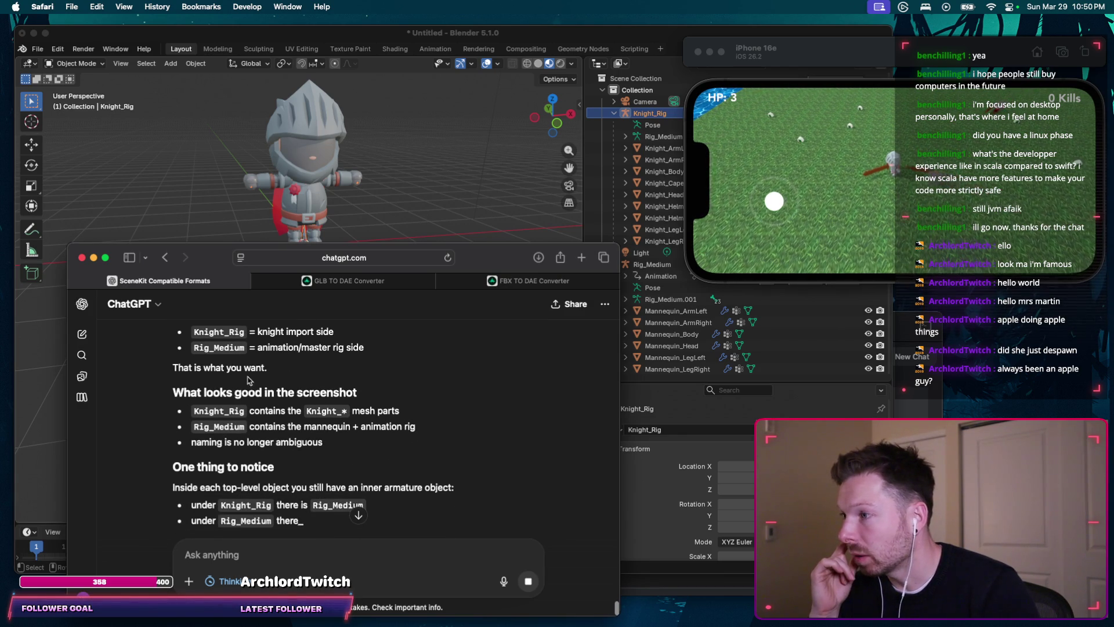
pyautogui.scroll(-1, 257, 383)
pyautogui.scroll(-2, 265, 383)
pyautogui.scroll(-1, 278, 384)
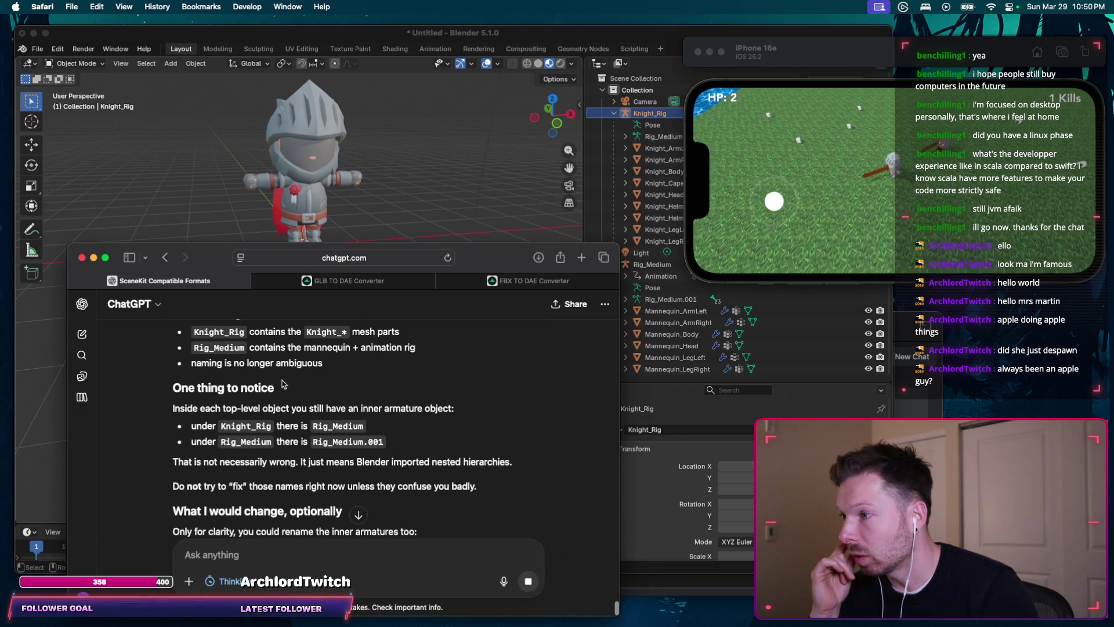
pyautogui.scroll(-2, 384, 377)
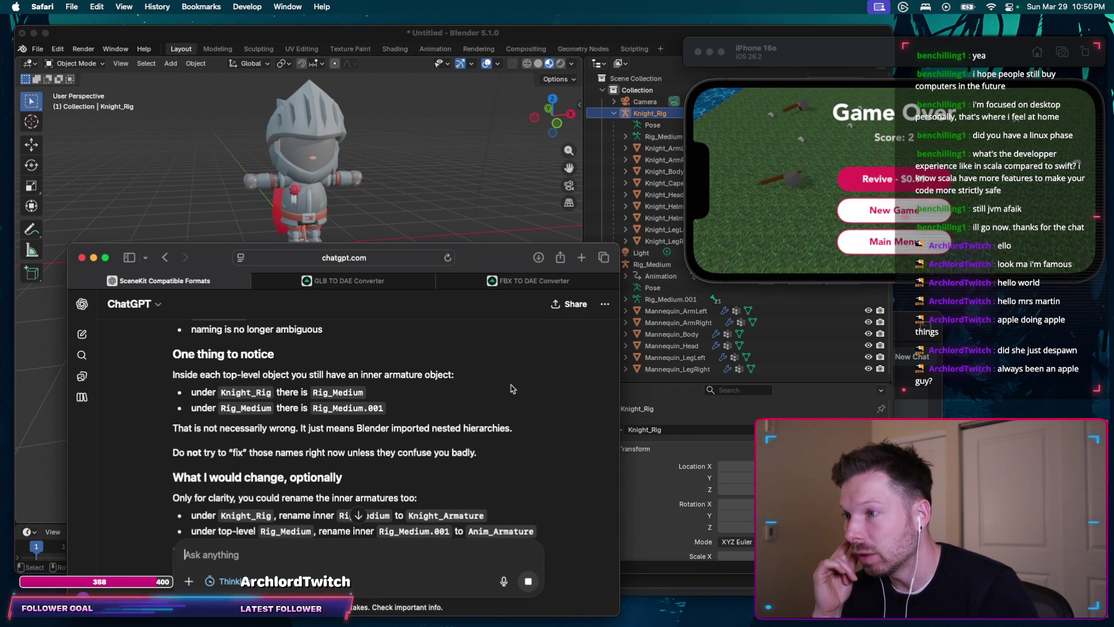
pyautogui.click(669, 303)
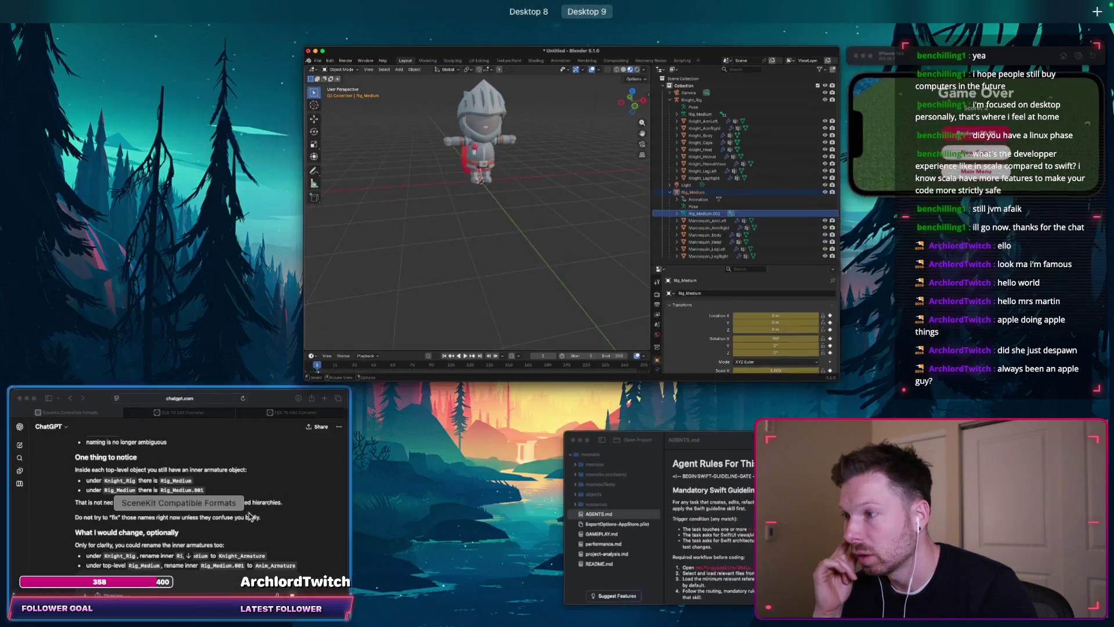
pyautogui.click(337, 478)
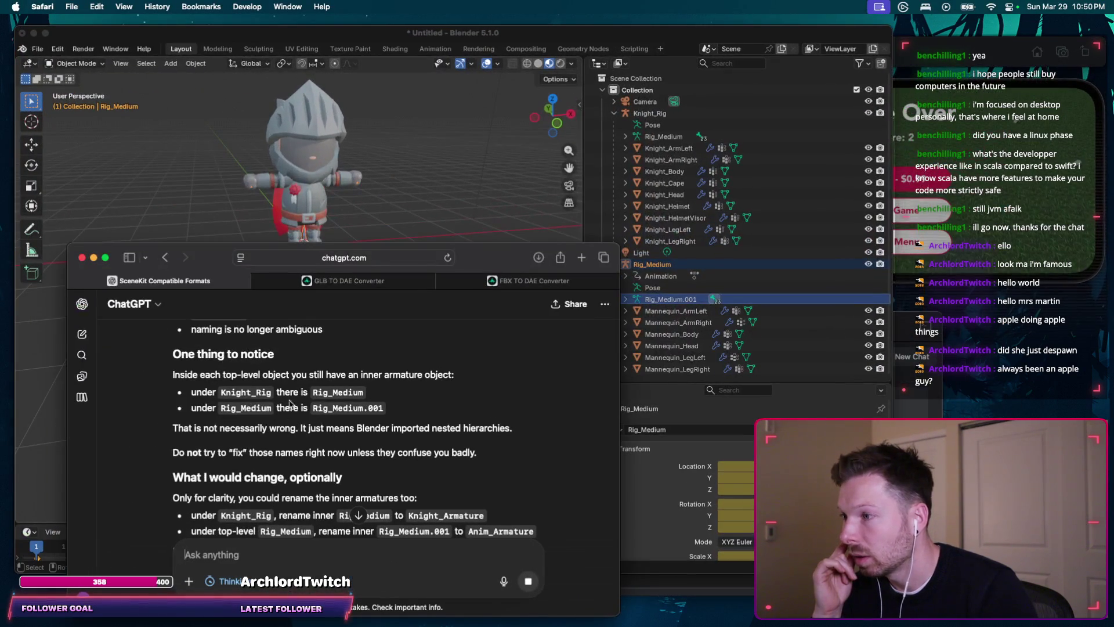
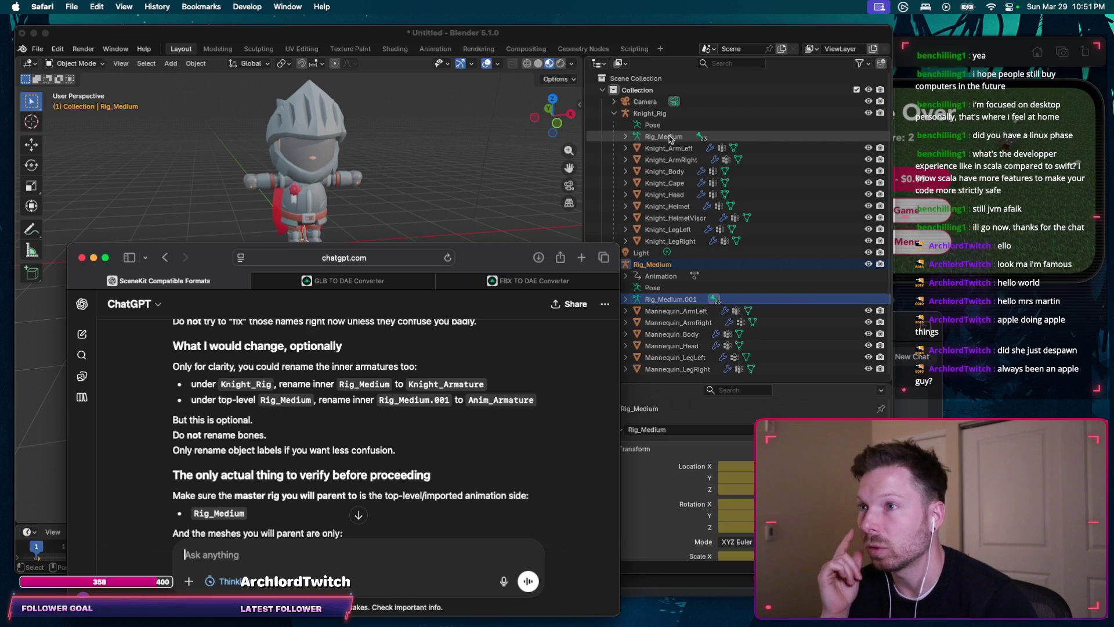
# Step: Rename the armature inside Knight_Rig to Knight_Armature
pyautogui.click(671, 140)
pyautogui.doubleClick(671, 137)
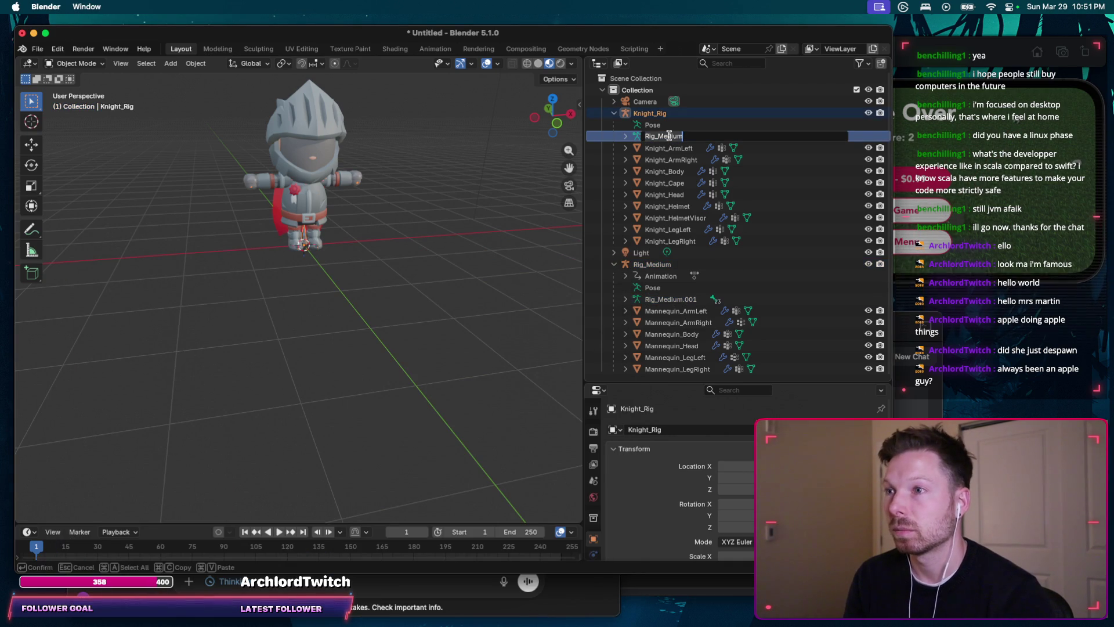
pyautogui.write('Knight_R')
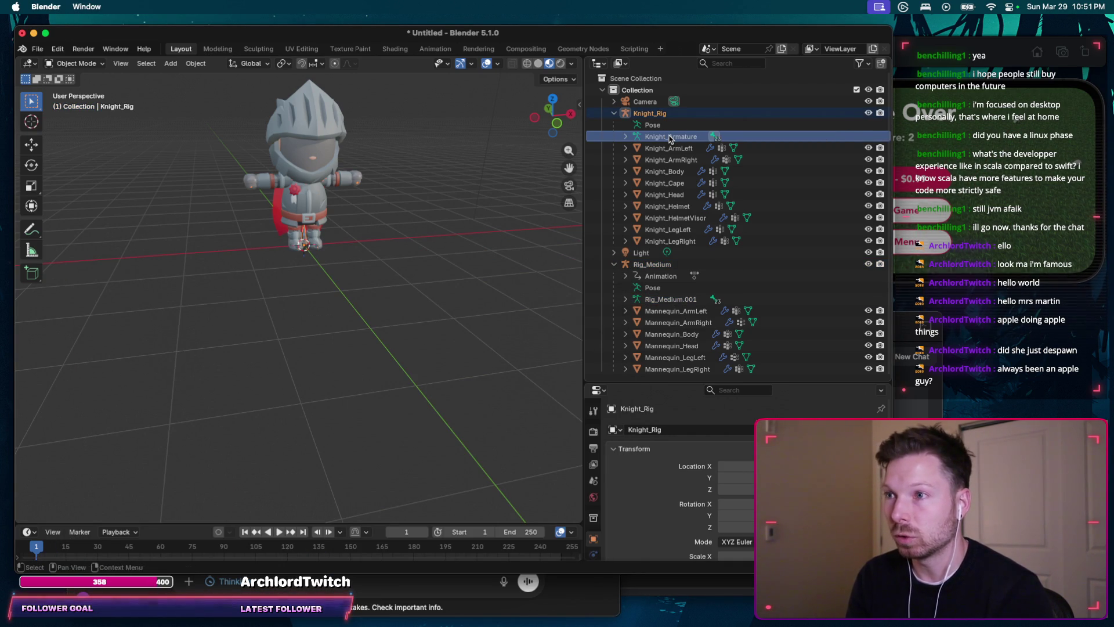
pyautogui.press('Return')
pyautogui.press('super+Tab')
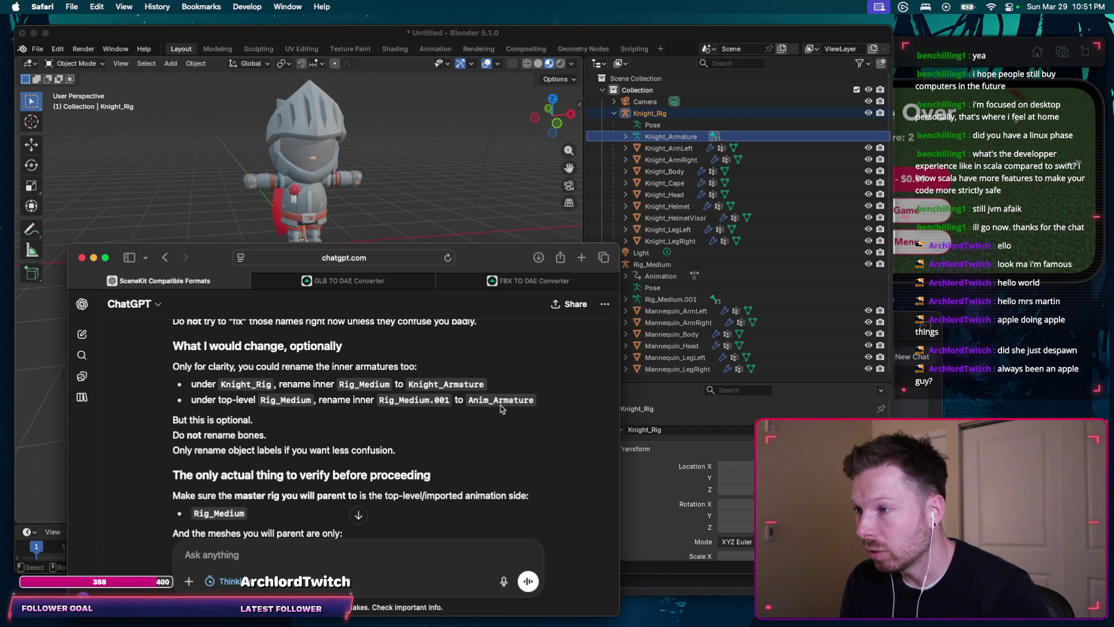
# Step: Rename the Rig_Medium.001 armature to Anim_Armature
pyautogui.press('super+Tab')
pyautogui.doubleClick(670, 298)
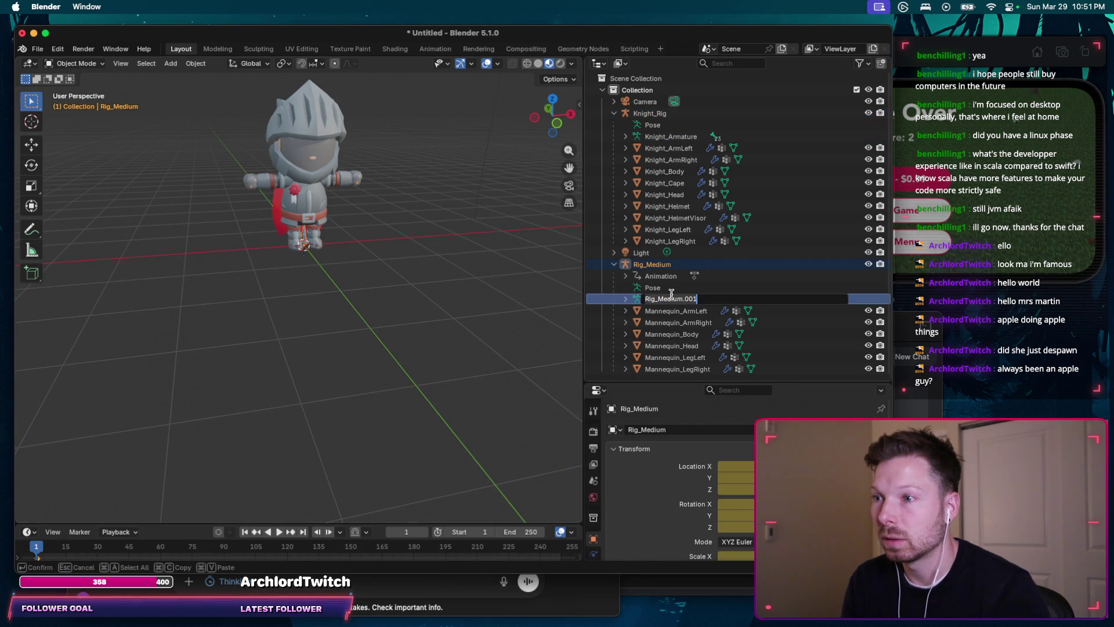
pyautogui.write('Anim_Armature')
pyautogui.press('Return')
pyautogui.press('super+Tab')
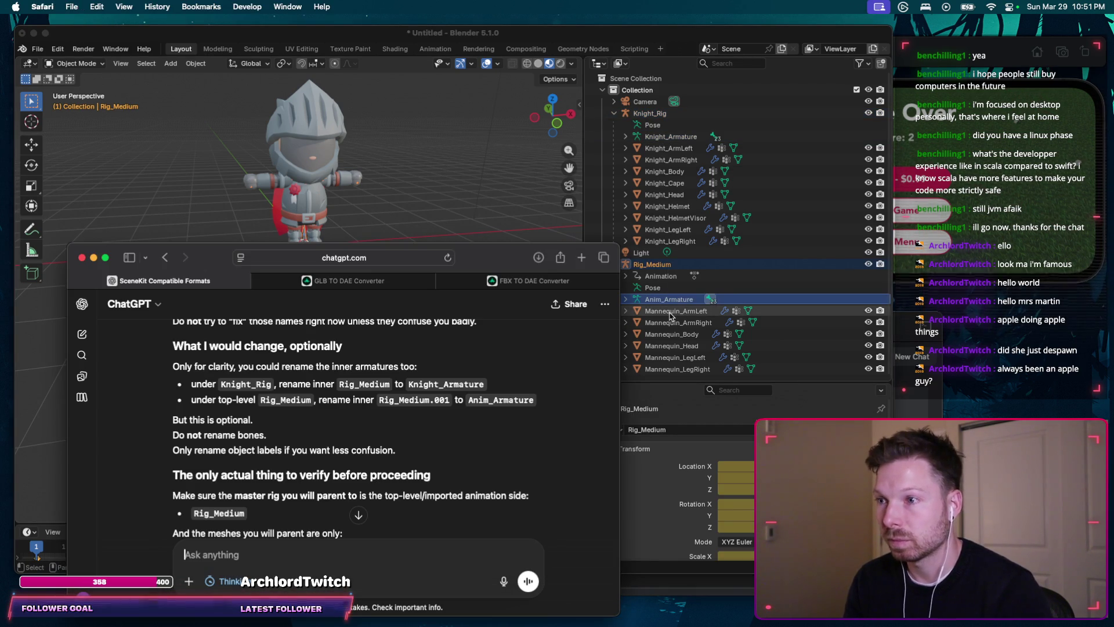
pyautogui.scroll(-2, 518, 431)
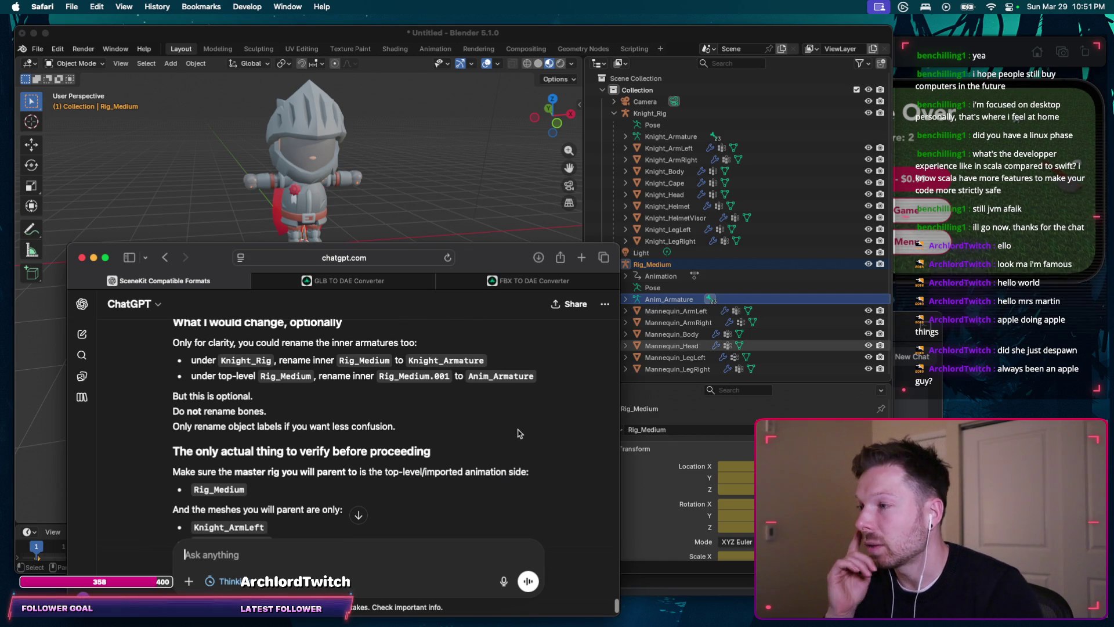
pyautogui.write('Renamed it to "')
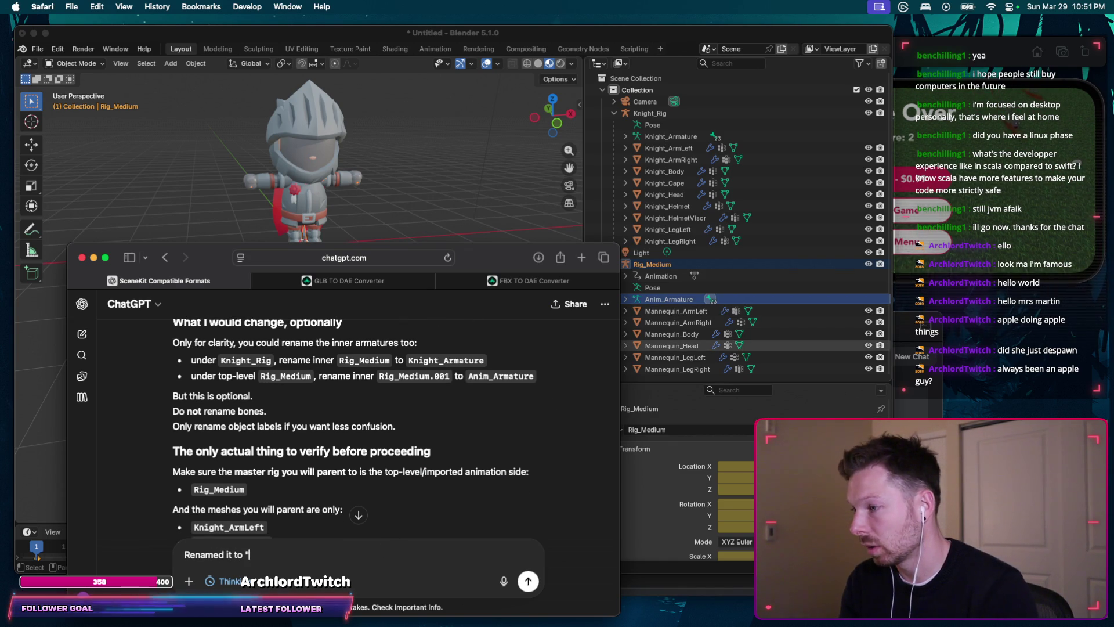
pyautogui.write('Knight_Armature" and "Anim_Armature" see for yourself')
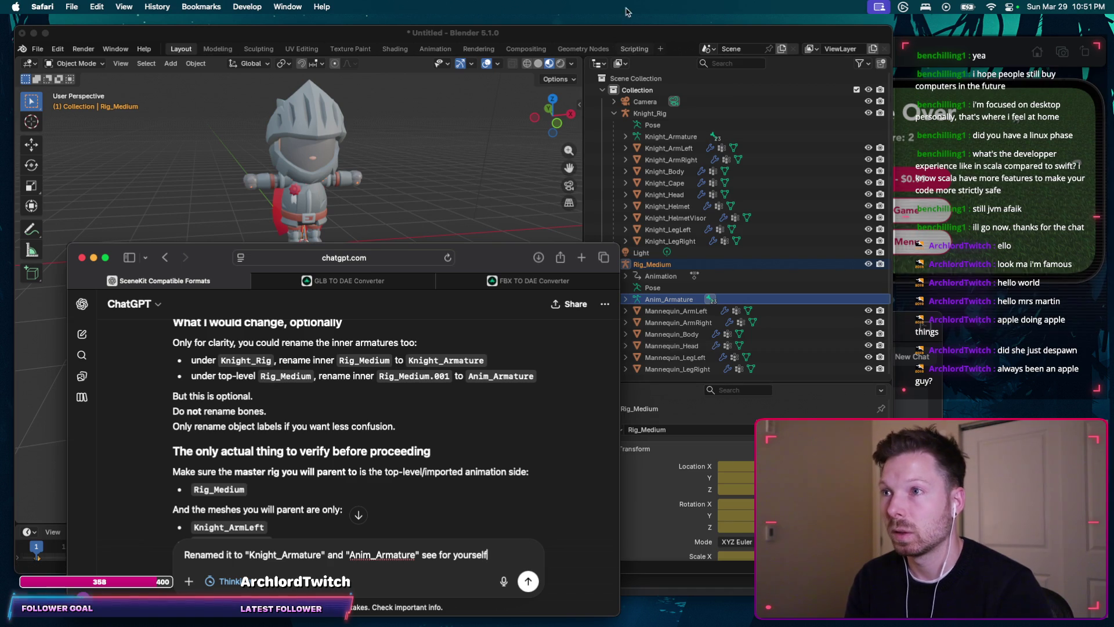
# Step: Send ChatGPT the rename report with a pasted Outliner screenshot, then pick Knight_ArmLeft in Blender
pyautogui.click(694, 36)
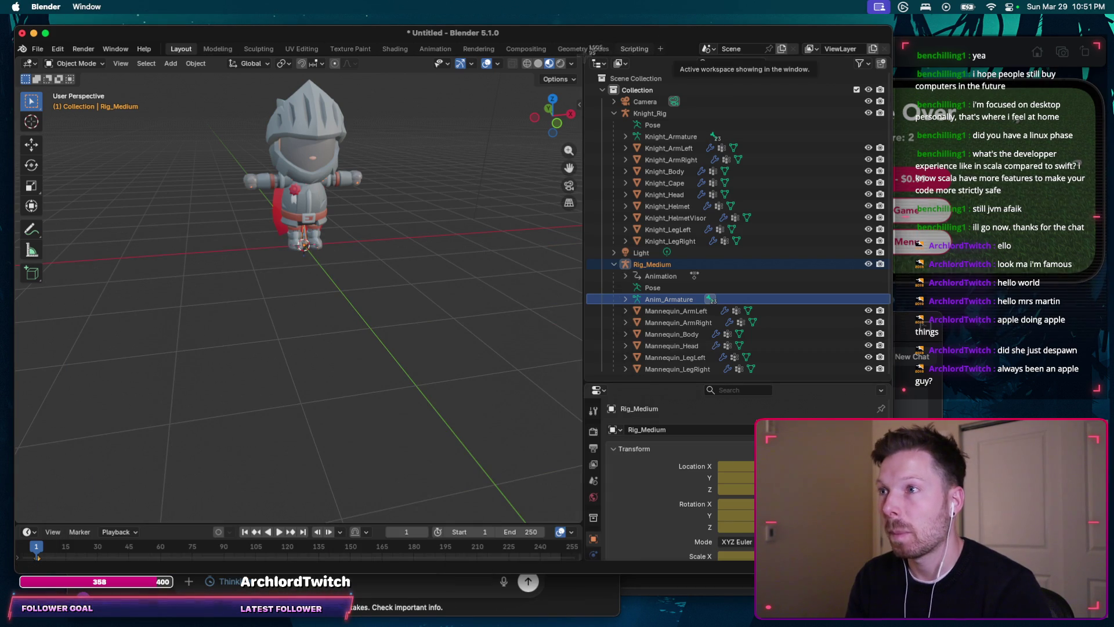
pyautogui.press('super+Tab')
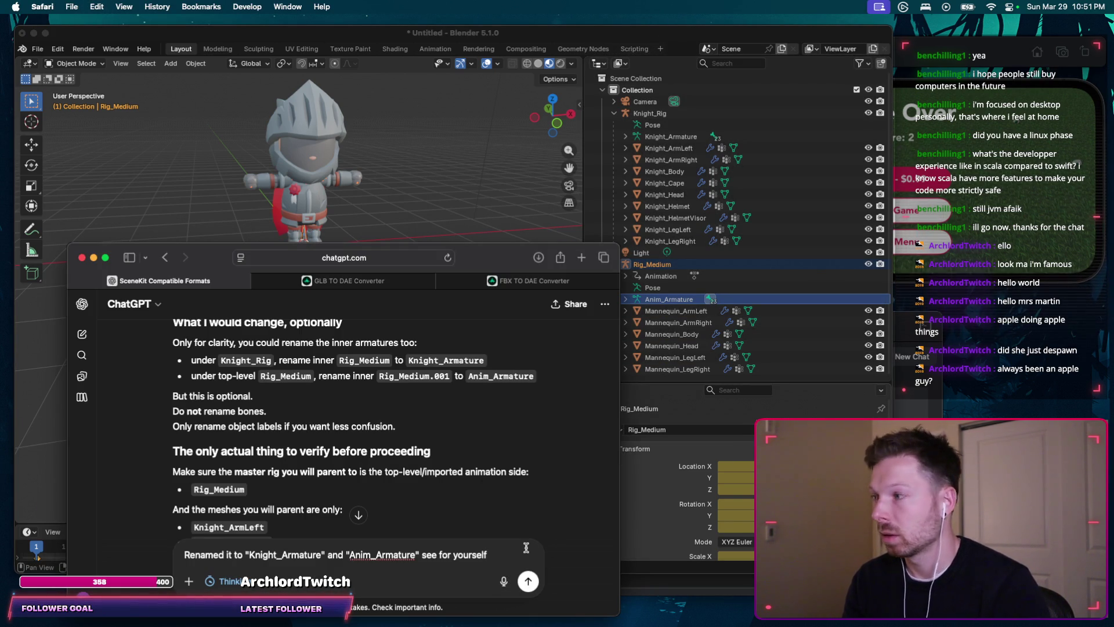
pyautogui.press('super+v')
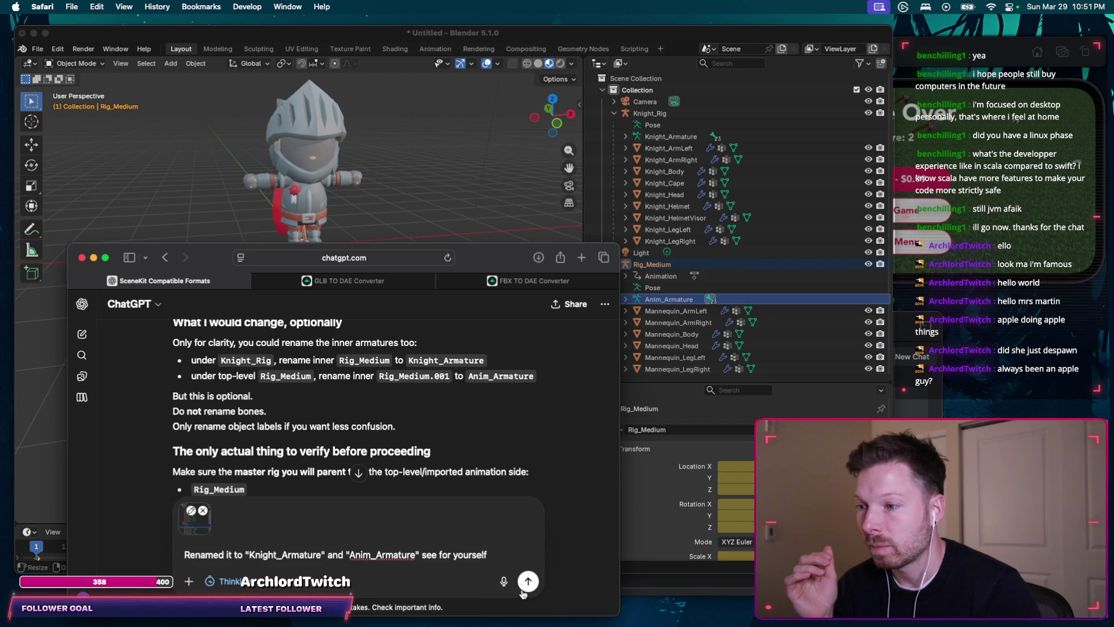
pyautogui.click(527, 582)
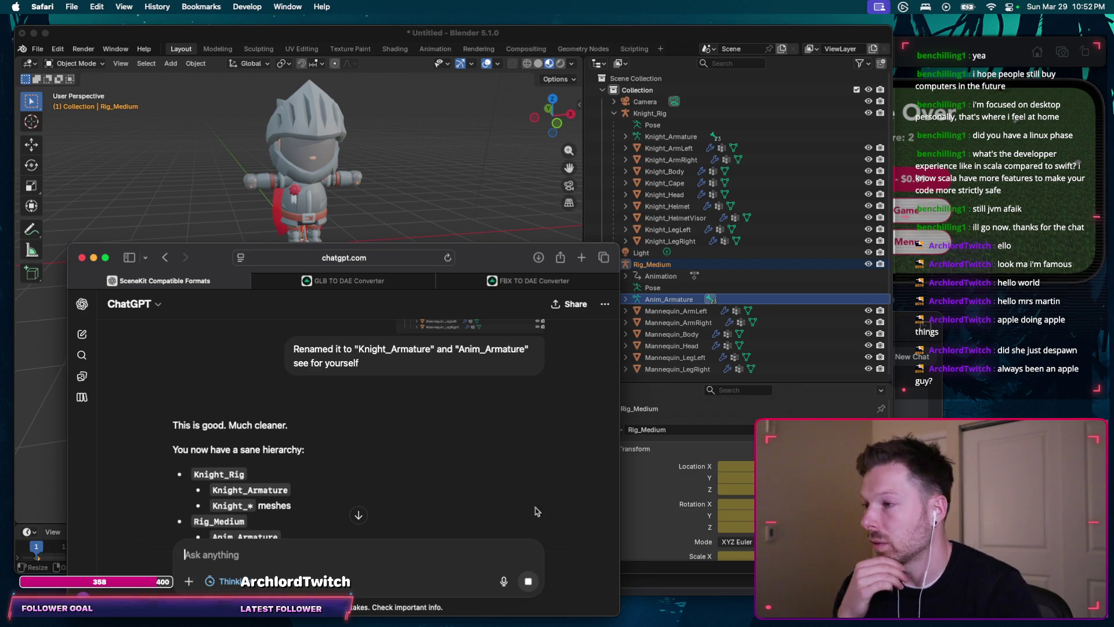
pyautogui.scroll(-2, 430, 418)
pyautogui.scroll(-1, 430, 419)
pyautogui.scroll(-1, 431, 419)
pyautogui.scroll(-1, 430, 419)
pyautogui.scroll(-1, 430, 419)
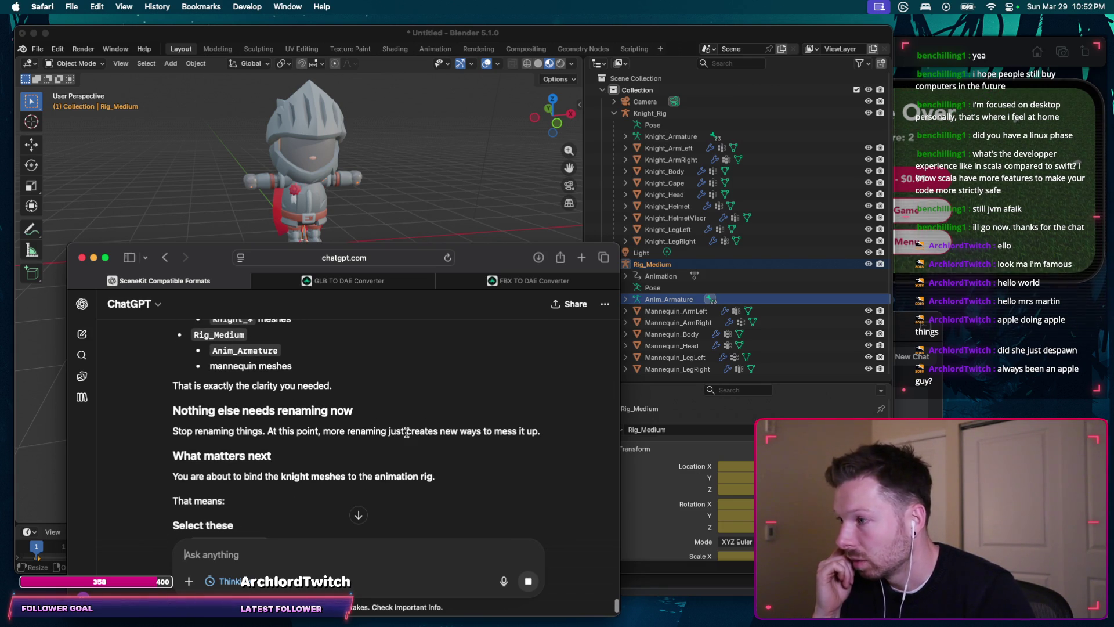
pyautogui.scroll(-1, 406, 433)
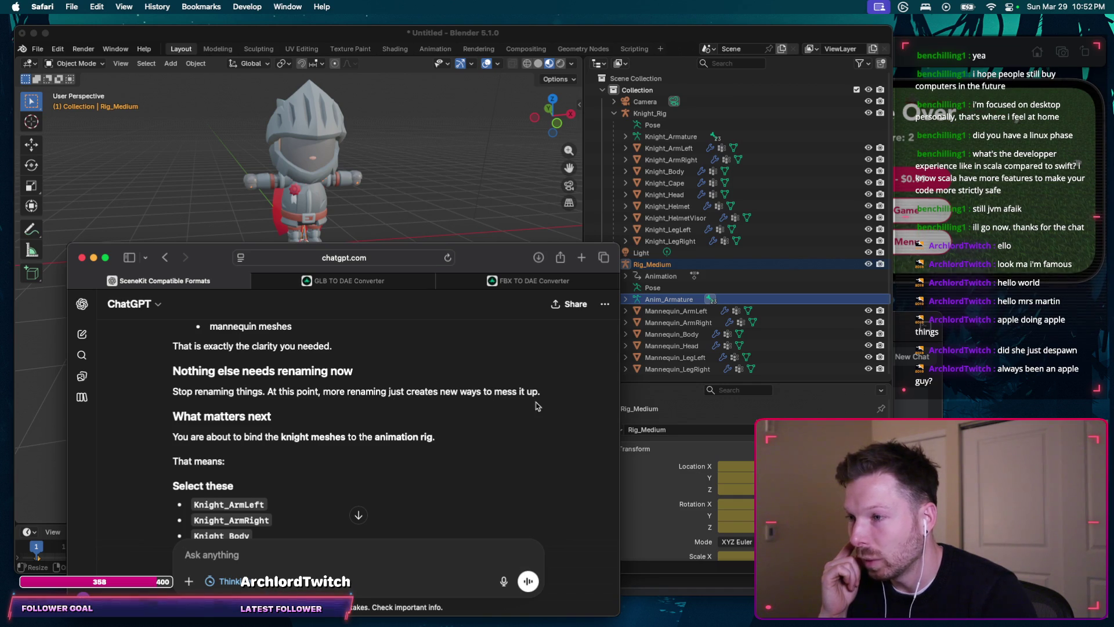
pyautogui.scroll(-1, 543, 406)
pyautogui.scroll(-1, 549, 397)
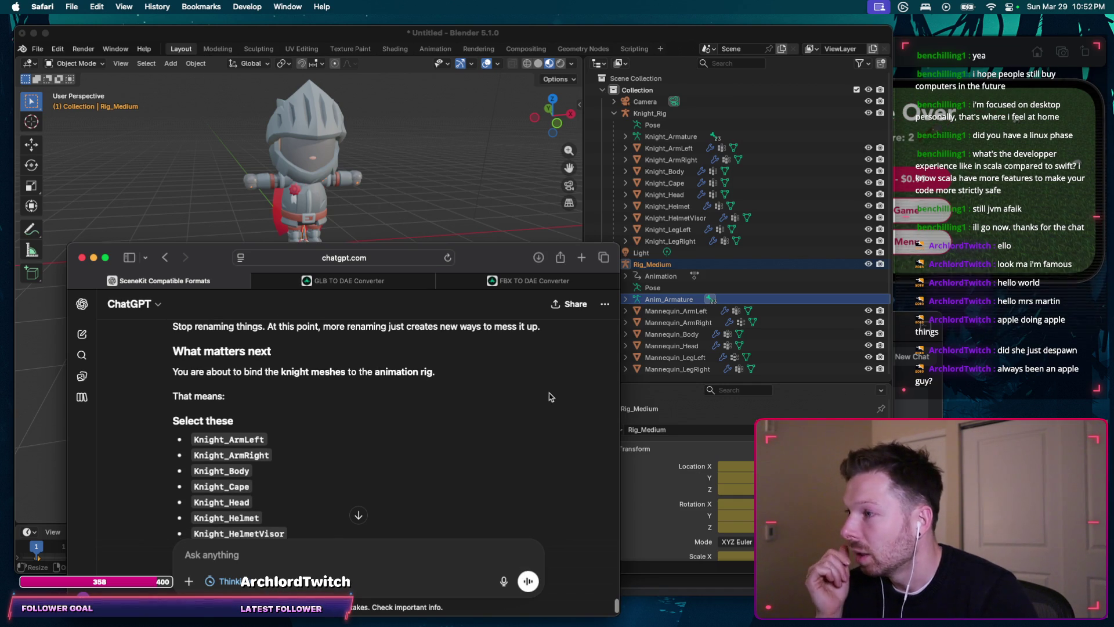
pyautogui.scroll(-1, 497, 402)
pyautogui.scroll(-1, 448, 410)
pyautogui.scroll(-1, 399, 417)
pyautogui.scroll(1, 399, 418)
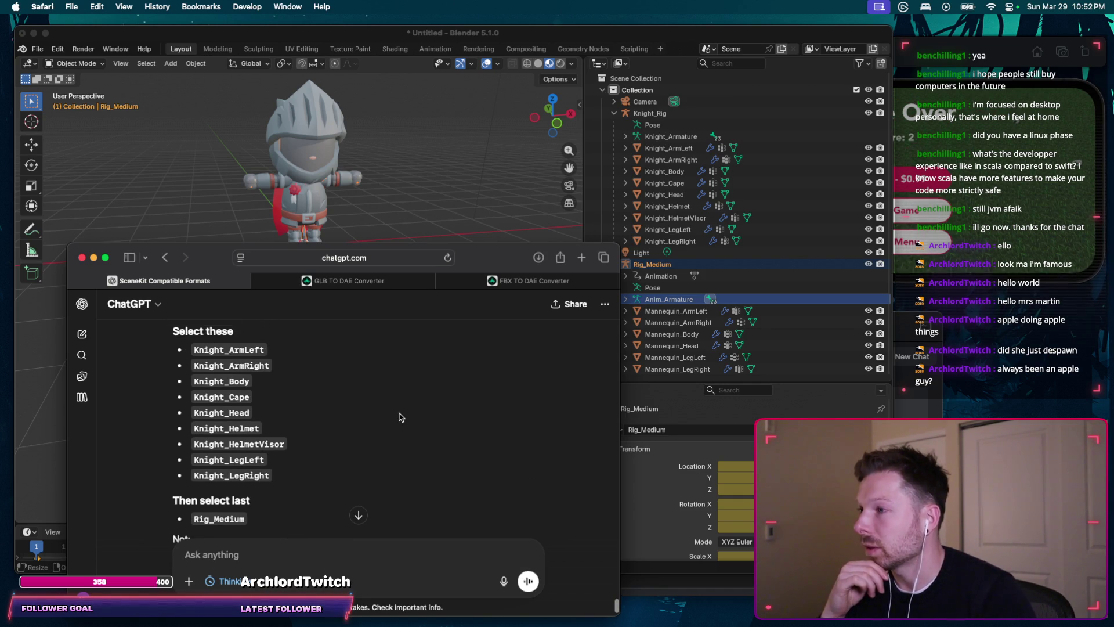
pyautogui.scroll(1, 461, 433)
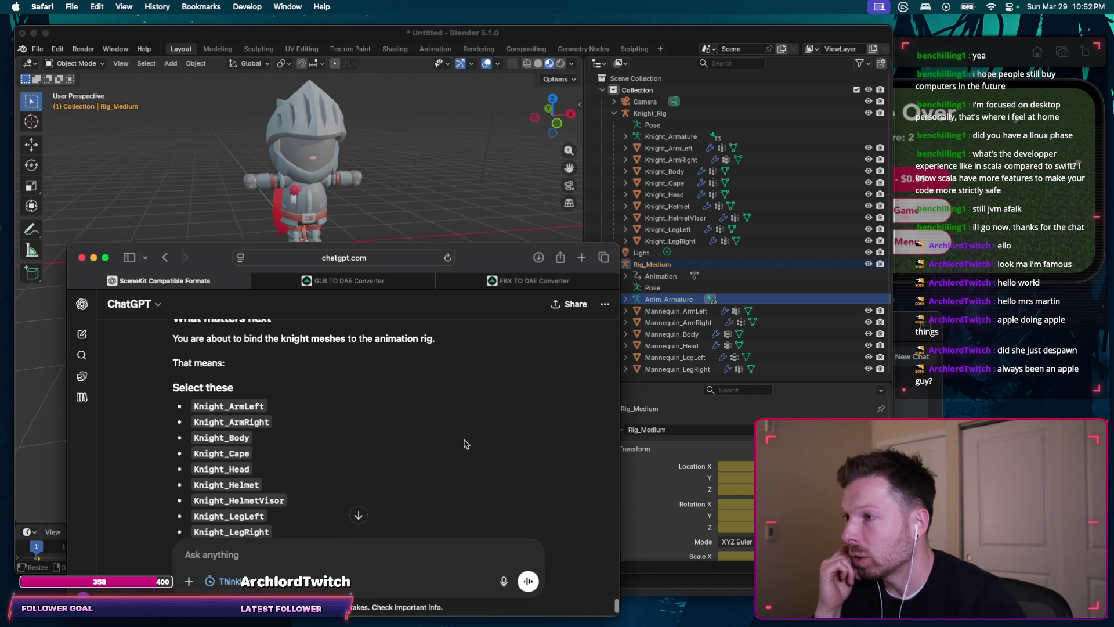
pyautogui.scroll(-1, 474, 391)
pyautogui.scroll(-1, 474, 392)
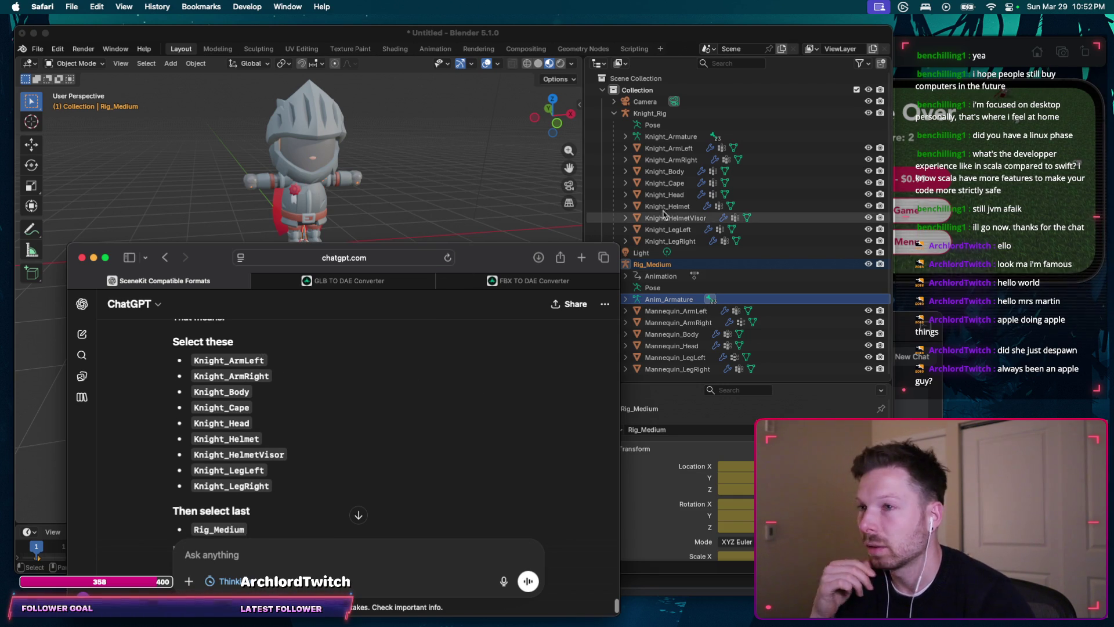
pyautogui.click(668, 148)
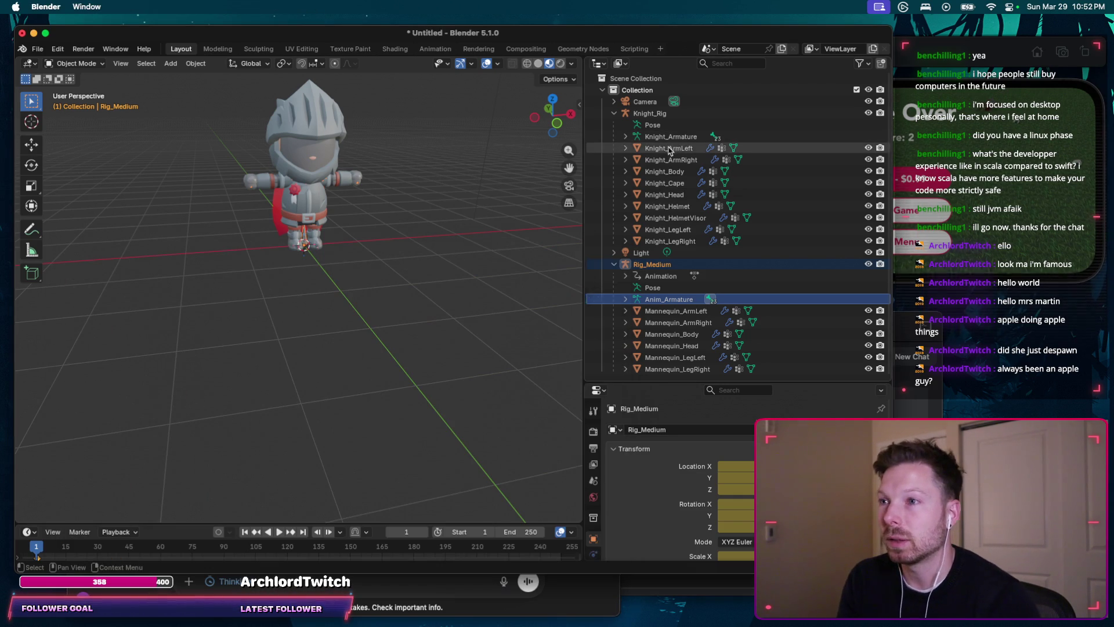
# Step: Select Knight_ArmLeft through Knight_LegRight, then add Rig_Medium as the active object
pyautogui.keyDown('ctrl'); pyautogui.click(670, 240); pyautogui.keyUp('ctrl')
pyautogui.press('super+Tab')
pyautogui.scroll(-1, 317, 402)
pyautogui.scroll(-1, 327, 411)
pyautogui.scroll(-1, 336, 421)
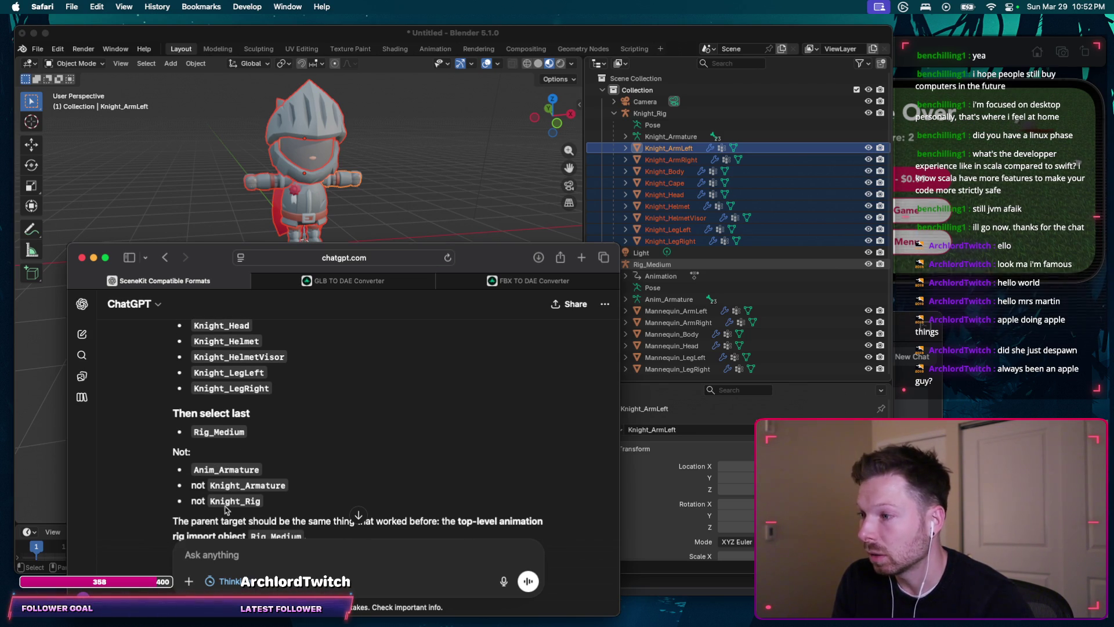
pyautogui.click(646, 271)
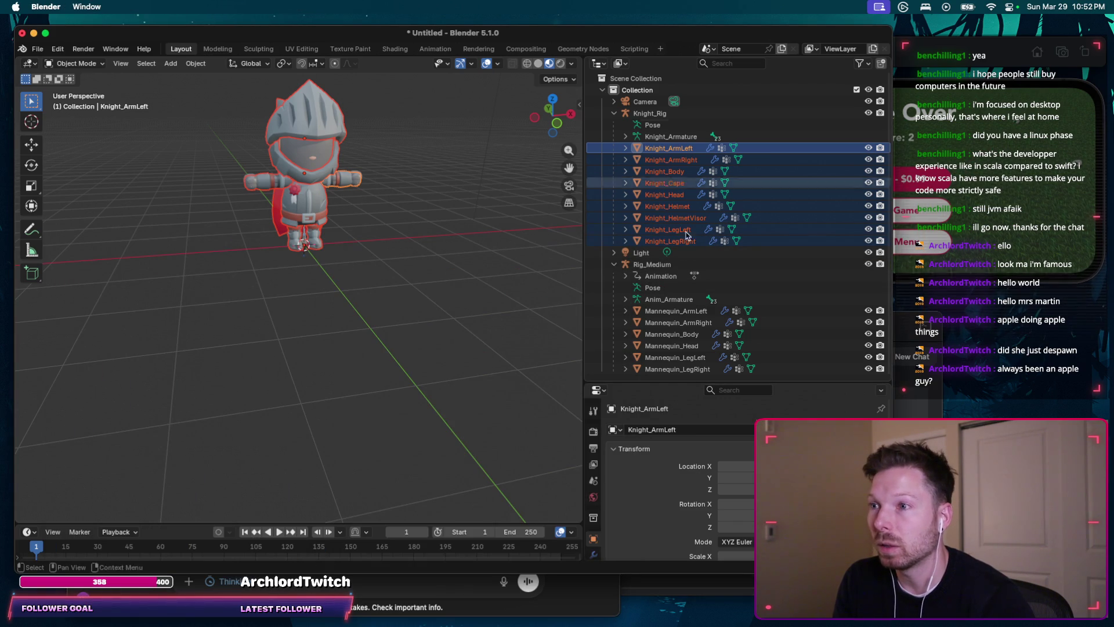
pyautogui.keyDown('ctrl'); pyautogui.click(667, 264); pyautogui.keyUp('ctrl')
pyautogui.press('super+Tab')
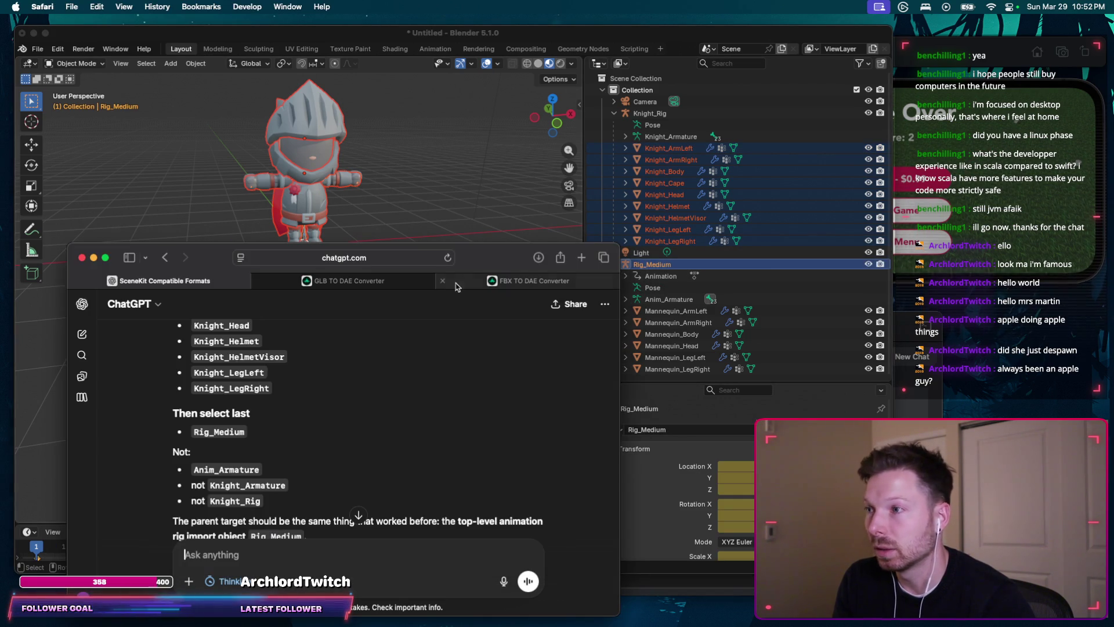
pyautogui.scroll(-2, 294, 468)
pyautogui.scroll(-2, 294, 467)
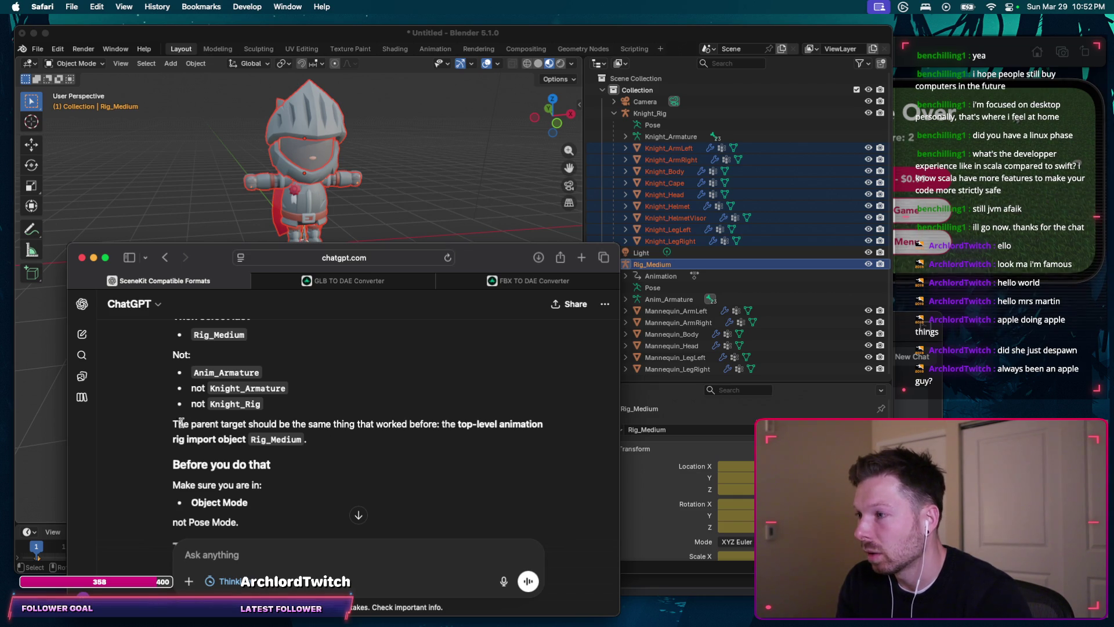
# Step: Ask ChatGPT about the quoted parent-target sentence and read its Rig_Medium clarification
pyautogui.moveTo(173, 424); pyautogui.dragTo(306, 440)
pyautogui.press('super+c')
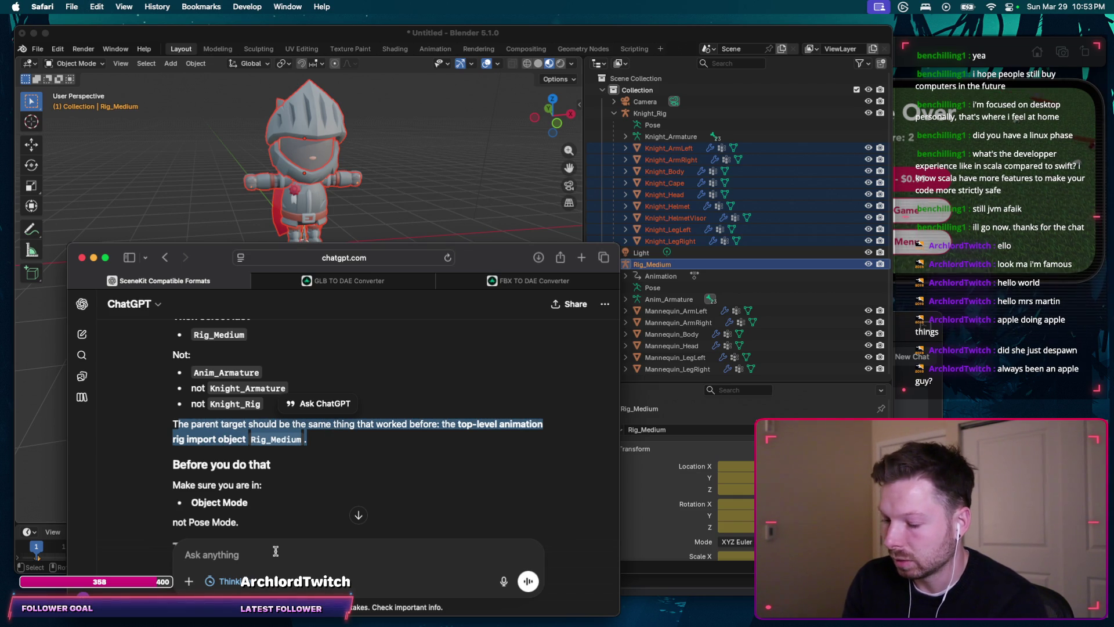
pyautogui.click(276, 550)
pyautogui.write('I understand how to select the')
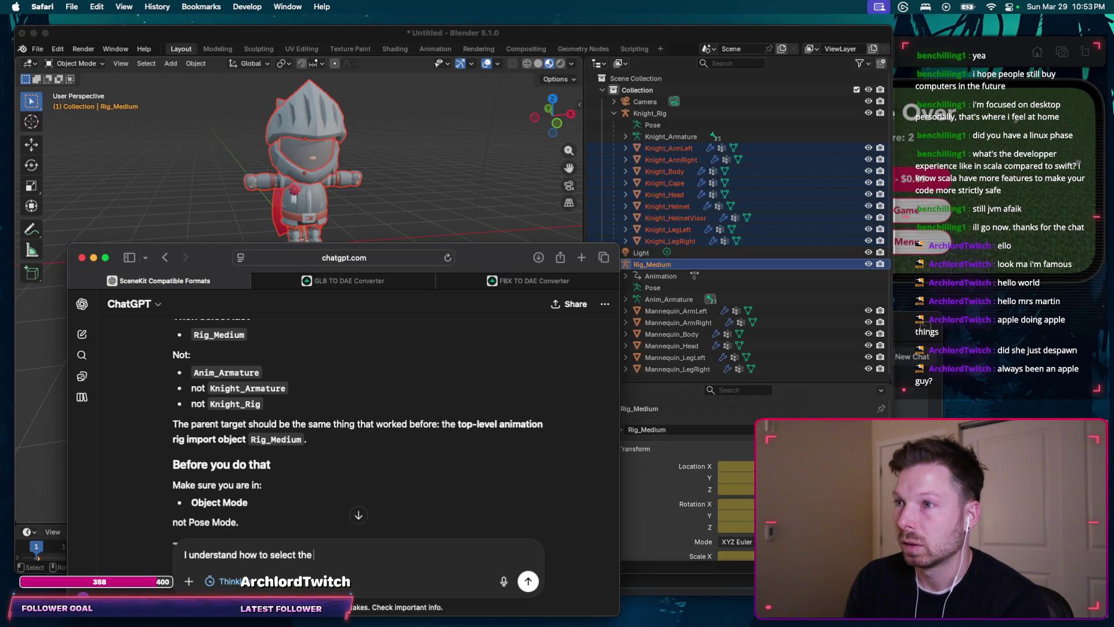
pyautogui.scroll(2, 275, 501)
pyautogui.scroll(5, 275, 501)
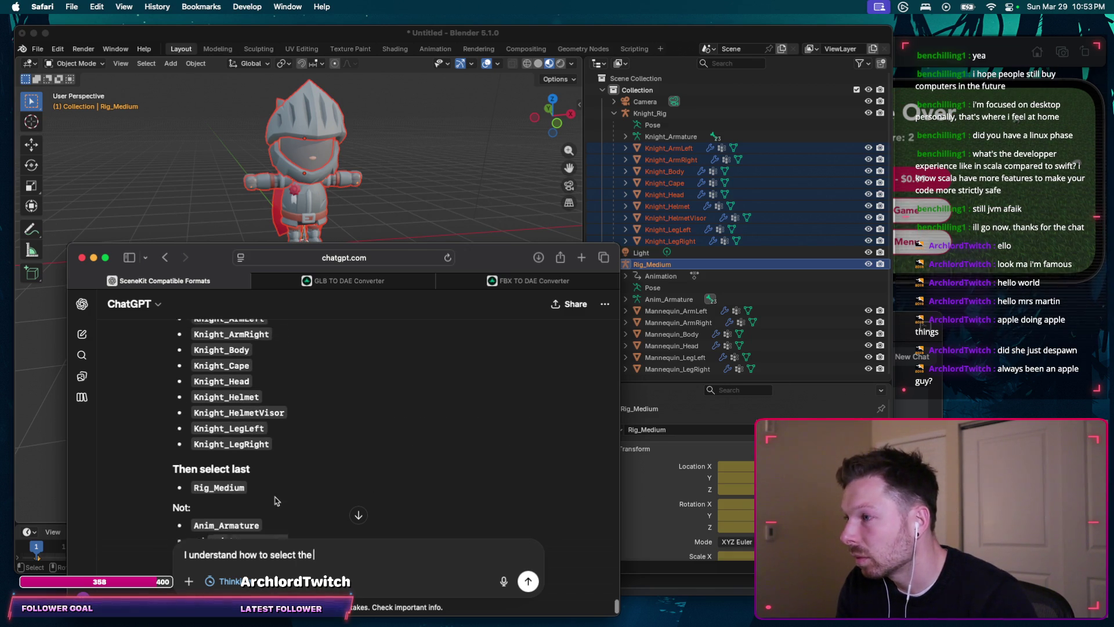
pyautogui.scroll(3, 276, 501)
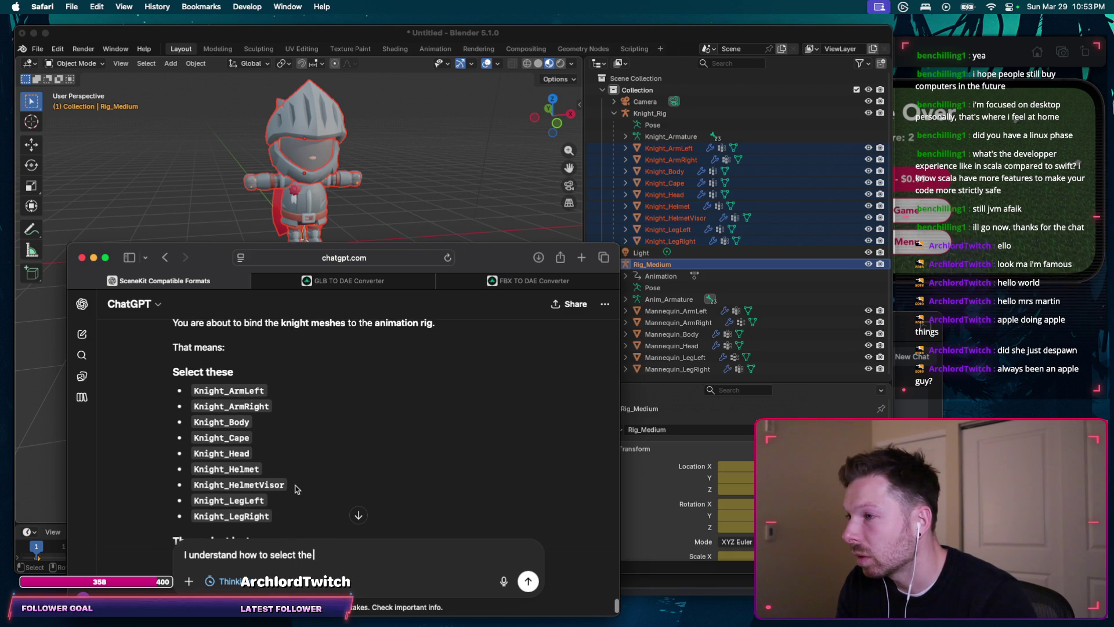
pyautogui.scroll(-2, 294, 490)
pyautogui.scroll(2, 295, 489)
pyautogui.scroll(2, 294, 489)
pyautogui.write("knight meshes and animation rig, but don't un")
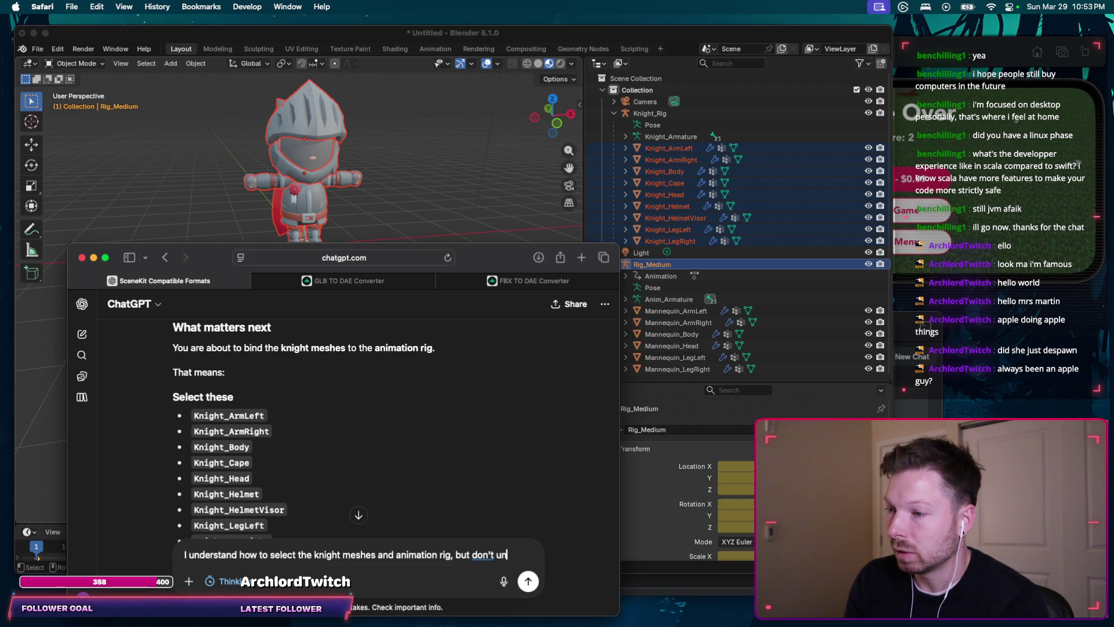
pyautogui.write('de')
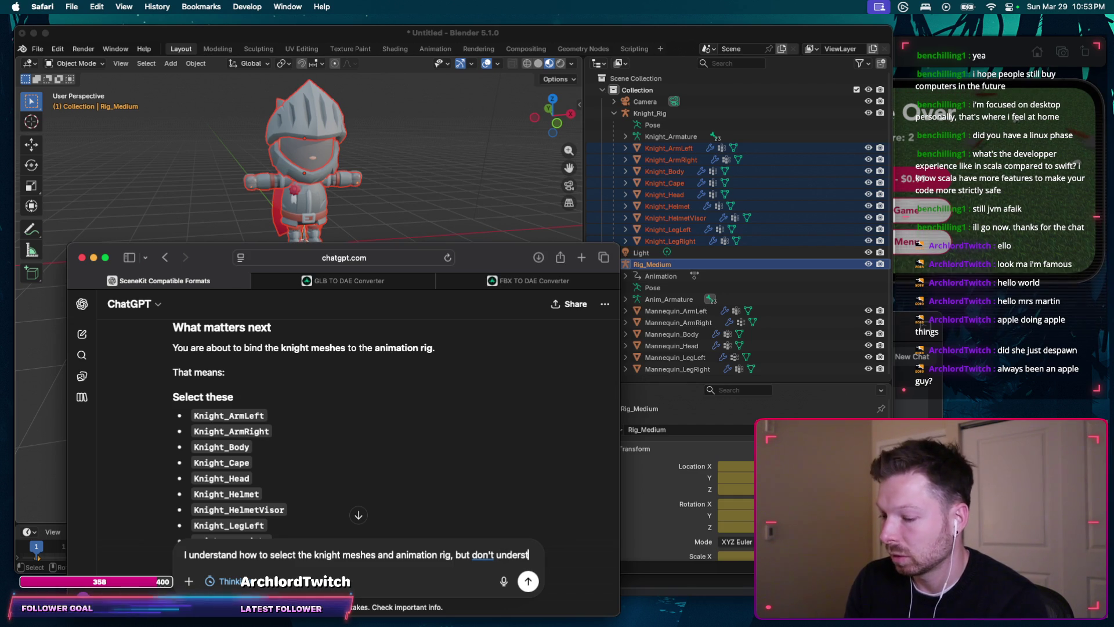
pyautogui.write('rst')
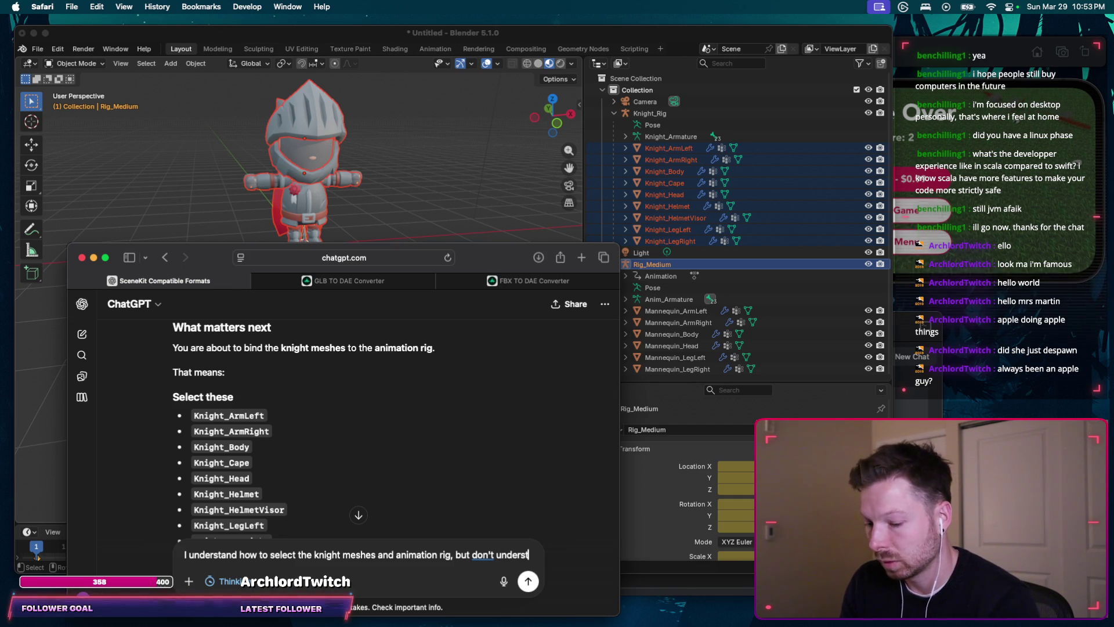
pyautogui.write('and your sentence:')
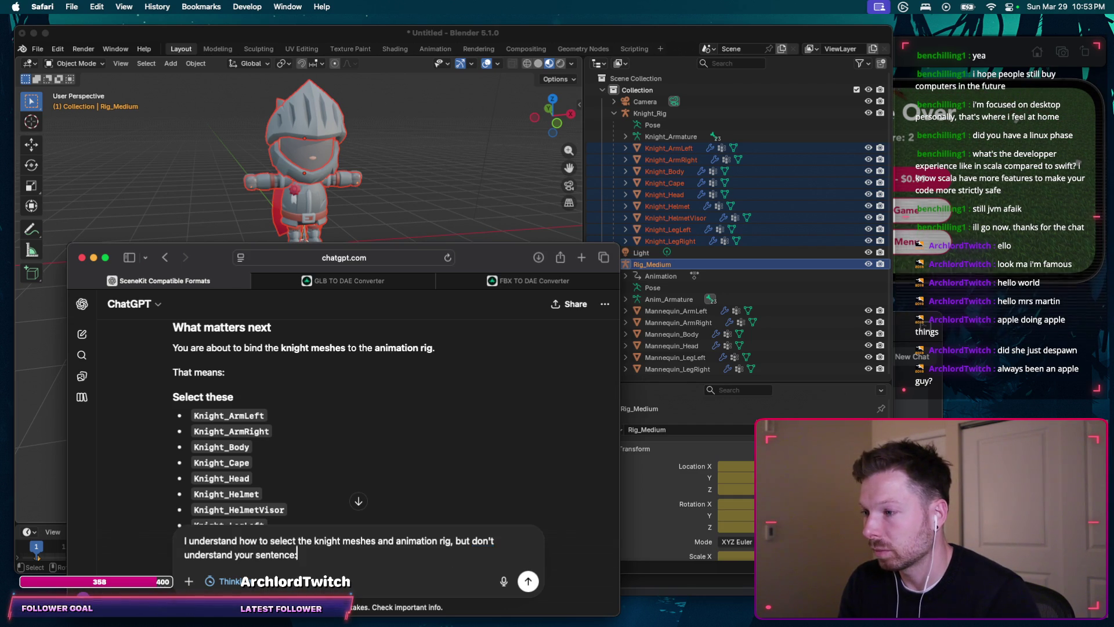
pyautogui.hotkey('shift', 'Return')
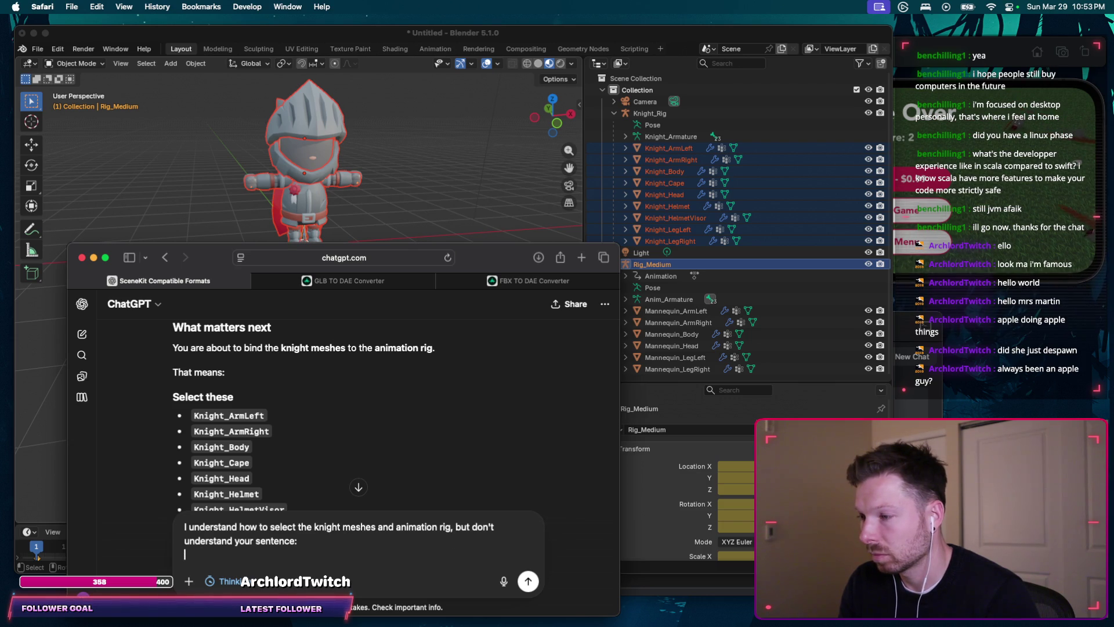
pyautogui.hotkey('shift', 'Return')
pyautogui.write('"')
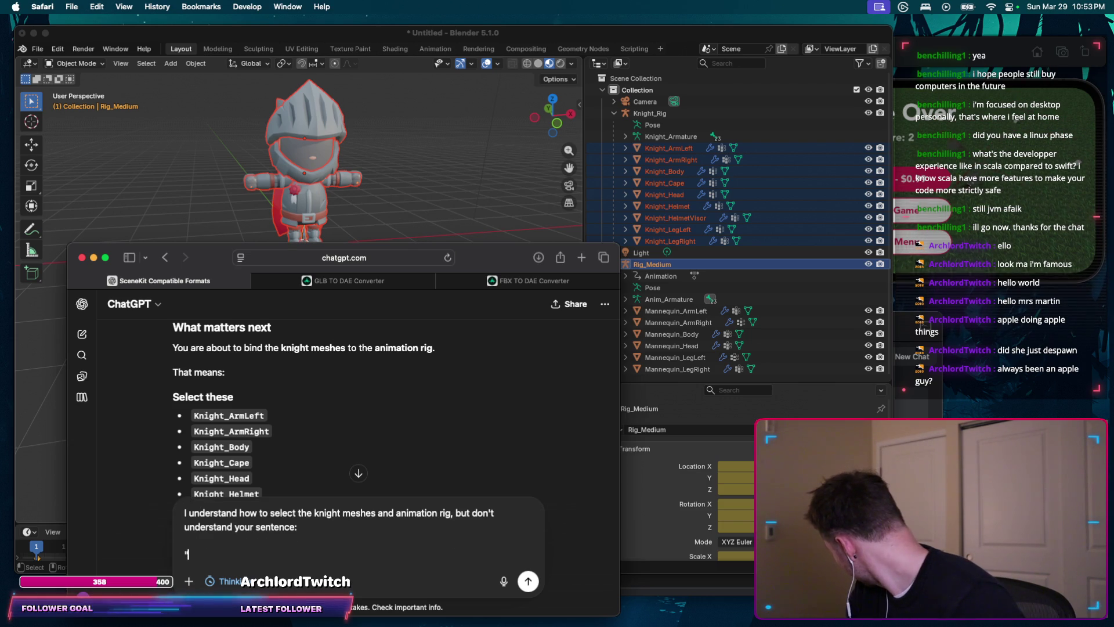
pyautogui.press('super+v')
pyautogui.write('"')
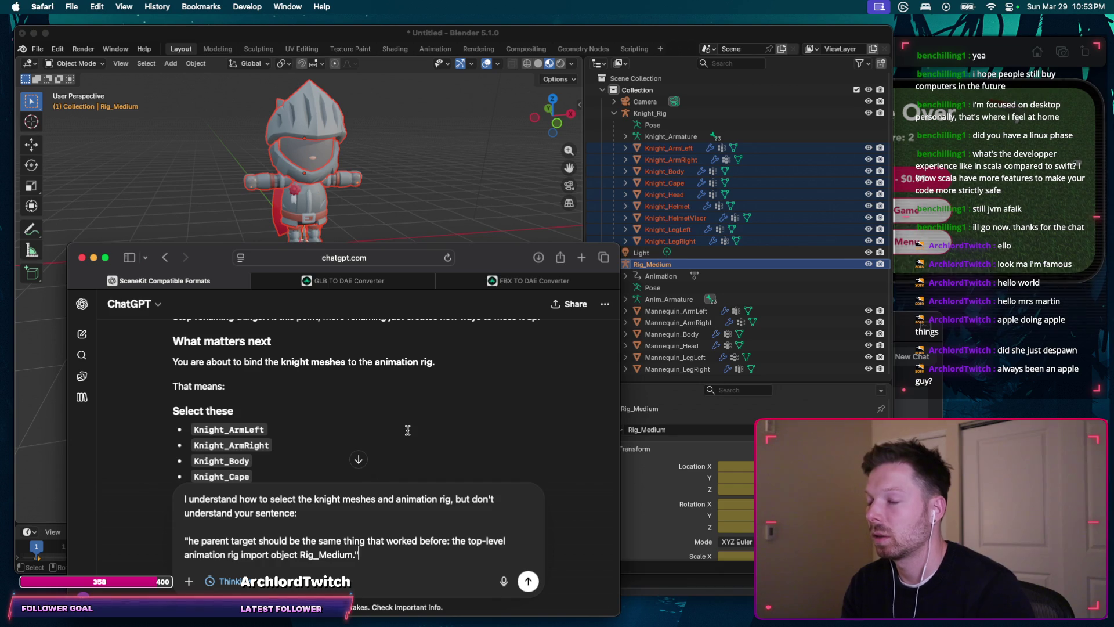
pyautogui.press('Return')
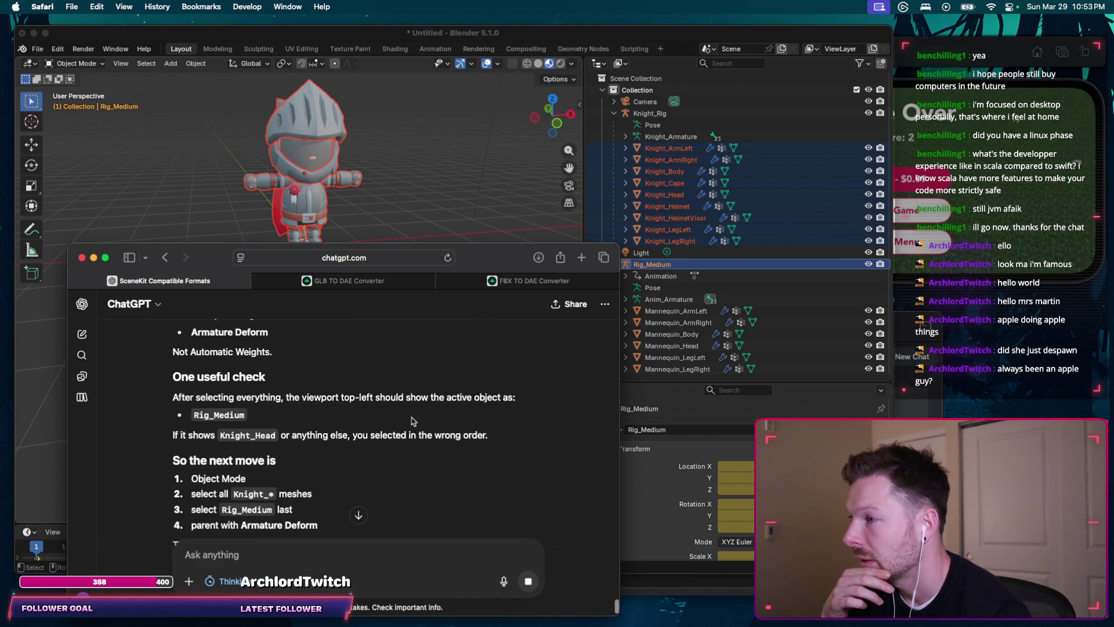
pyautogui.scroll(2, 412, 421)
pyautogui.scroll(2, 412, 420)
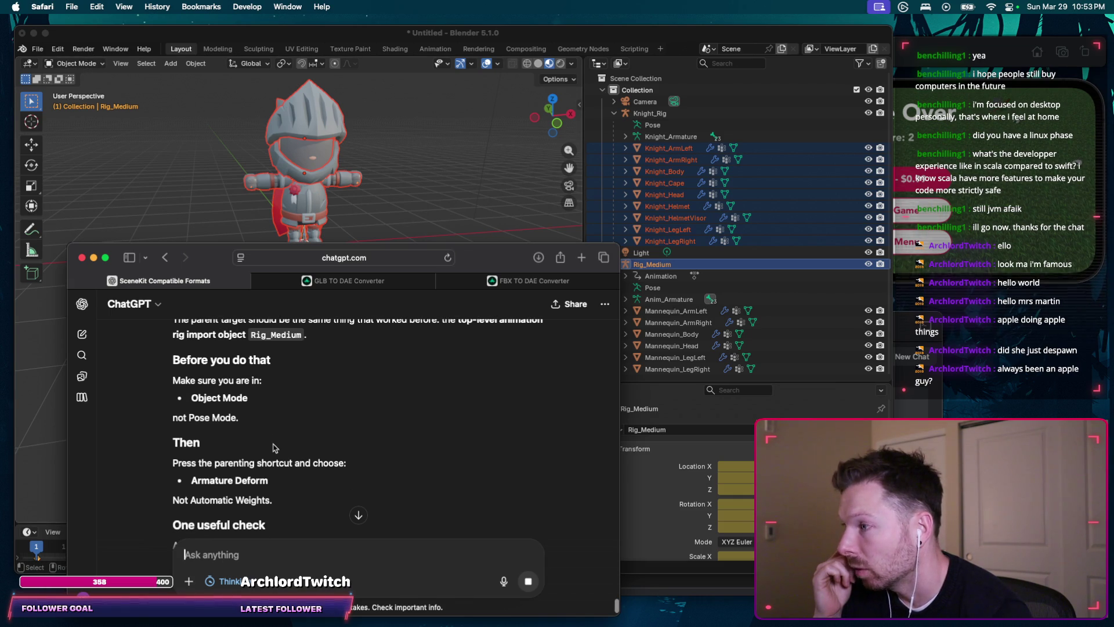
pyautogui.scroll(-2, 300, 427)
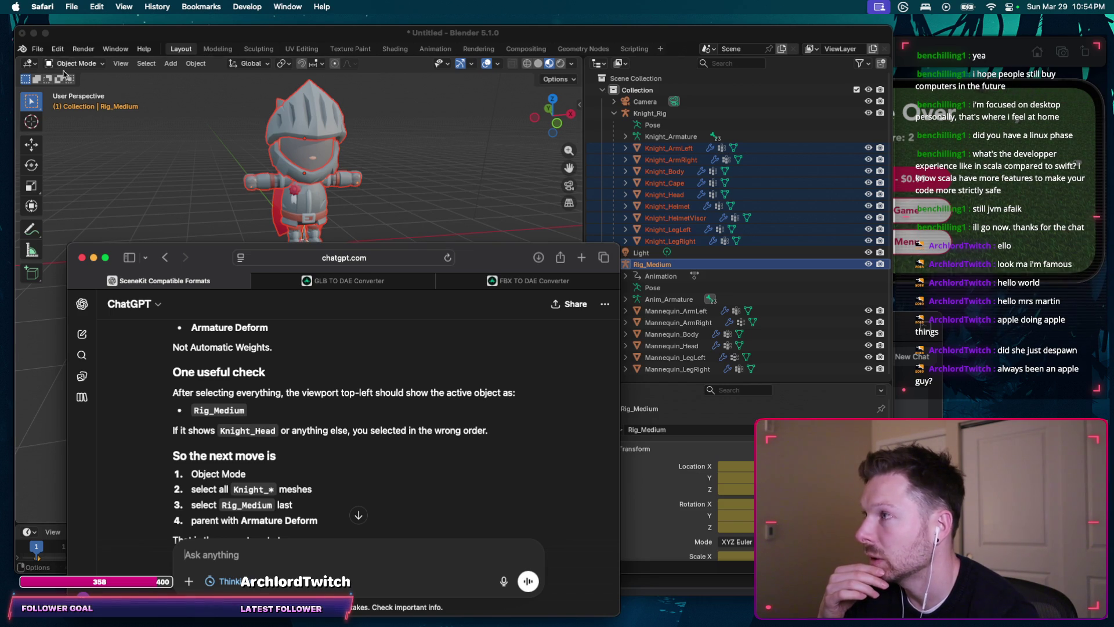
pyautogui.click(358, 514)
pyautogui.scroll(5, 366, 516)
pyautogui.scroll(5, 374, 487)
pyautogui.scroll(5, 393, 451)
pyautogui.scroll(3, 392, 452)
pyautogui.scroll(-3, 366, 418)
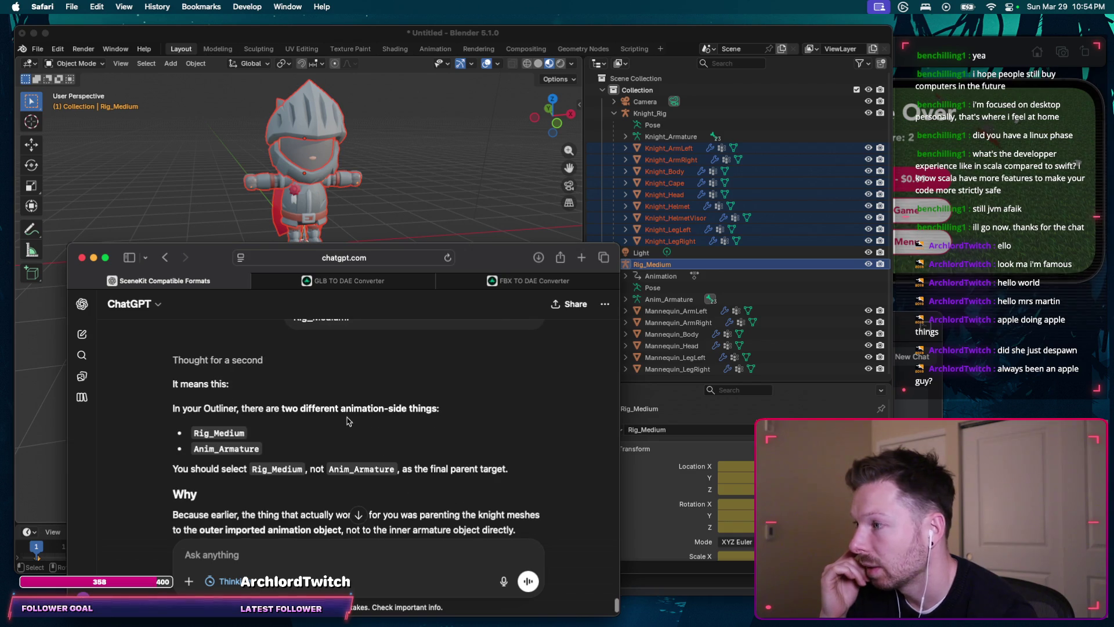
pyautogui.scroll(-1, 300, 370)
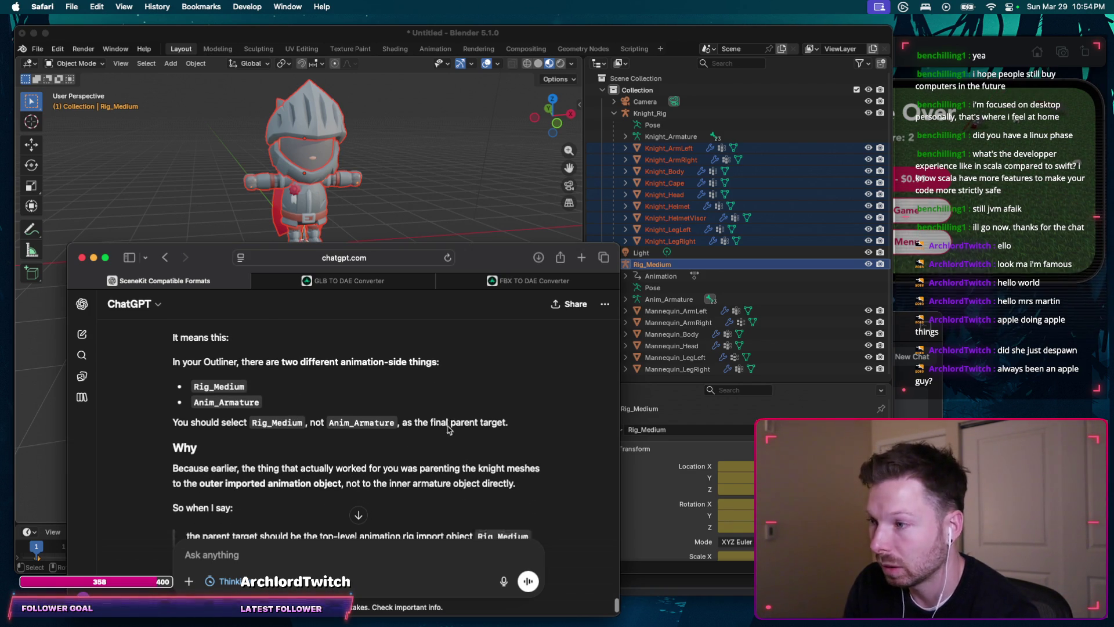
pyautogui.scroll(-5, 253, 416)
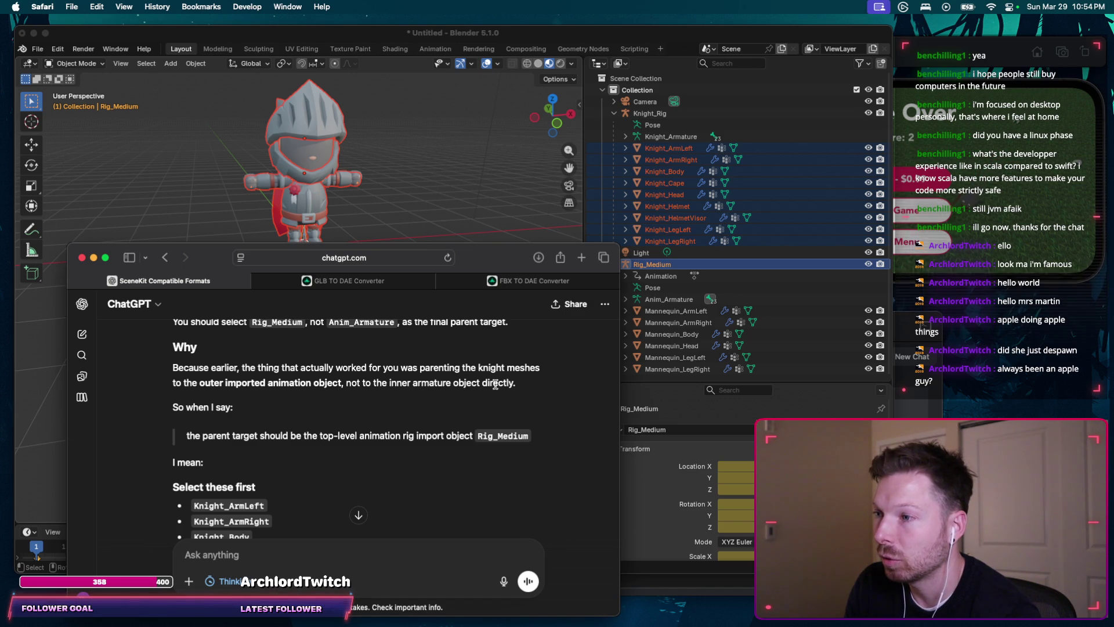
pyautogui.click(660, 300)
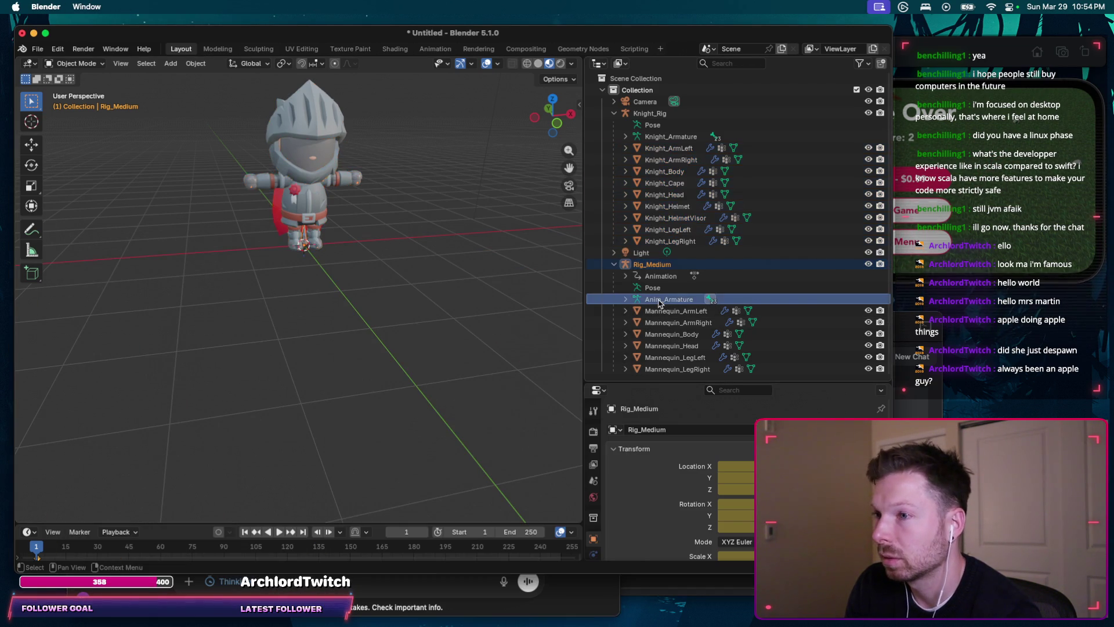
pyautogui.click(662, 229)
pyautogui.click(660, 241)
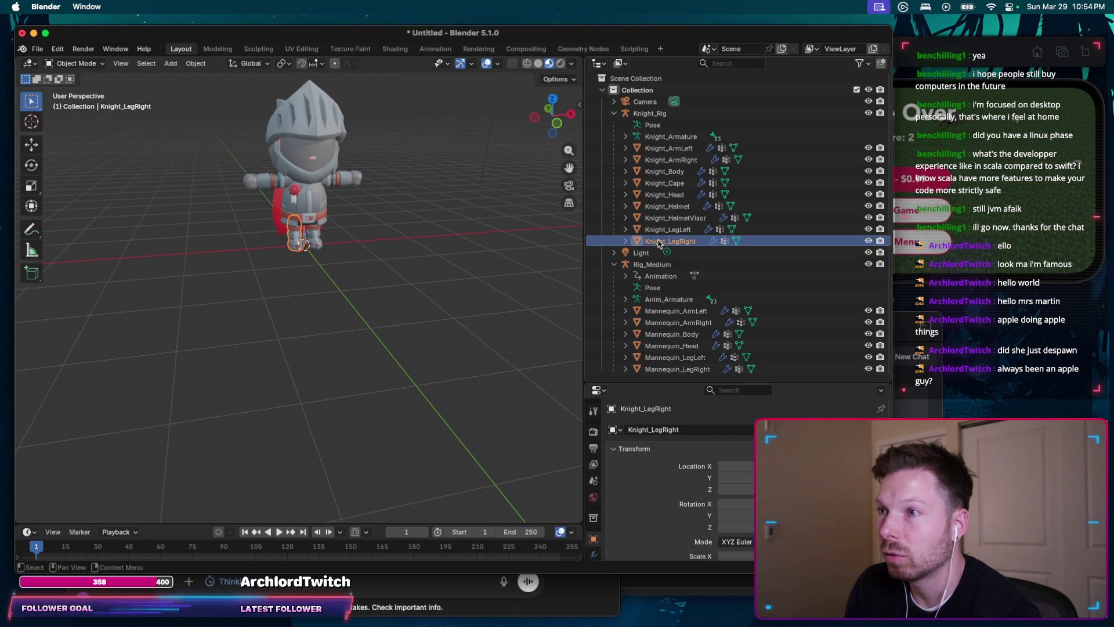
pyautogui.keyDown('shift'); pyautogui.click(663, 149); pyautogui.keyUp('shift')
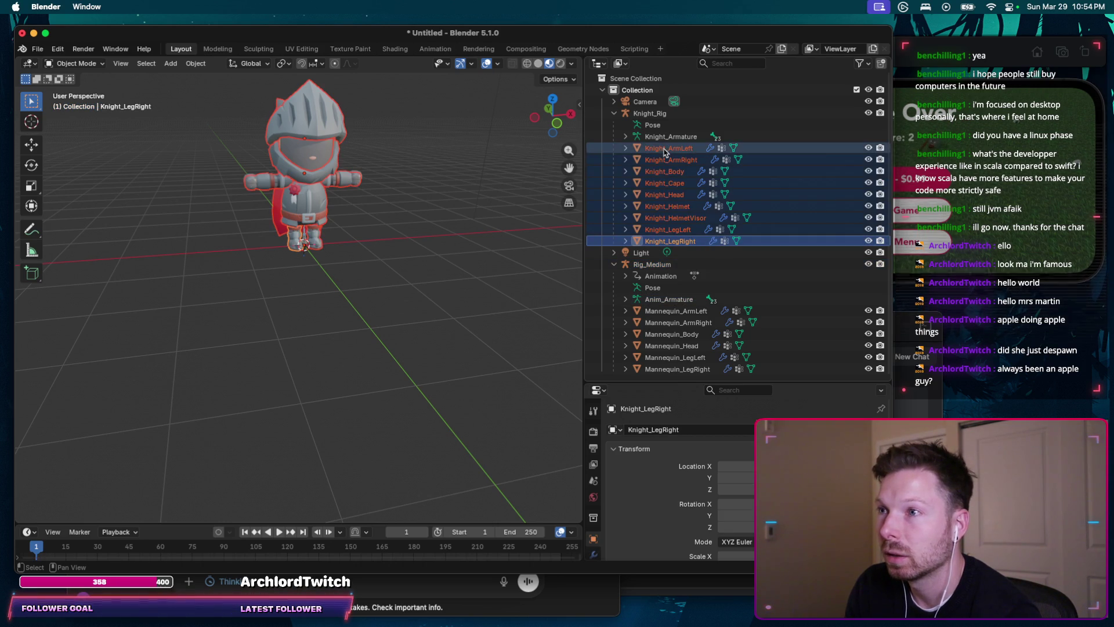
pyautogui.keyDown('ctrl'); pyautogui.click(665, 299); pyautogui.keyUp('ctrl')
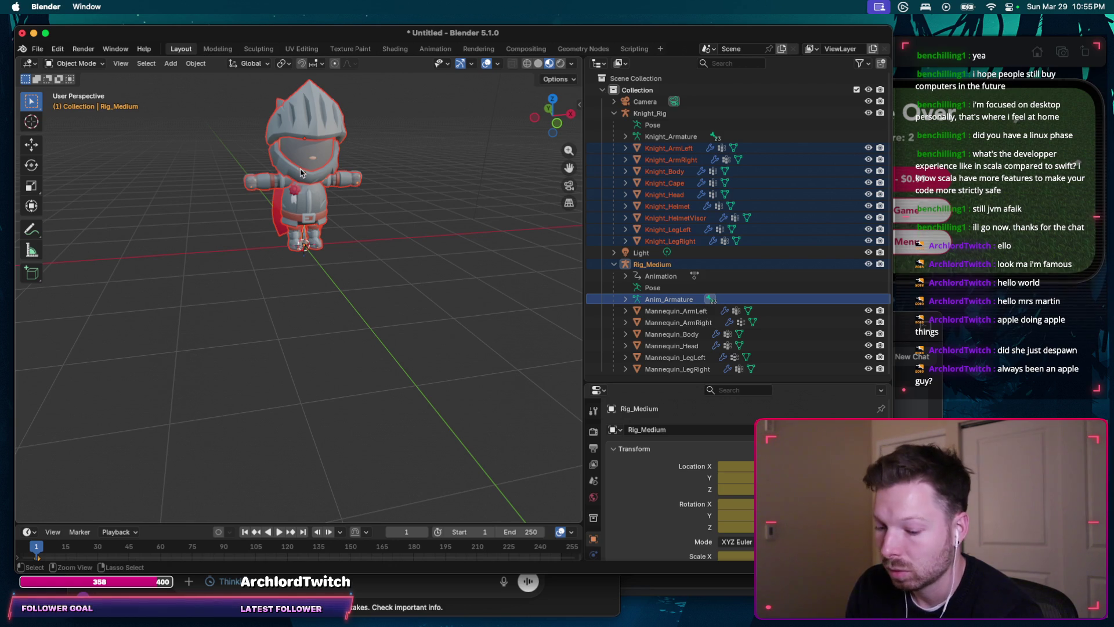
pyautogui.press('super+p')
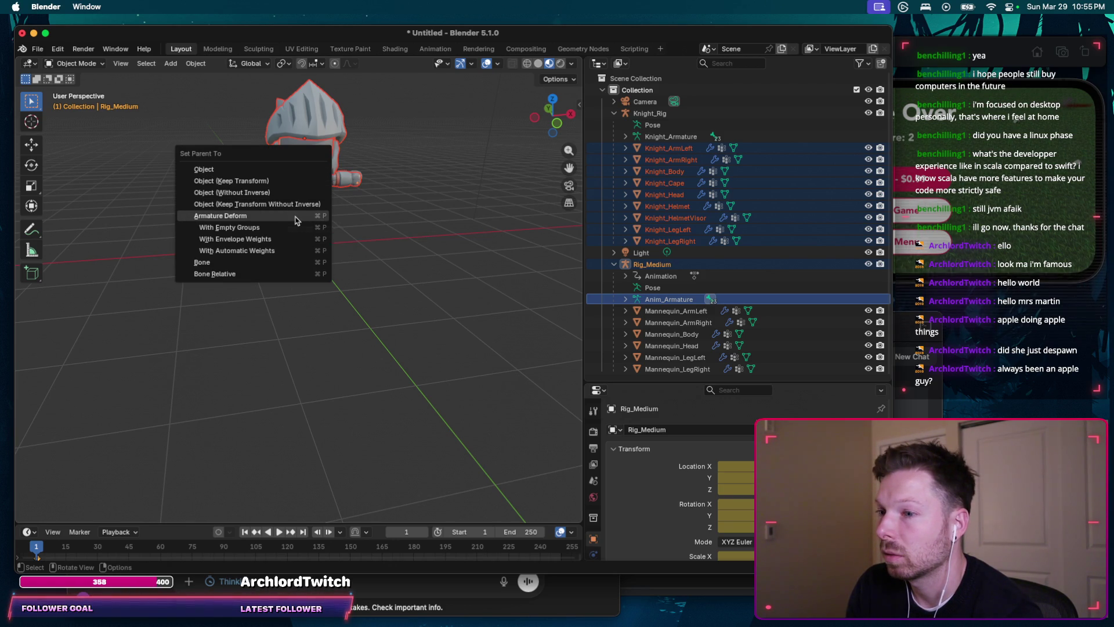
pyautogui.click(295, 222)
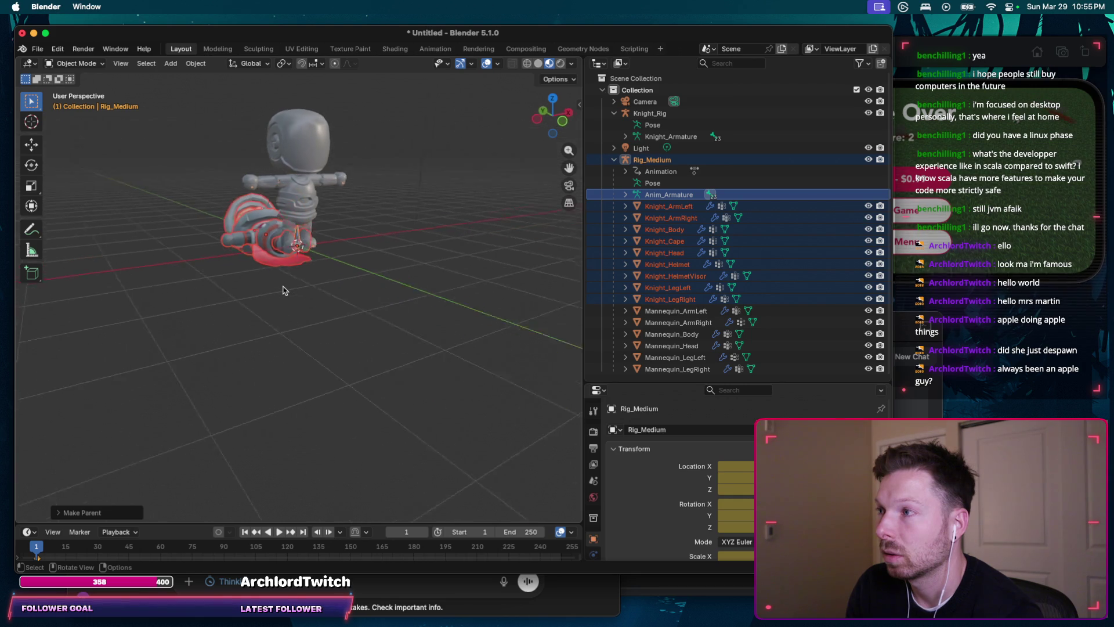
pyautogui.hscroll(5, 283, 290)
pyautogui.hscroll(2, 283, 290)
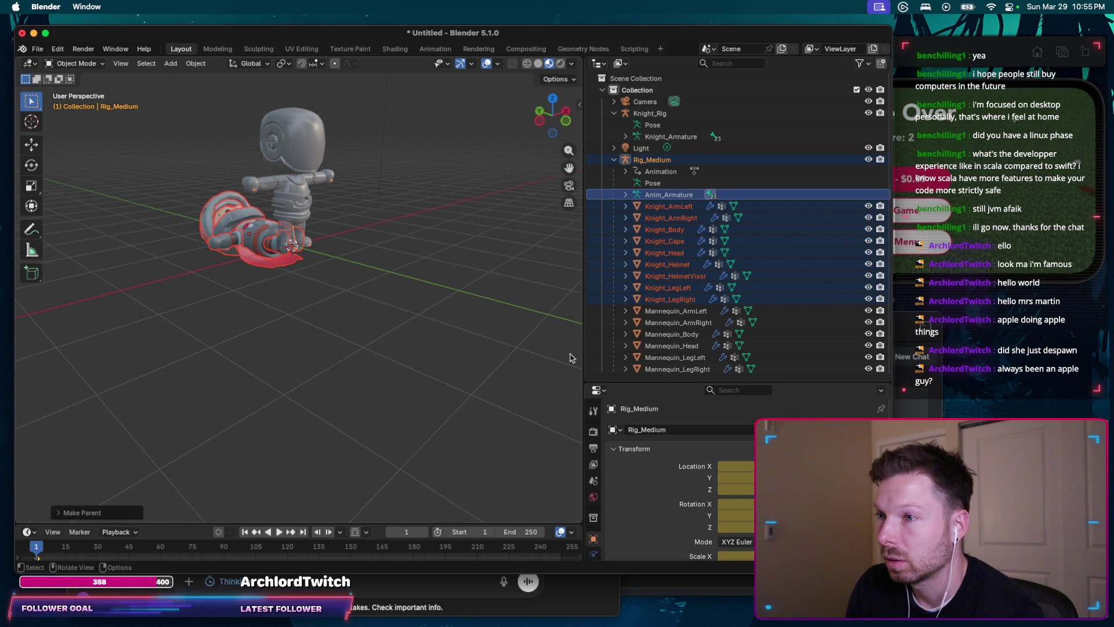
pyautogui.hotkey('ctrl', 'z')
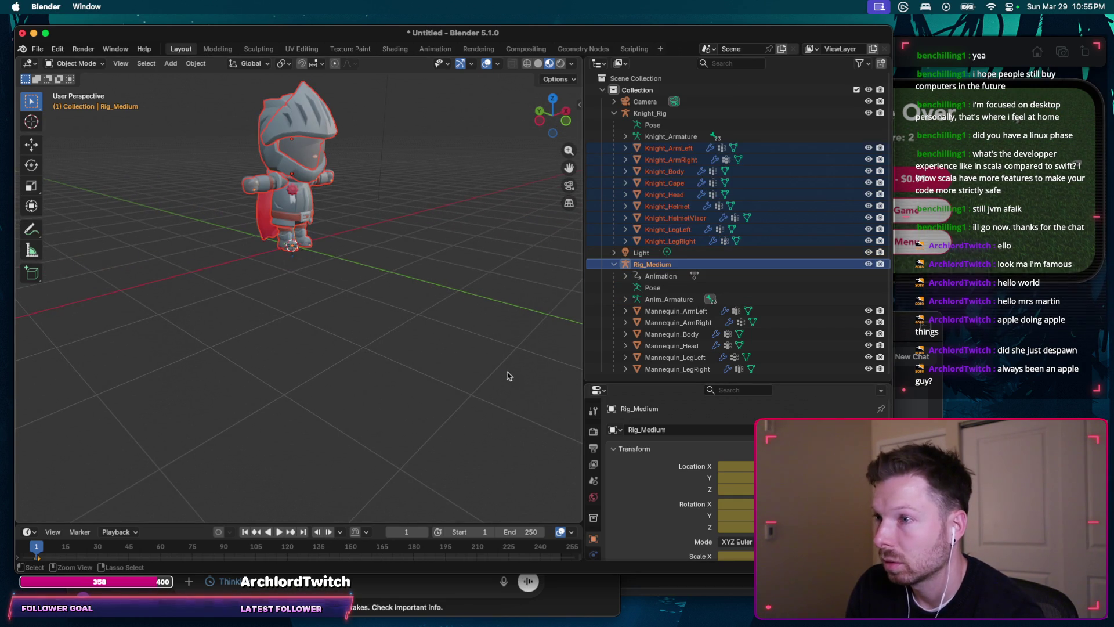
pyautogui.click(667, 299)
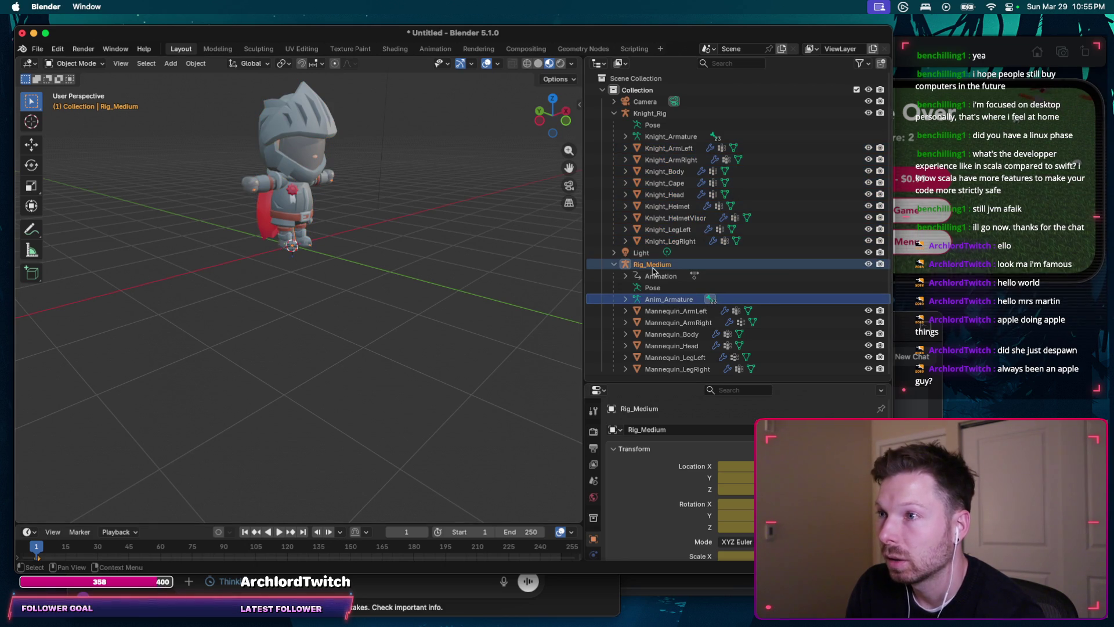
pyautogui.click(655, 241)
pyautogui.keyDown('shift'); pyautogui.click(655, 154); pyautogui.keyUp('shift')
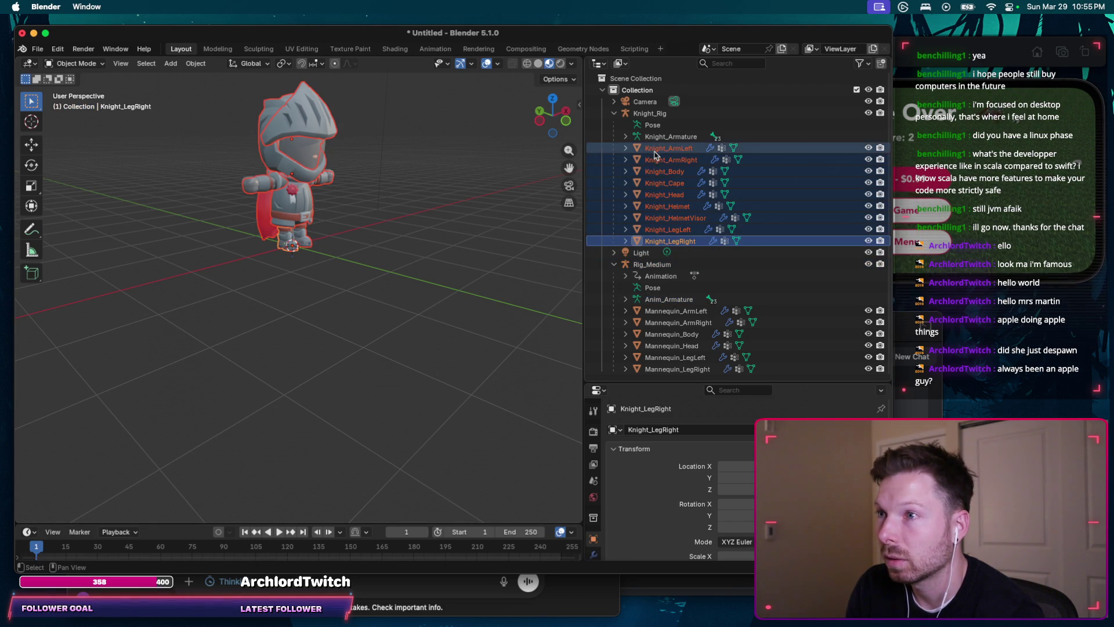
pyautogui.keyDown('ctrl'); pyautogui.click(646, 266); pyautogui.keyUp('ctrl')
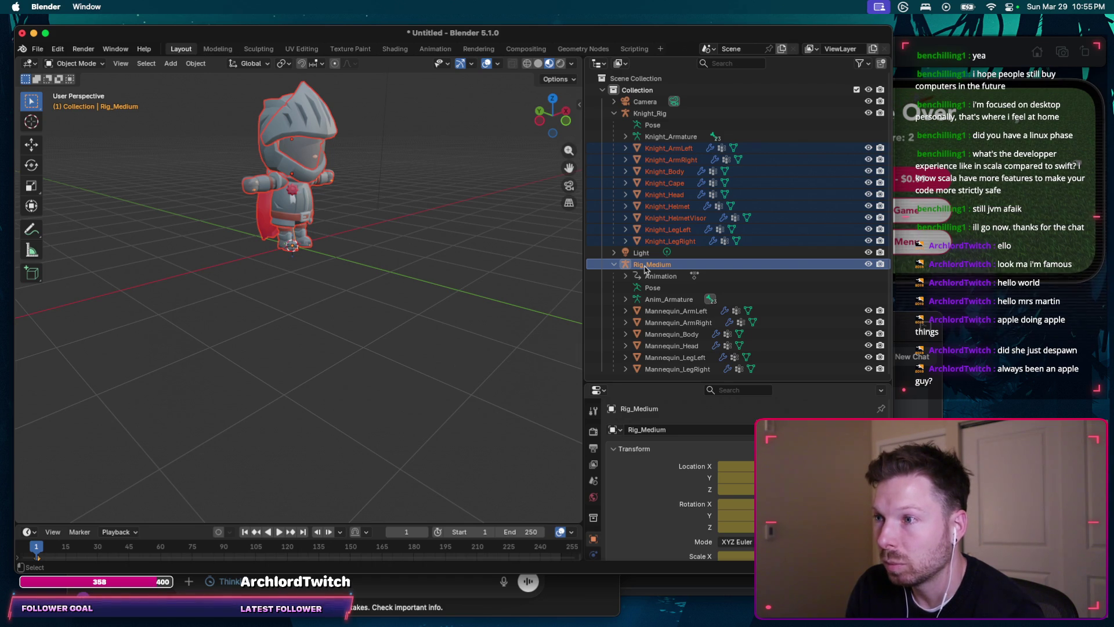
pyautogui.press('super+p')
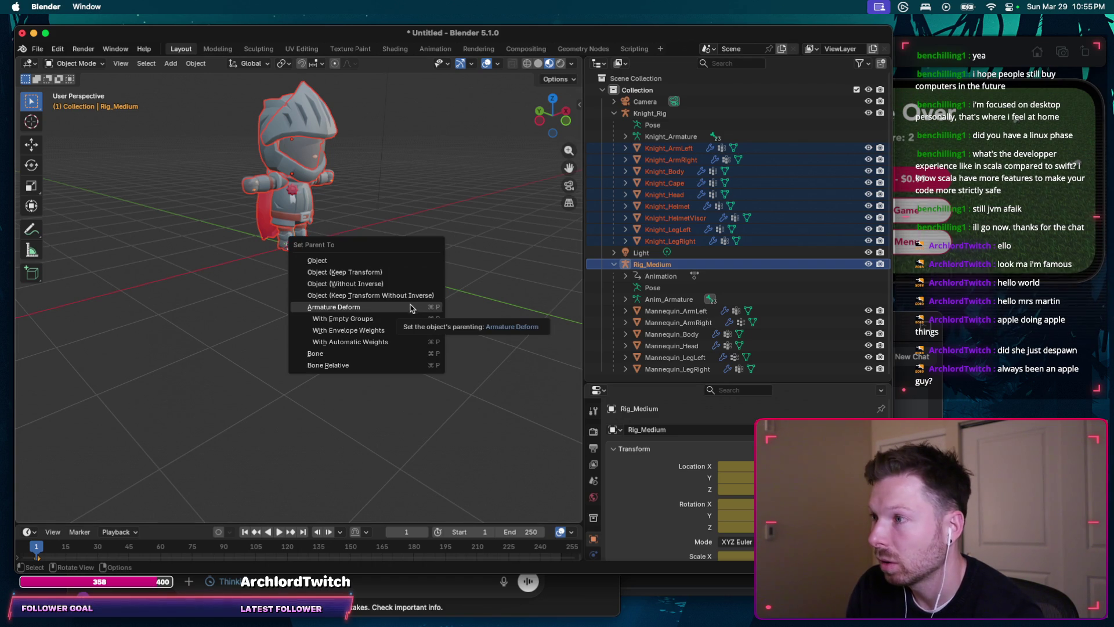
pyautogui.click(400, 310)
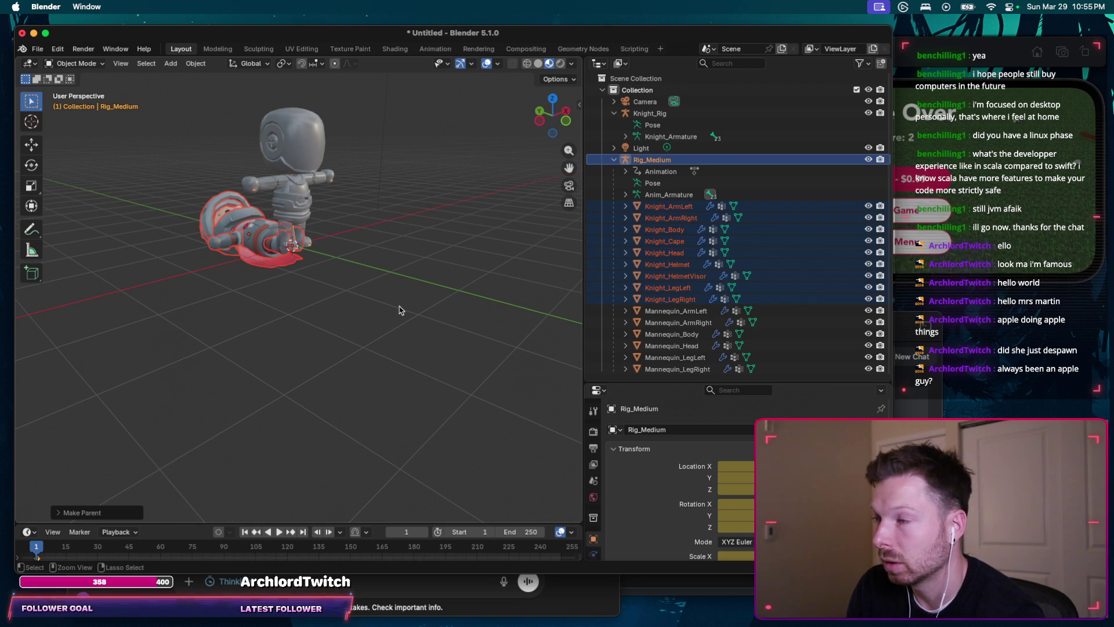
pyautogui.press('ctrl')
pyautogui.hotkey('ctrl', 'z')
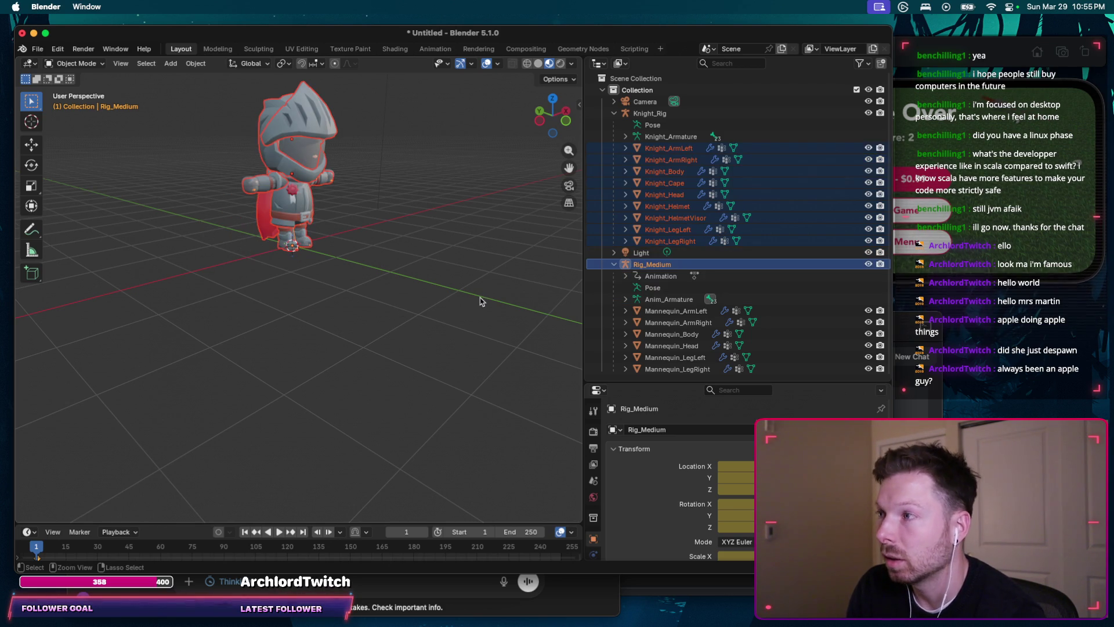
# Step: Deselect the meshes, collapse Transform, enlarge the lower area and list its editor types
pyautogui.click(658, 264)
pyautogui.scroll(-1, 794, 403)
pyautogui.scroll(1, 794, 404)
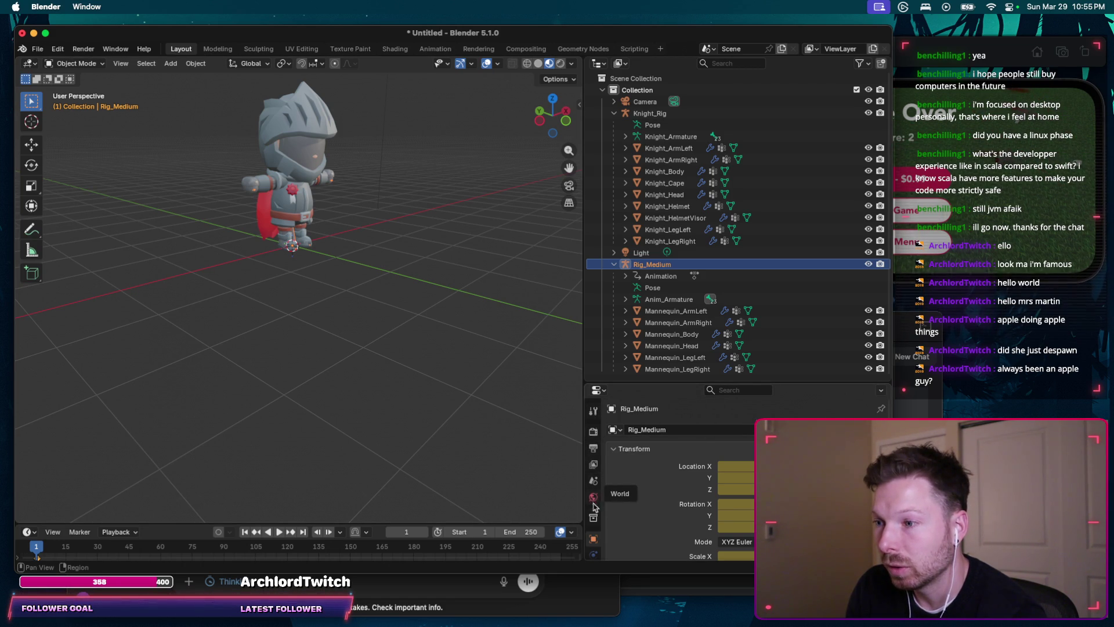
pyautogui.scroll(-2, 594, 514)
pyautogui.scroll(-2, 596, 527)
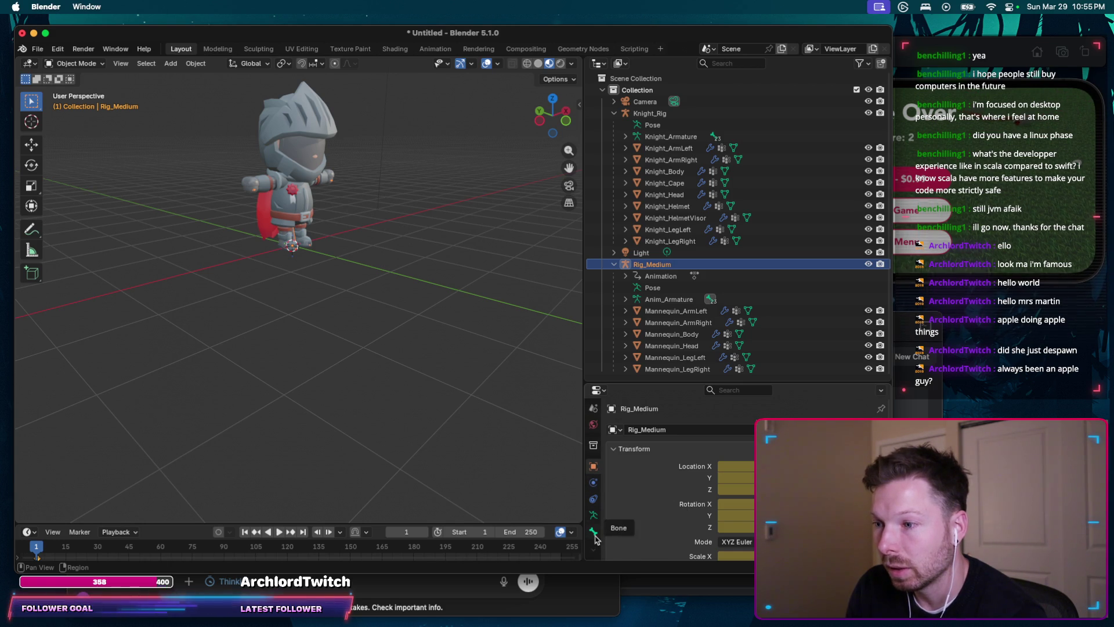
pyautogui.rightClick(596, 555)
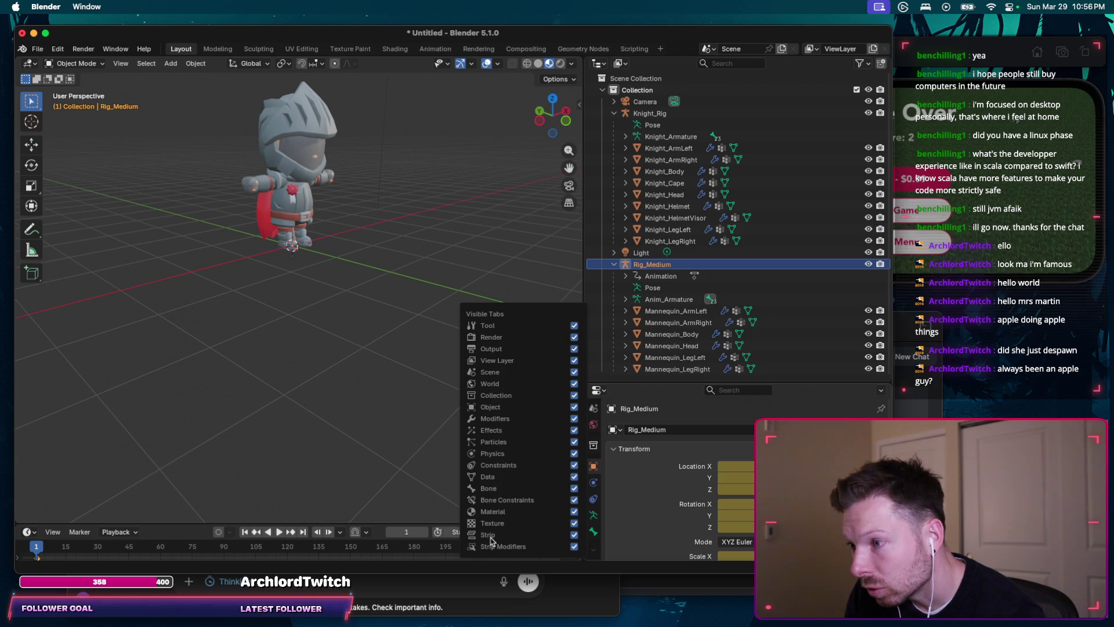
pyautogui.press('Escape')
pyautogui.click(612, 449)
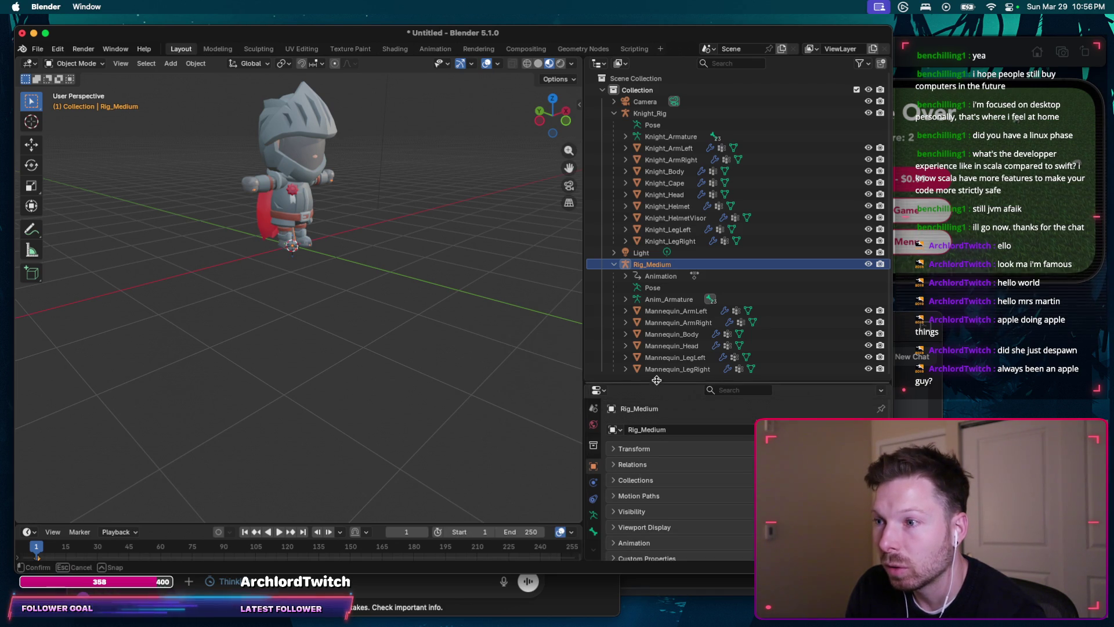
pyautogui.moveTo(657, 380); pyautogui.dragTo(656, 356)
pyautogui.click(596, 364)
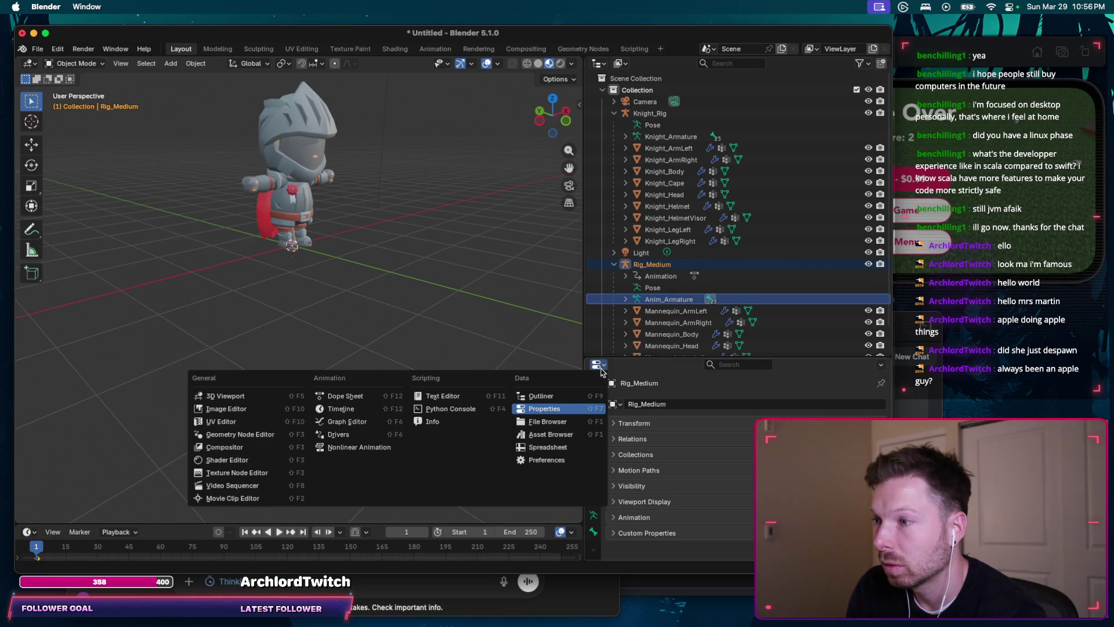
# Step: Turn the lower area into a Dope Sheet and widen the window, narrowing the 3D view
pyautogui.click(365, 397)
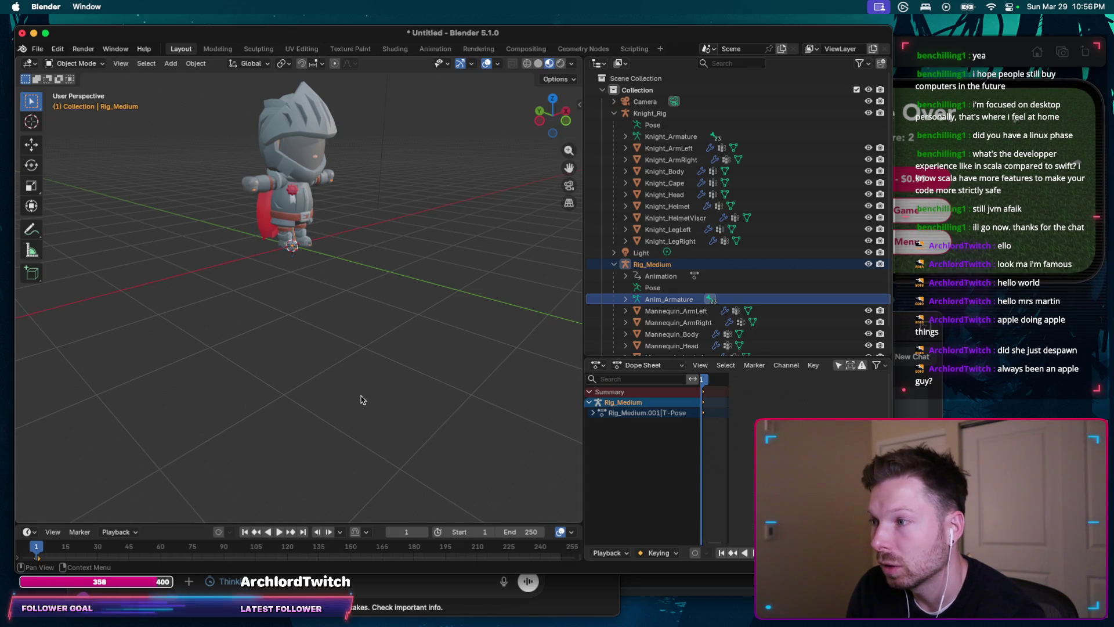
pyautogui.moveTo(702, 436); pyautogui.dragTo(713, 436)
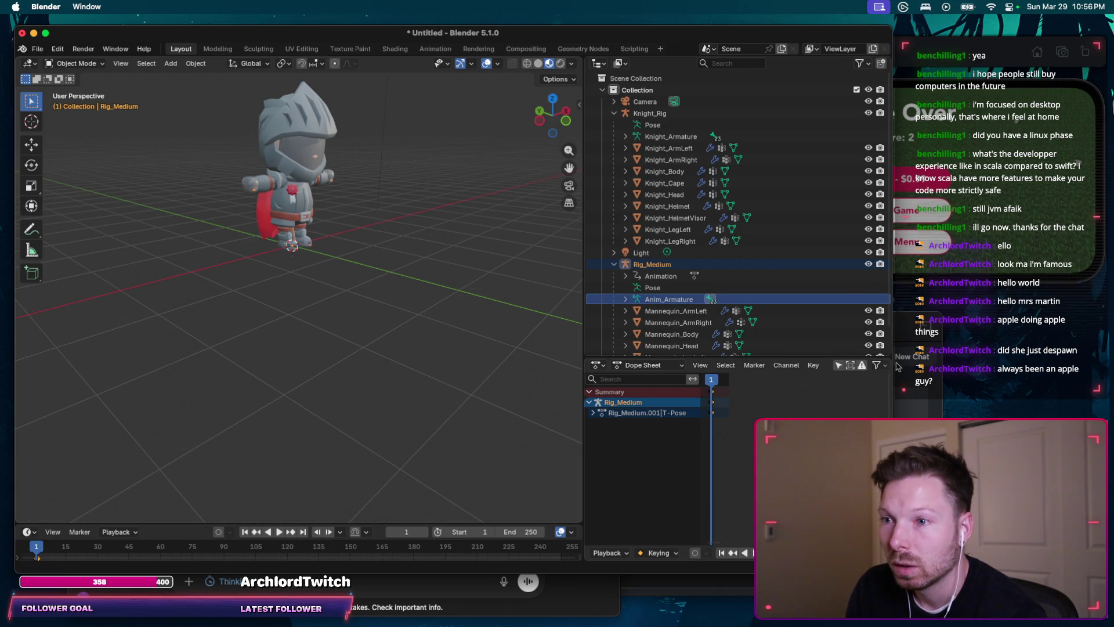
pyautogui.moveTo(894, 349); pyautogui.dragTo(1046, 348)
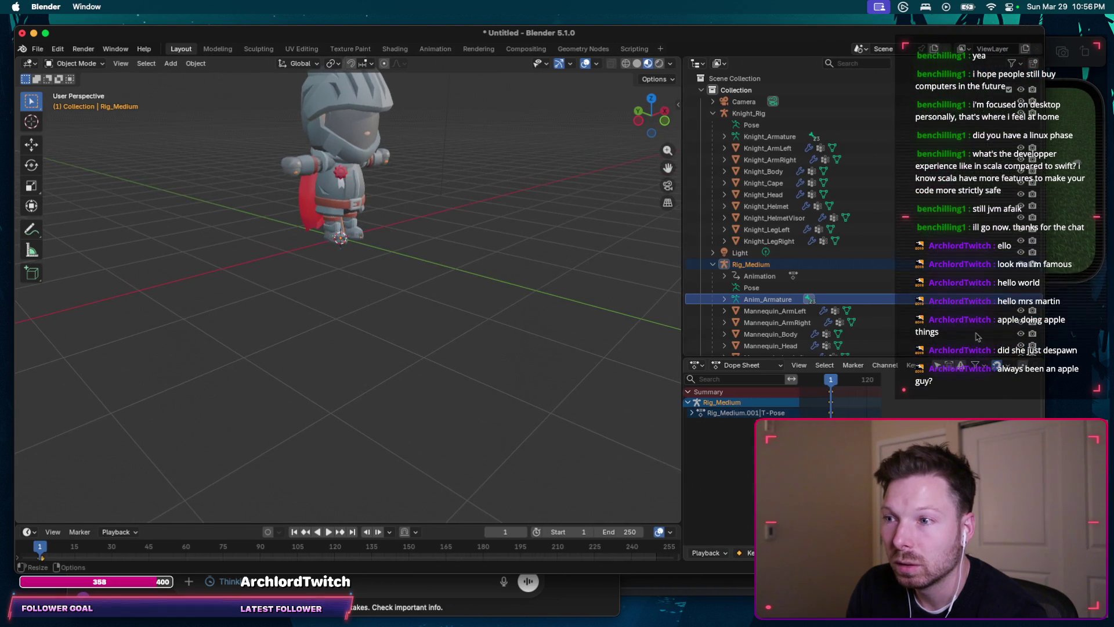
pyautogui.moveTo(679, 333); pyautogui.dragTo(345, 332)
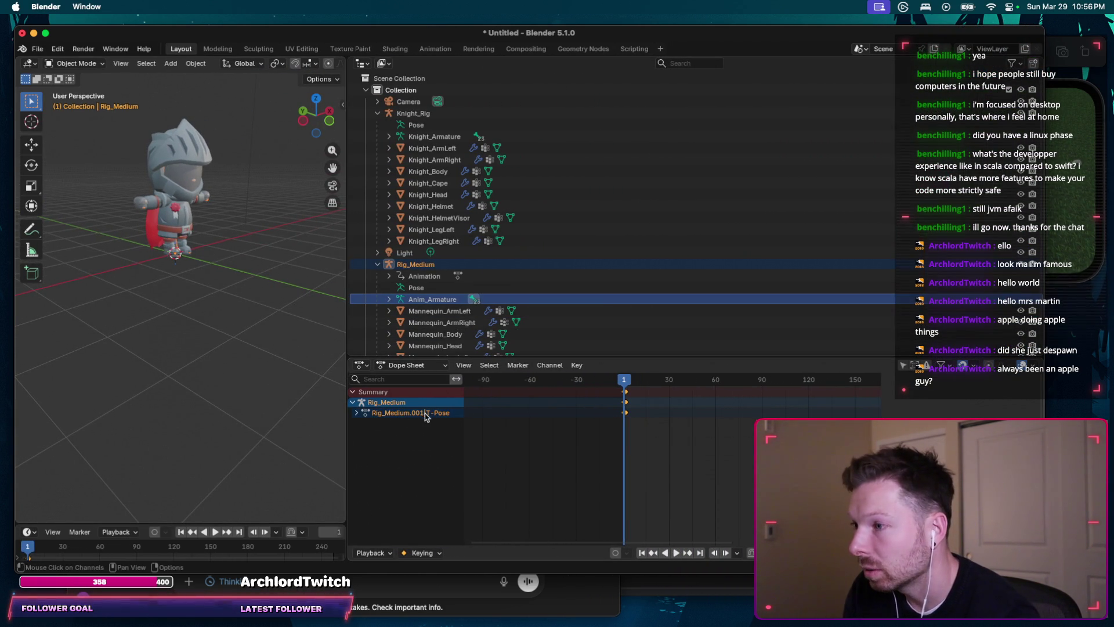
# Step: Select Rig_Medium and scrub its timeline back to frame 1
pyautogui.click(357, 413)
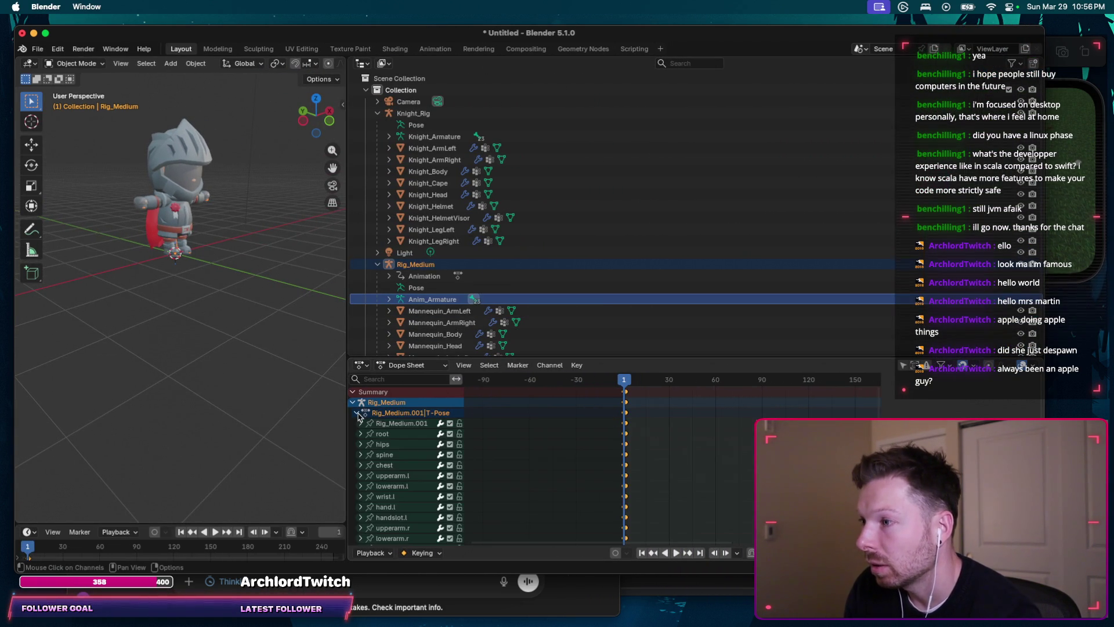
pyautogui.click(427, 265)
pyautogui.moveTo(623, 381); pyautogui.dragTo(651, 384)
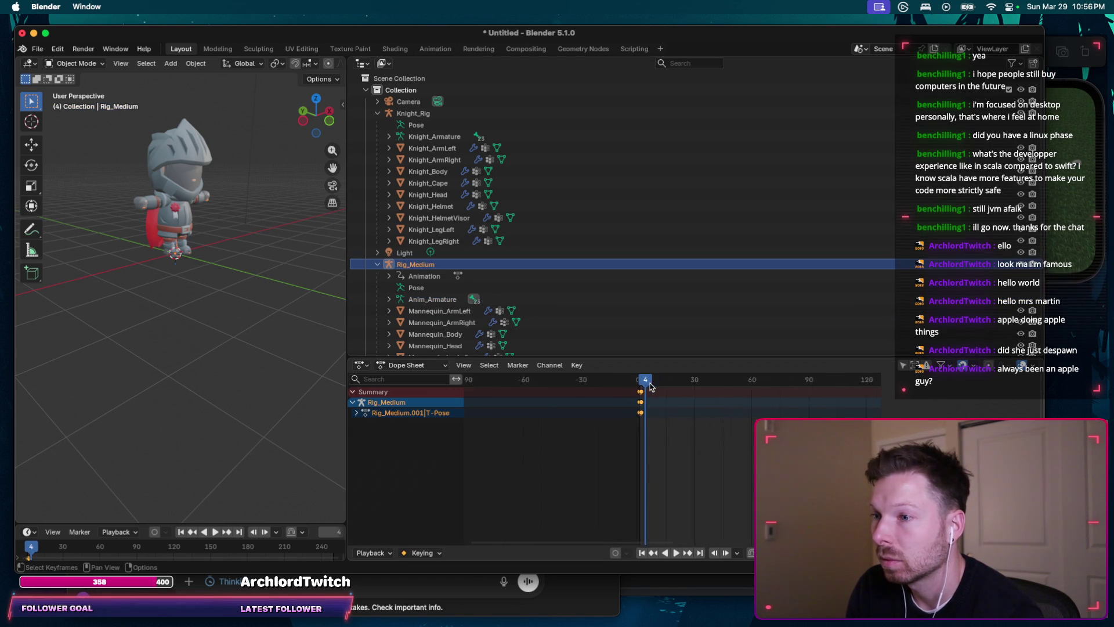
pyautogui.scroll(4, 672, 409)
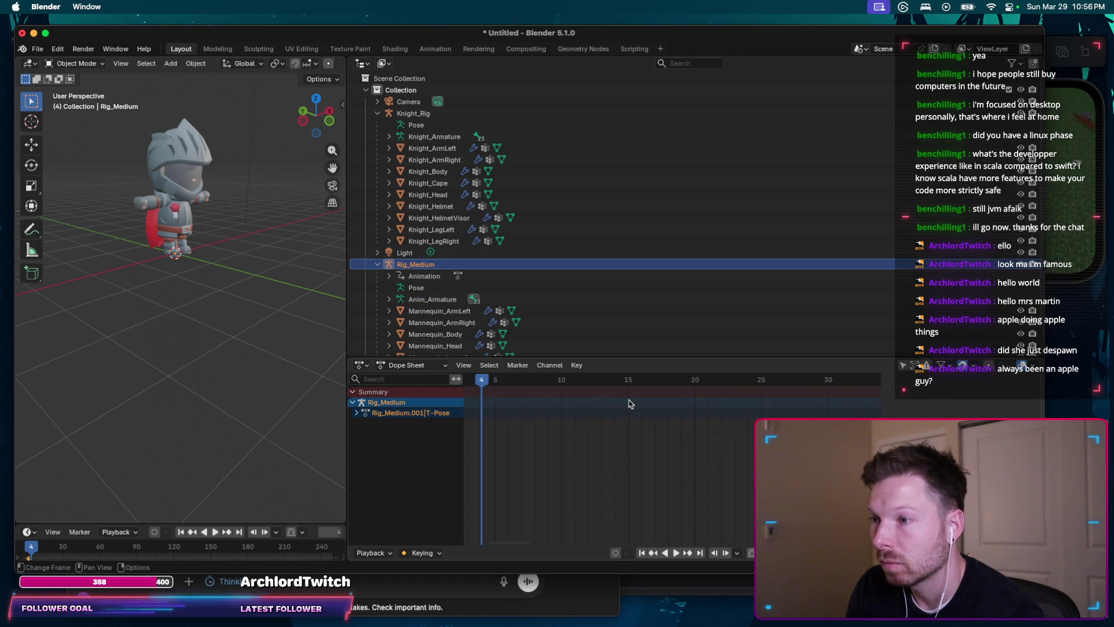
pyautogui.scroll(5, 808, 391)
pyautogui.keyDown('ctrl'); pyautogui.hscroll(2, 809, 390); pyautogui.keyUp('ctrl')
pyautogui.moveTo(843, 383); pyautogui.dragTo(794, 383)
pyautogui.keyDown('ctrl'); pyautogui.hscroll(3, 798, 384); pyautogui.keyUp('ctrl')
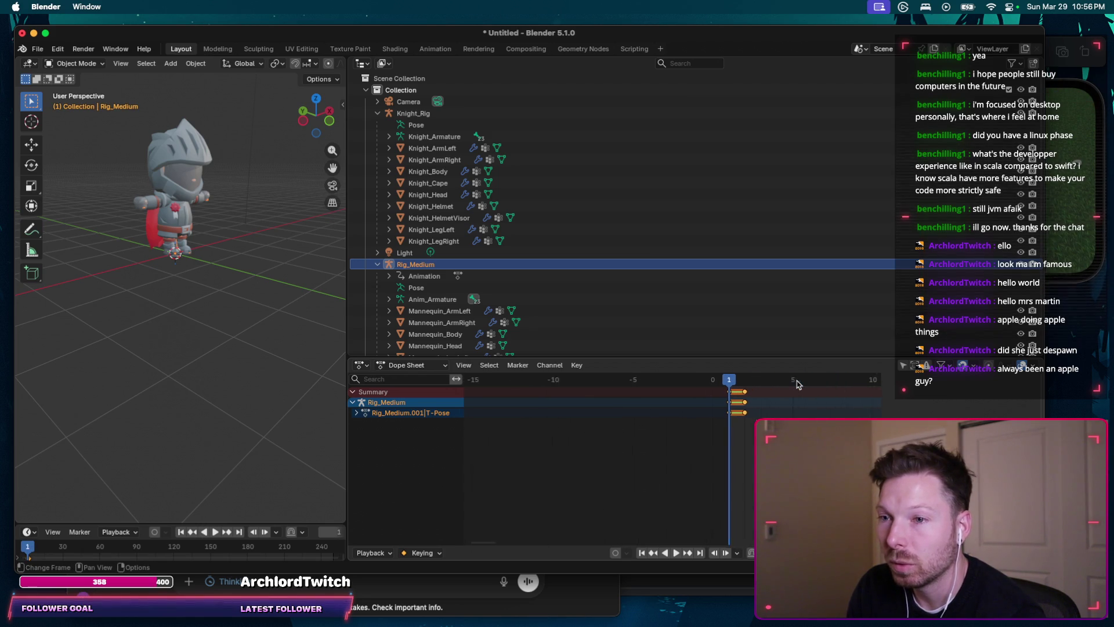
pyautogui.keyDown('ctrl'); pyautogui.hscroll(1, 798, 383); pyautogui.keyUp('ctrl')
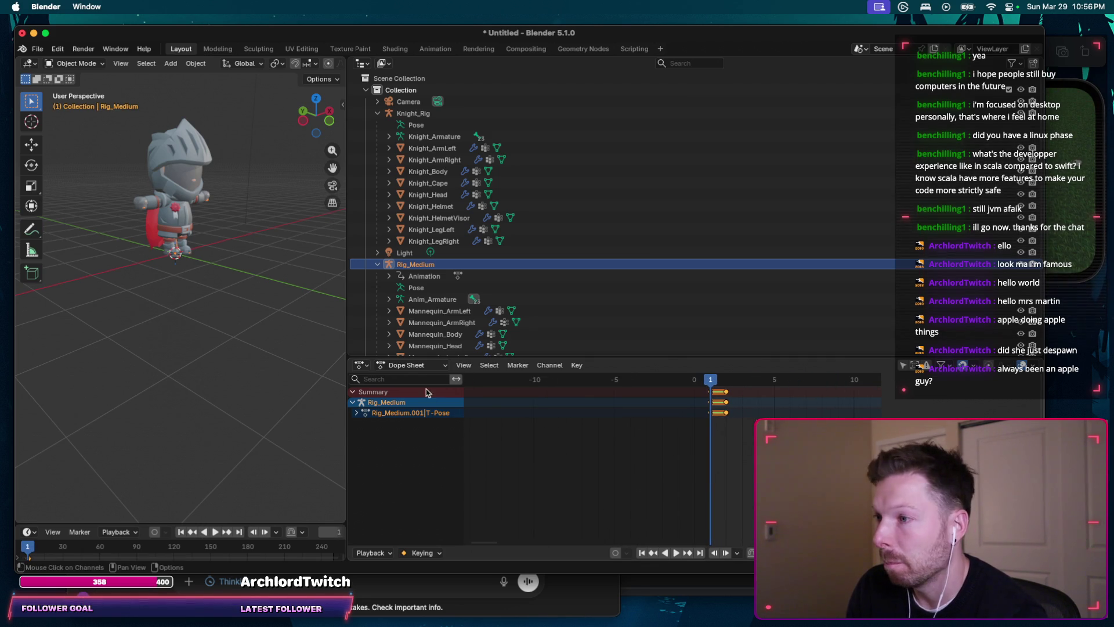
pyautogui.click(441, 367)
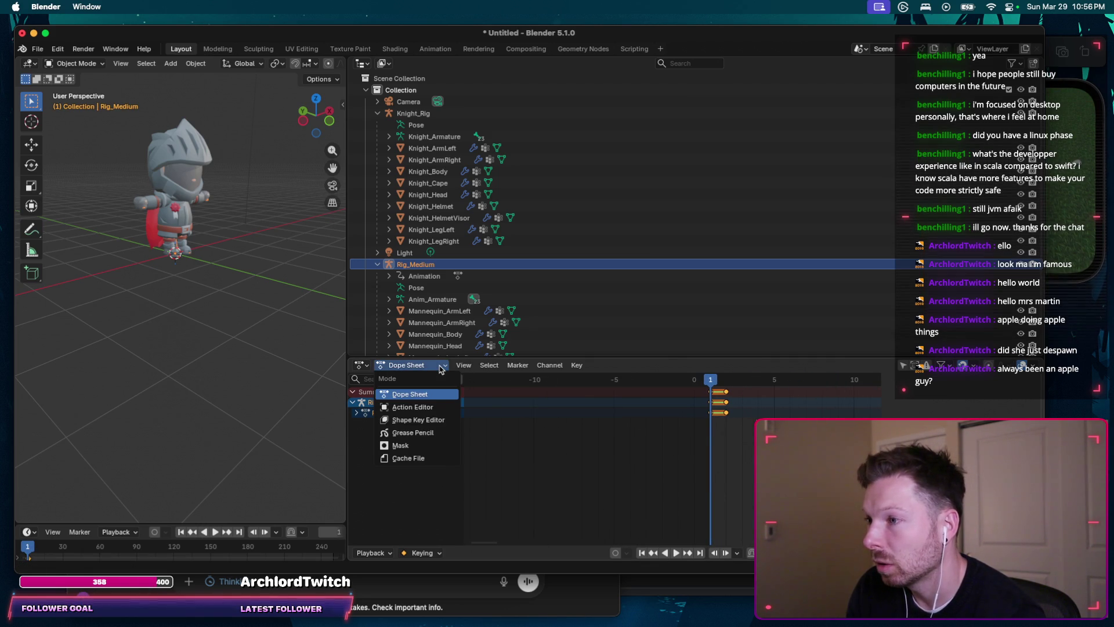
# Step: Select Knight_Rig and switch the Dope Sheet into Action Editor mode
pyautogui.click(359, 365)
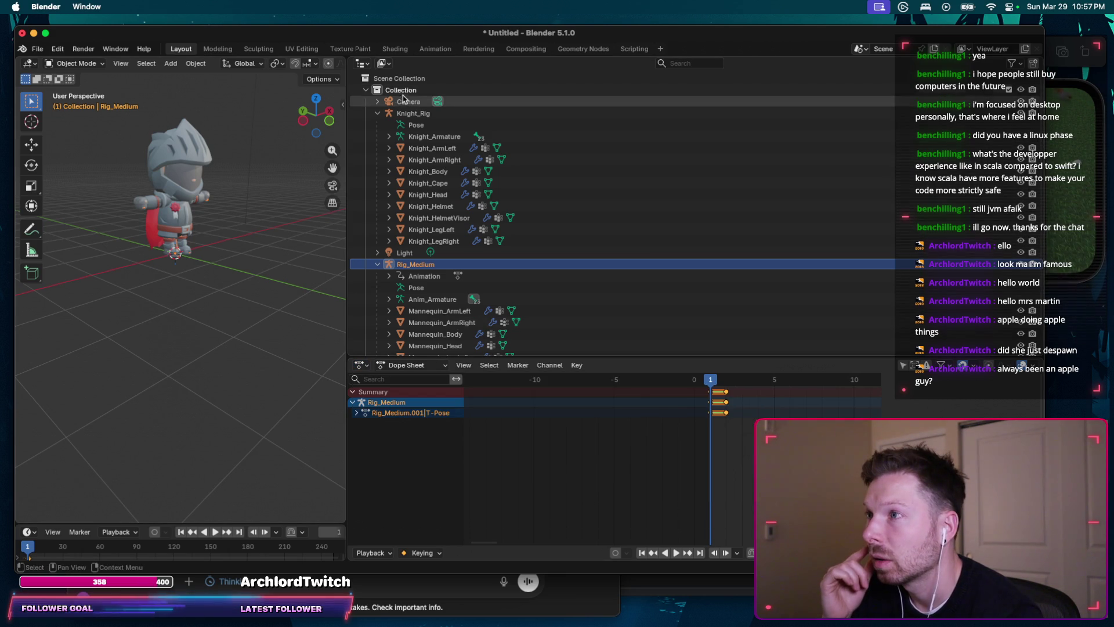
pyautogui.click(415, 114)
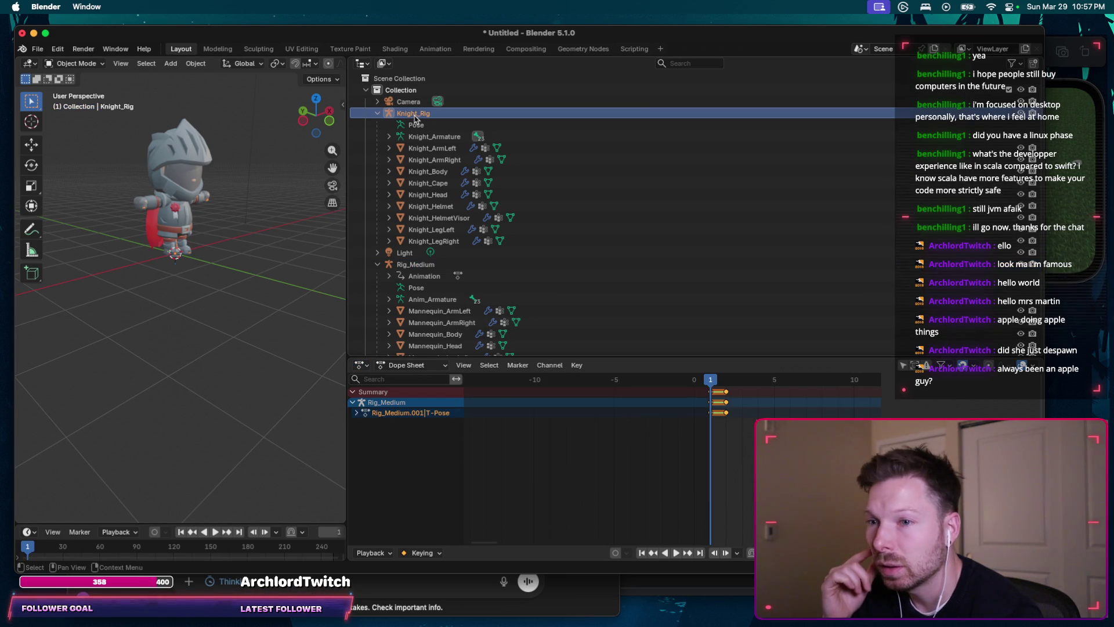
pyautogui.click(464, 364)
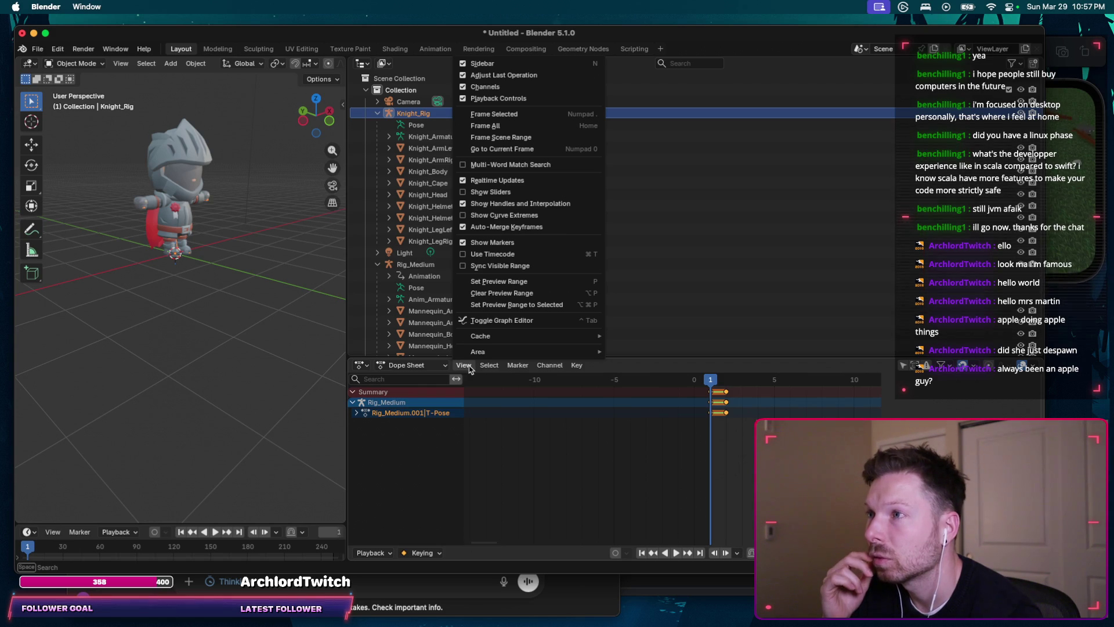
pyautogui.click(465, 365)
pyautogui.click(407, 365)
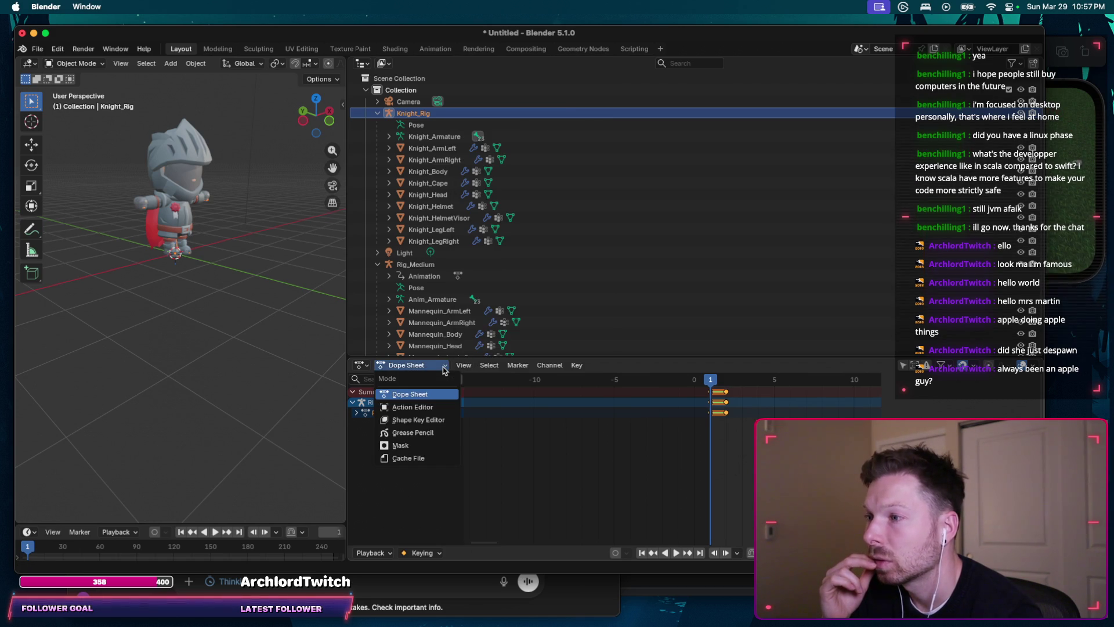
pyautogui.click(412, 407)
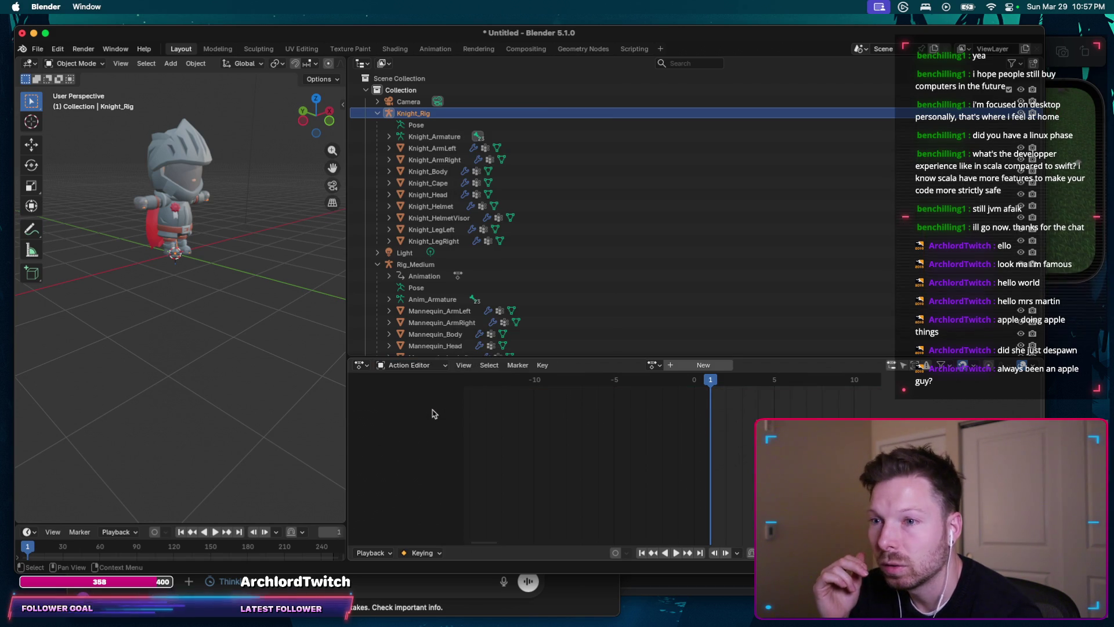
pyautogui.click(429, 365)
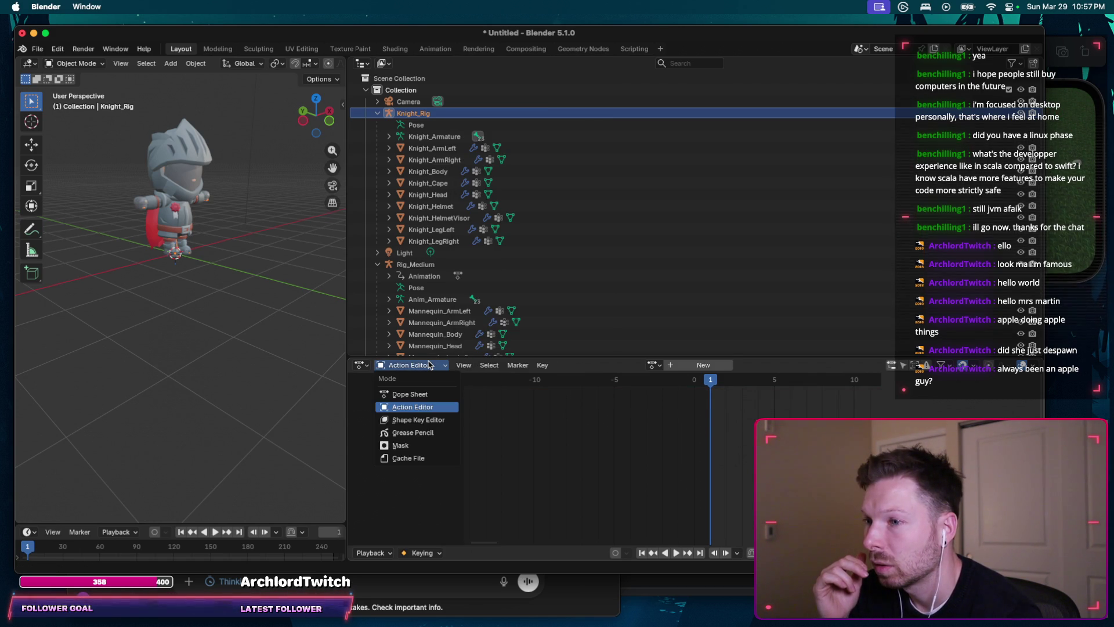
pyautogui.click(429, 365)
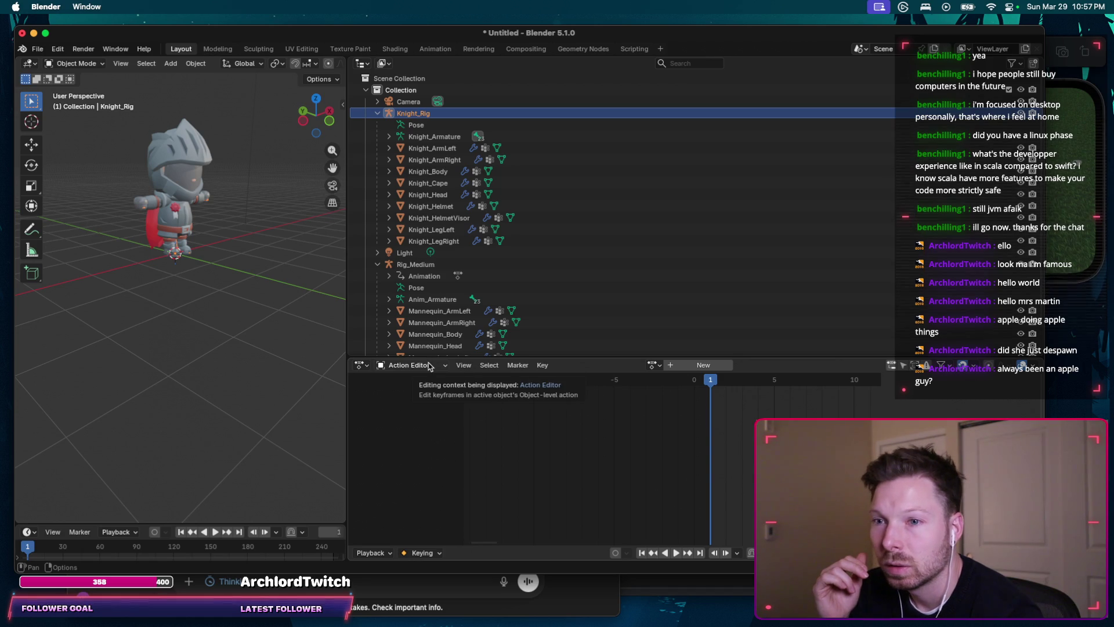
pyautogui.click(428, 365)
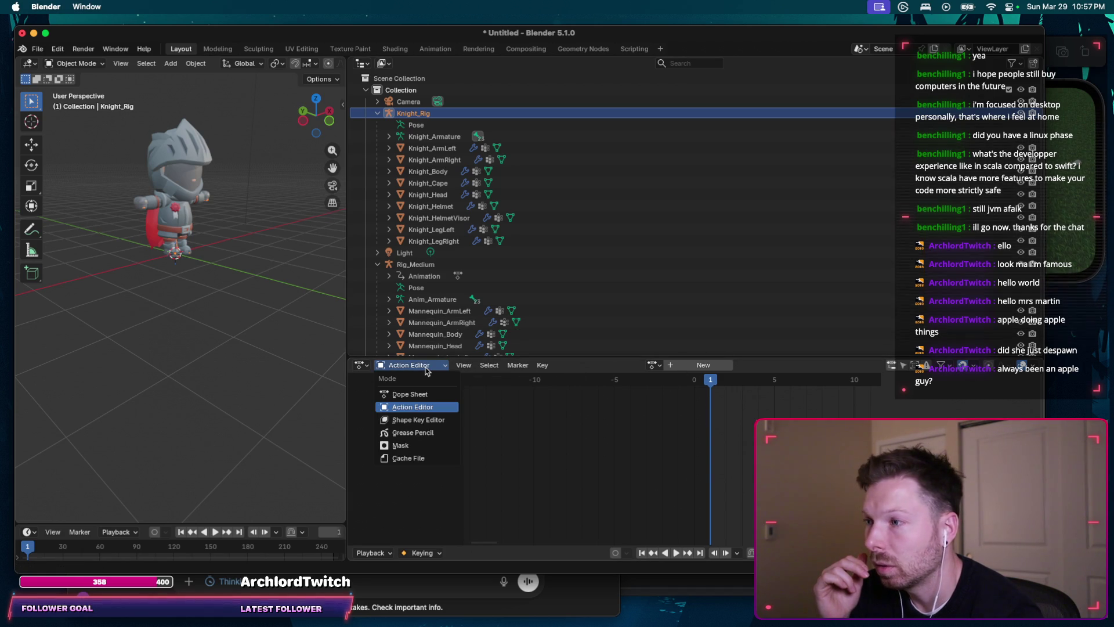
pyautogui.click(425, 398)
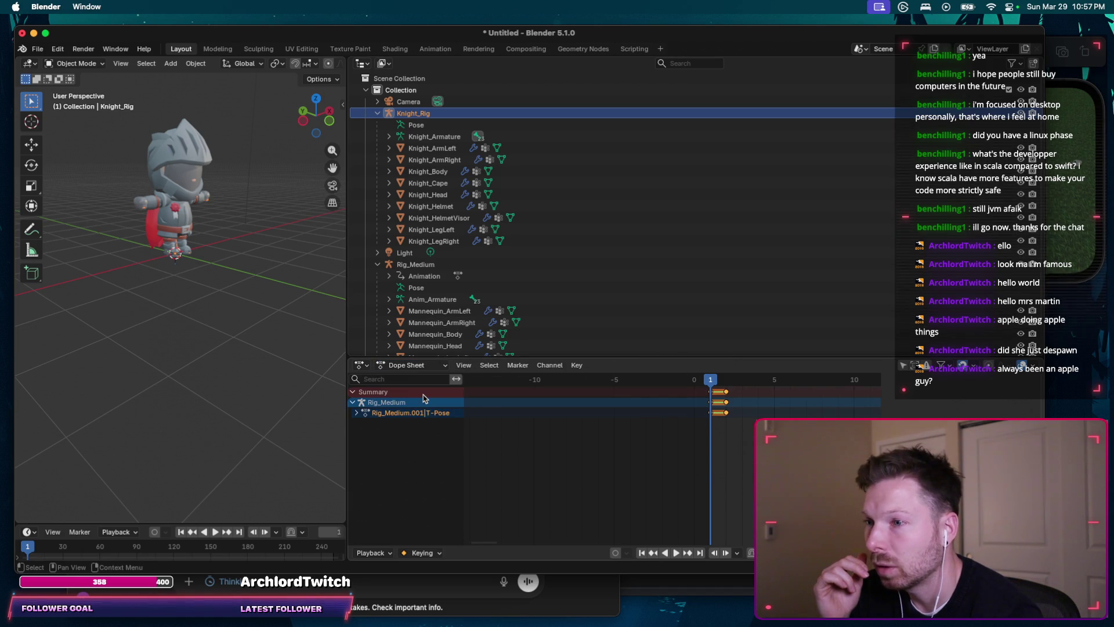
pyautogui.click(431, 365)
pyautogui.click(427, 406)
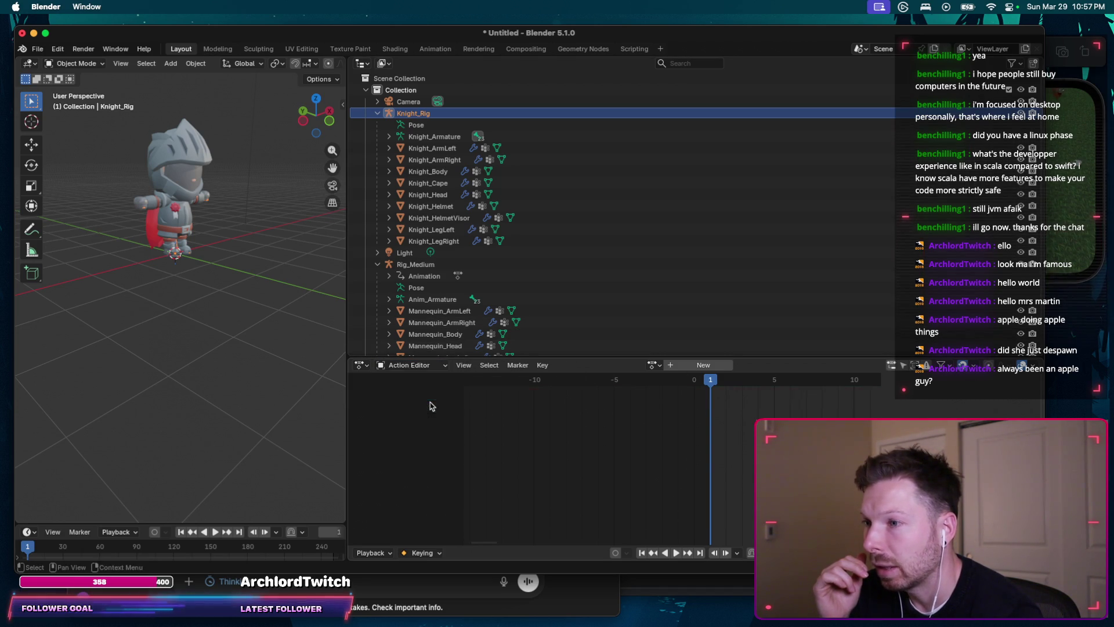
# Step: Create a new empty action for Knight_Rig and return to editing it
pyautogui.click(690, 366)
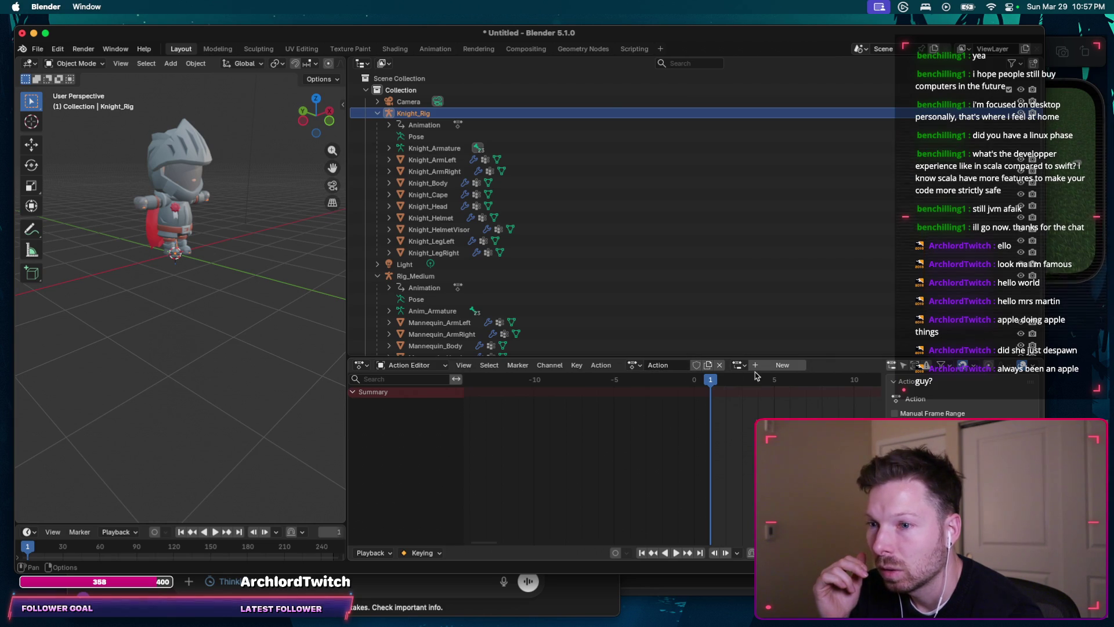
pyautogui.click(410, 365)
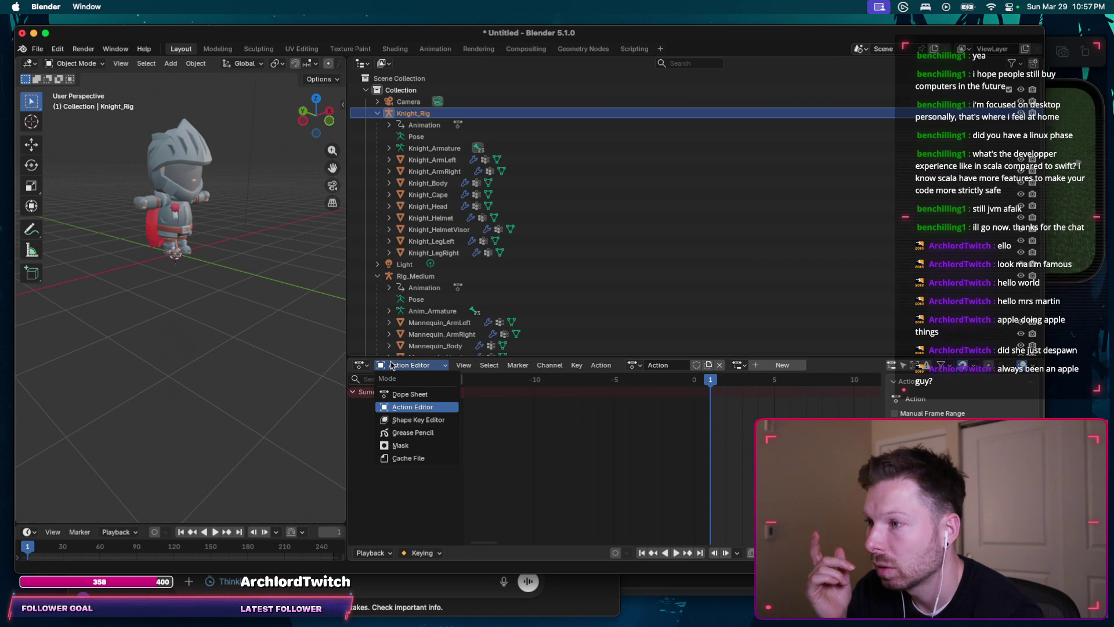
pyautogui.click(398, 393)
pyautogui.click(577, 365)
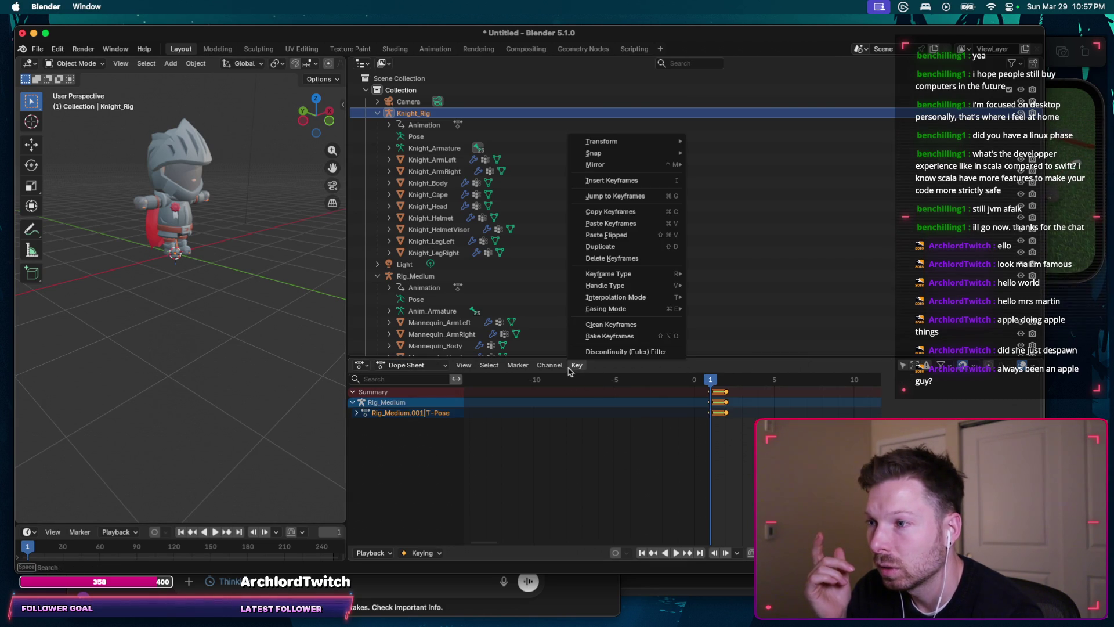
pyautogui.click(409, 365)
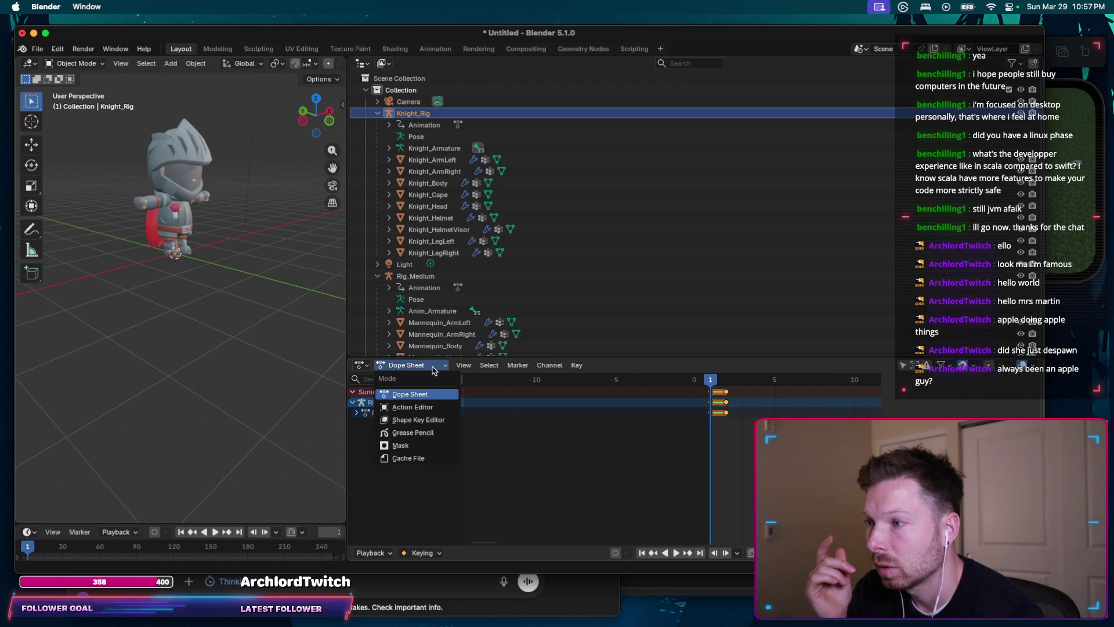
pyautogui.click(430, 407)
pyautogui.write('running')
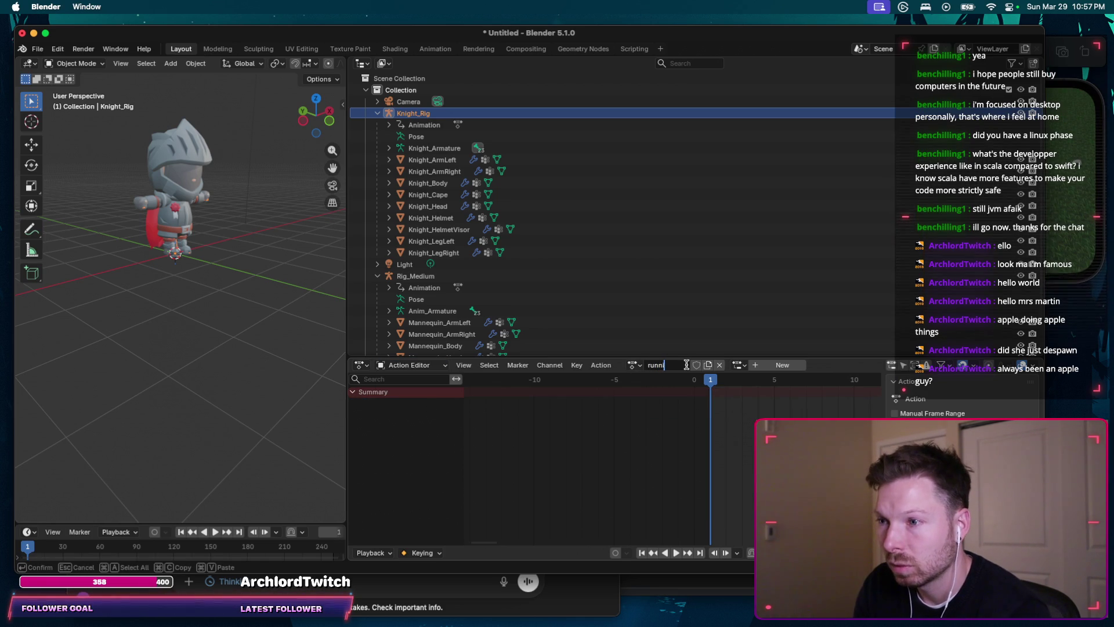
# Step: Assign the Rig_Medium.001|Running_A action and play it back briefly
pyautogui.press('Return')
pyautogui.click(636, 365)
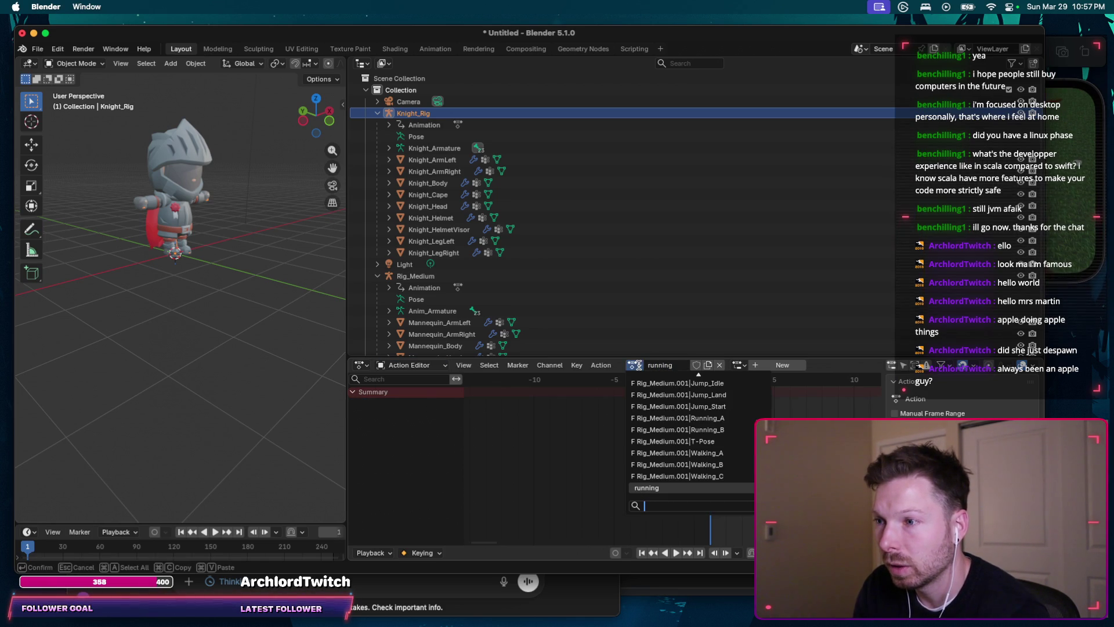
pyautogui.write('runn')
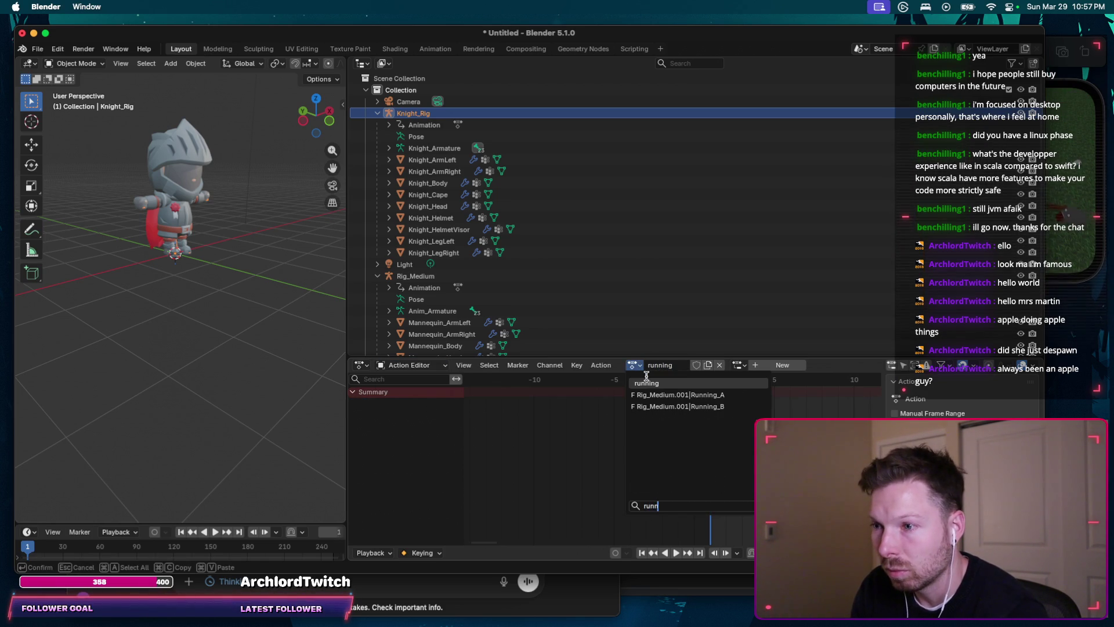
pyautogui.click(678, 394)
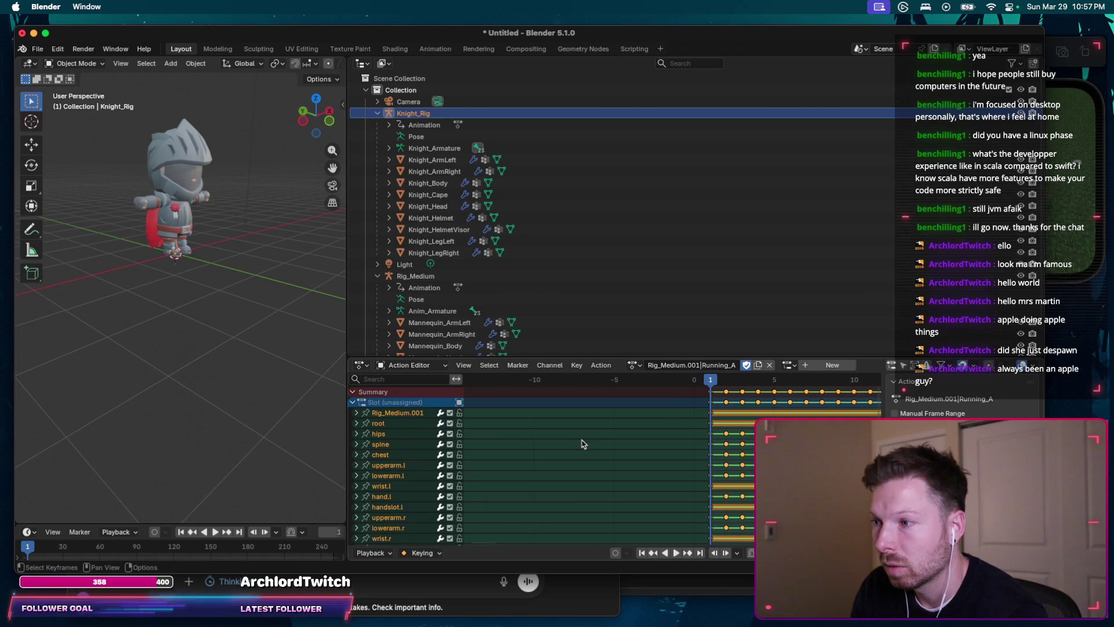
pyautogui.click(679, 554)
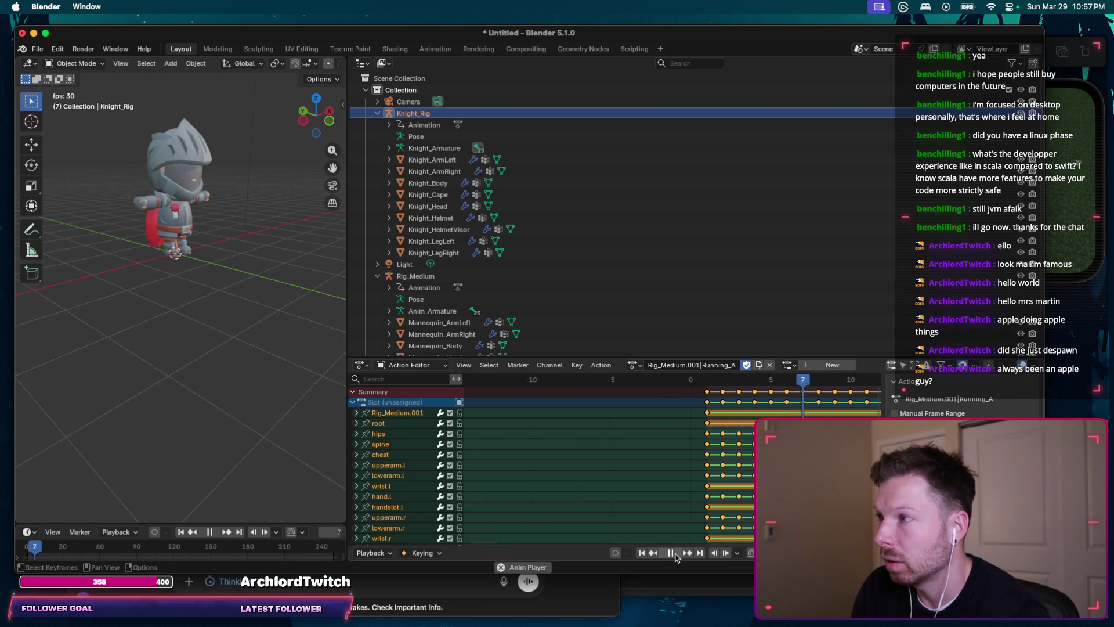
pyautogui.scroll(-3, 655, 476)
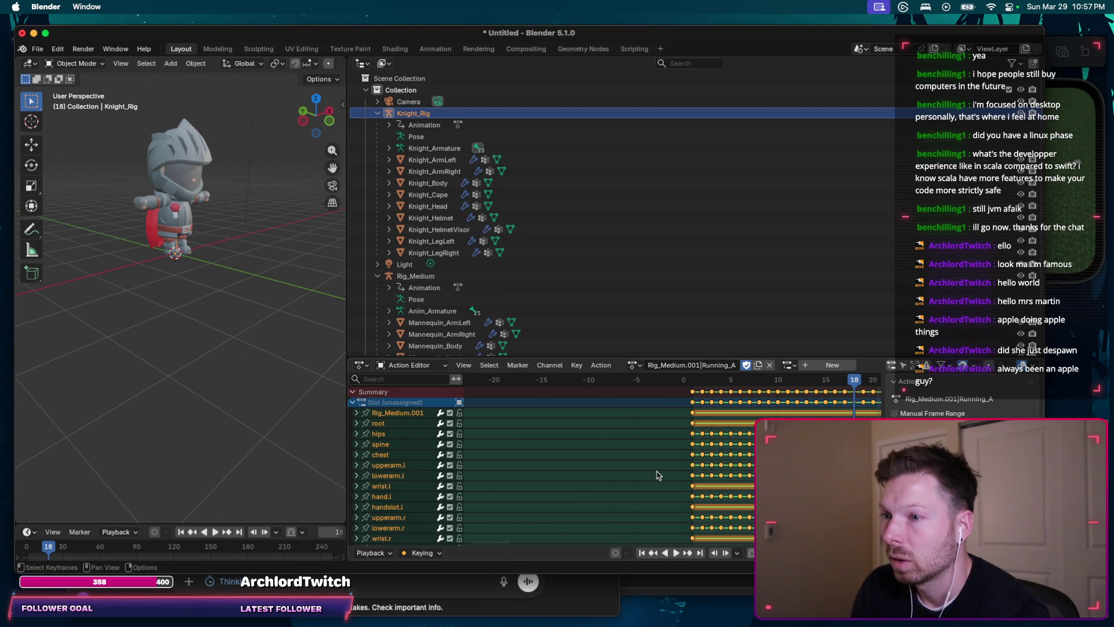
pyautogui.scroll(-2, 655, 476)
pyautogui.scroll(-2, 655, 476)
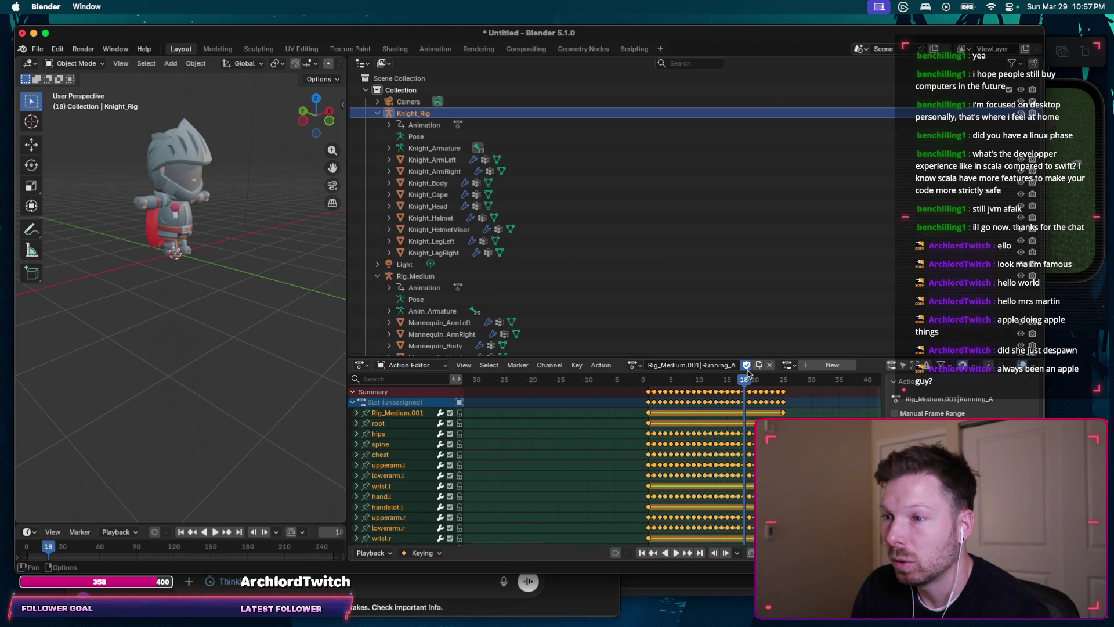
pyautogui.press('space')
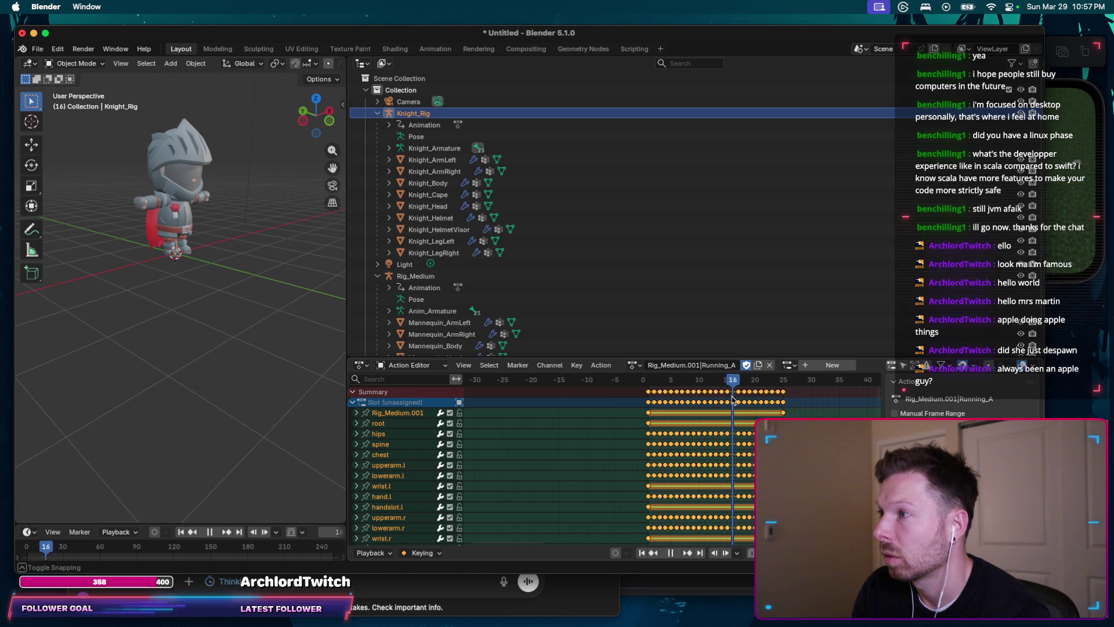
pyautogui.press('space')
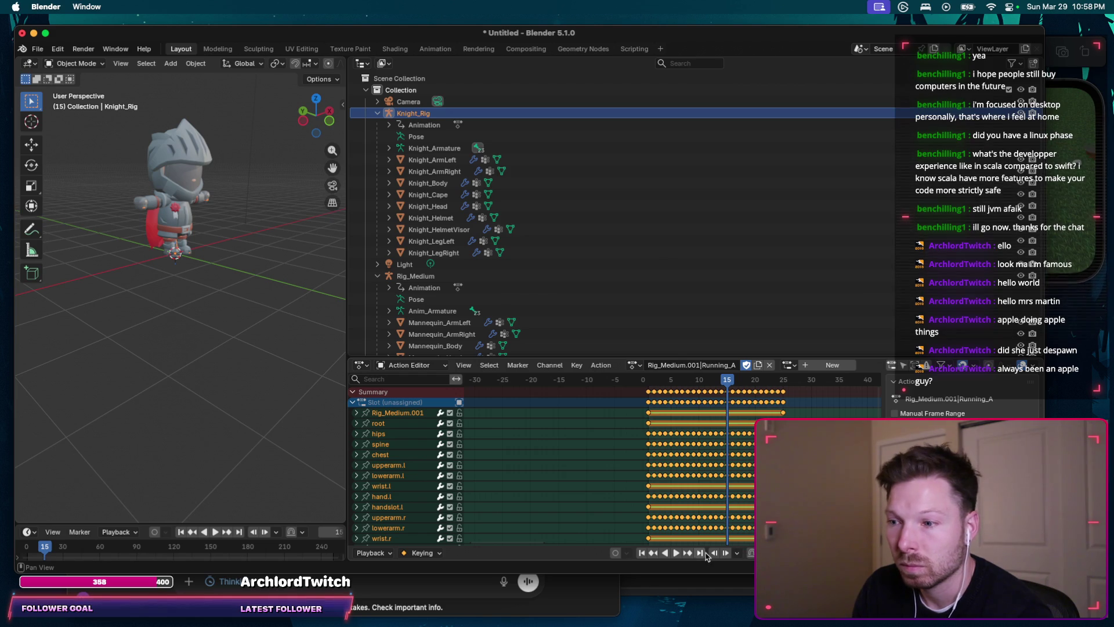
# Step: Make the timeline area taller and return the current frame to 0
pyautogui.moveTo(180, 525); pyautogui.dragTo(180, 318)
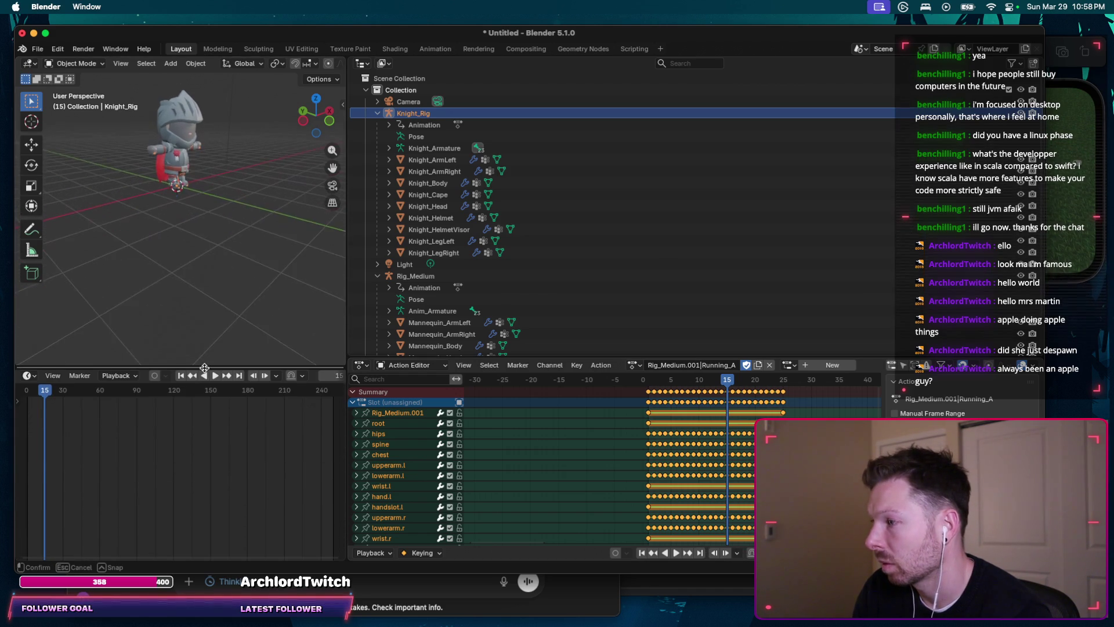
pyautogui.hscroll(-2, 570, 409)
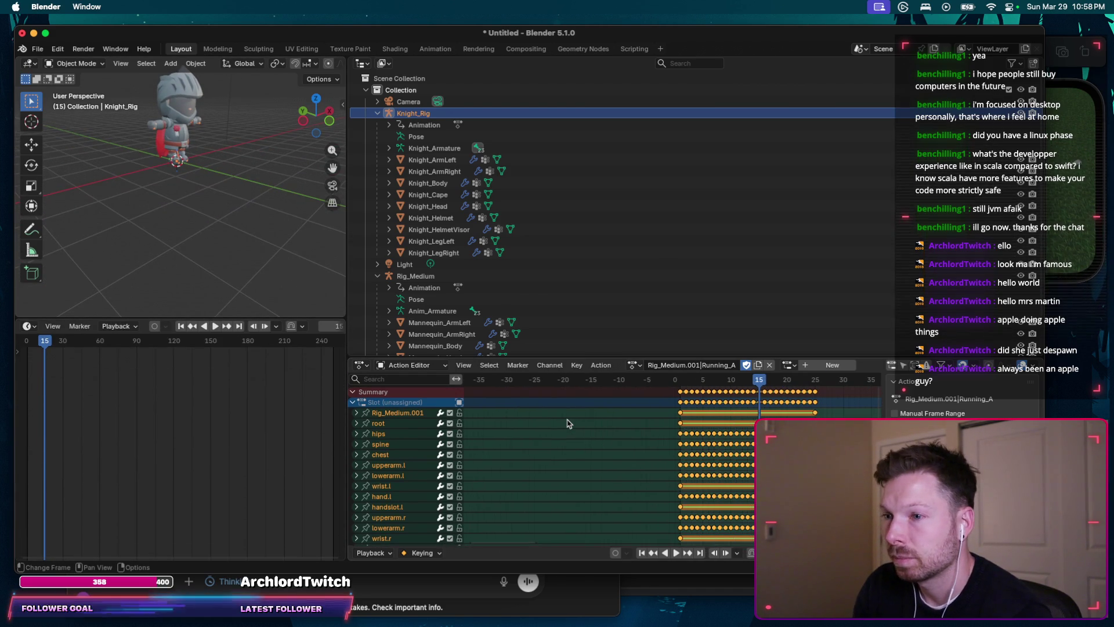
pyautogui.click(672, 380)
pyautogui.click(402, 365)
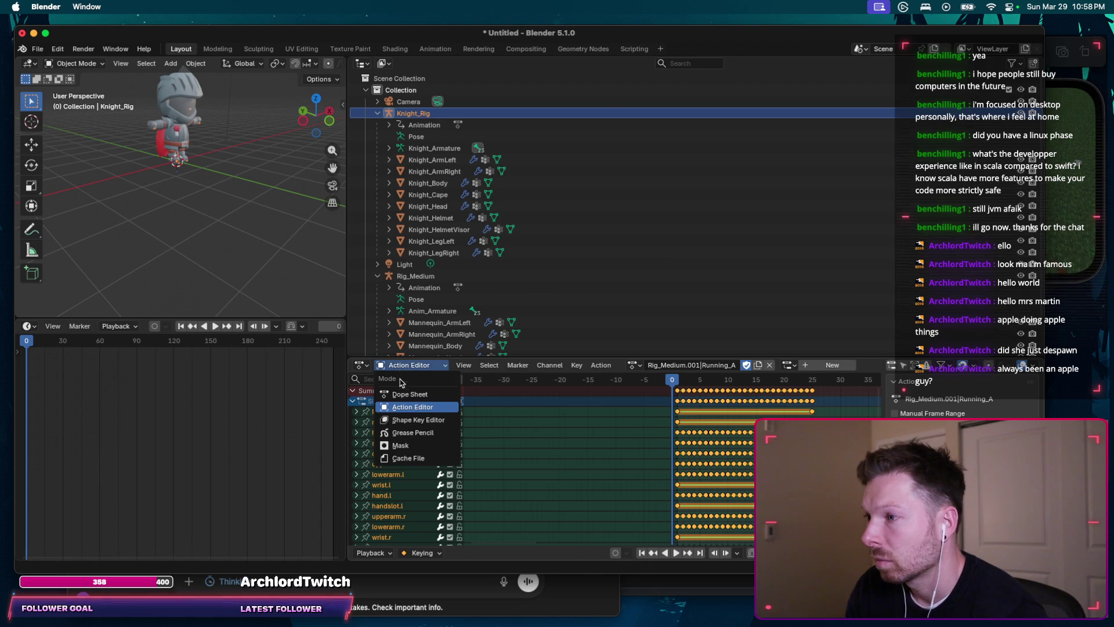
# Step: Peek at the T-Pose channel in Dope Sheet mode, then return to the Action Editor
pyautogui.click(404, 392)
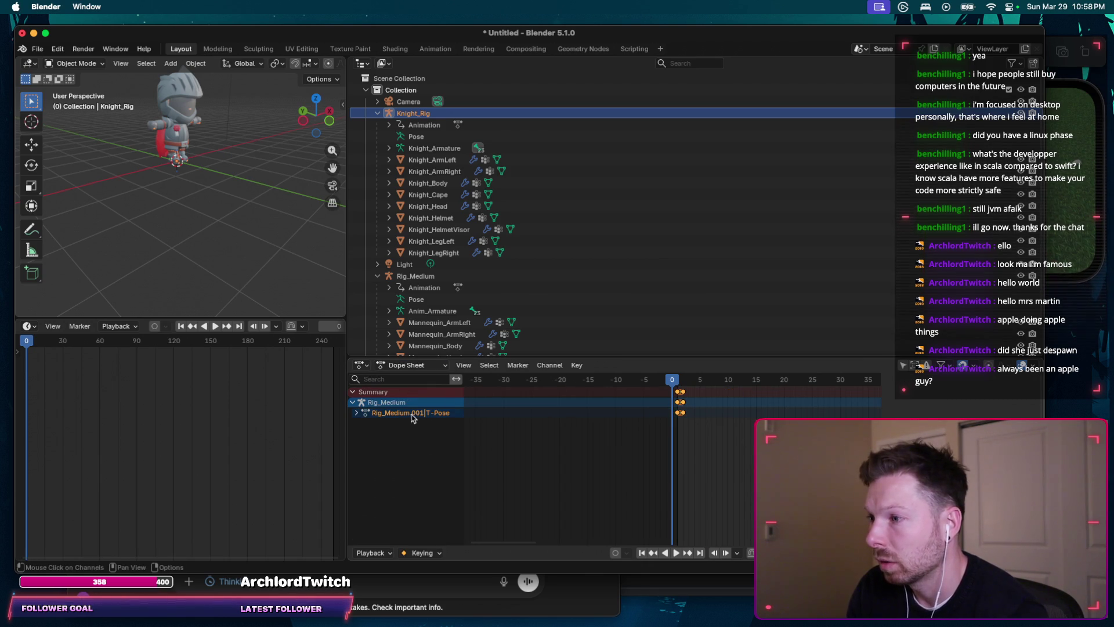
pyautogui.click(356, 413)
pyautogui.click(356, 413)
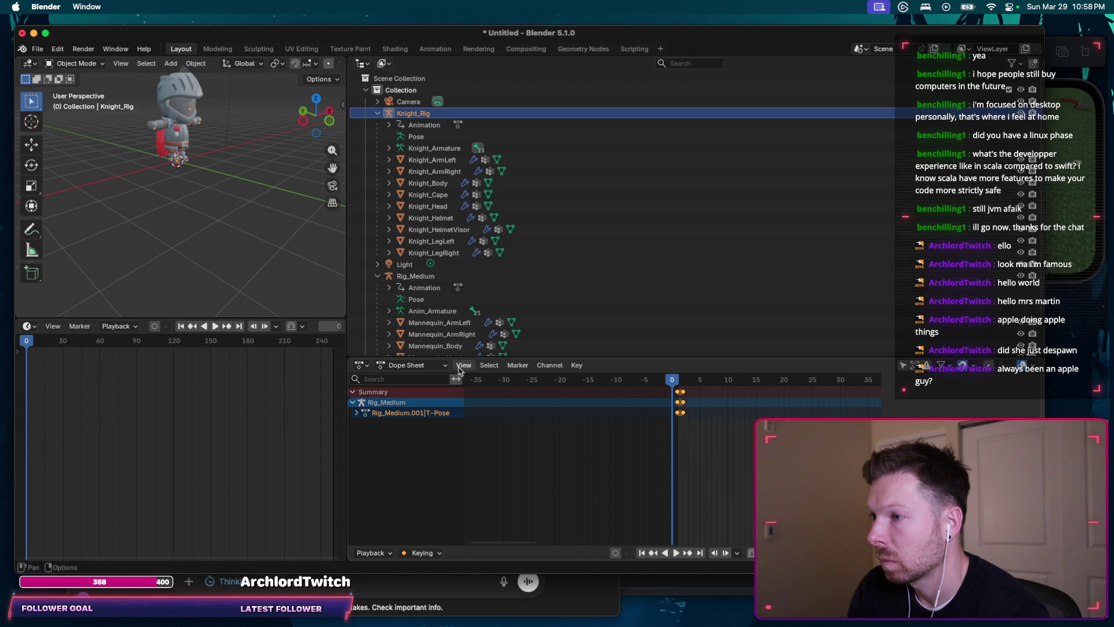
pyautogui.click(441, 365)
pyautogui.click(427, 403)
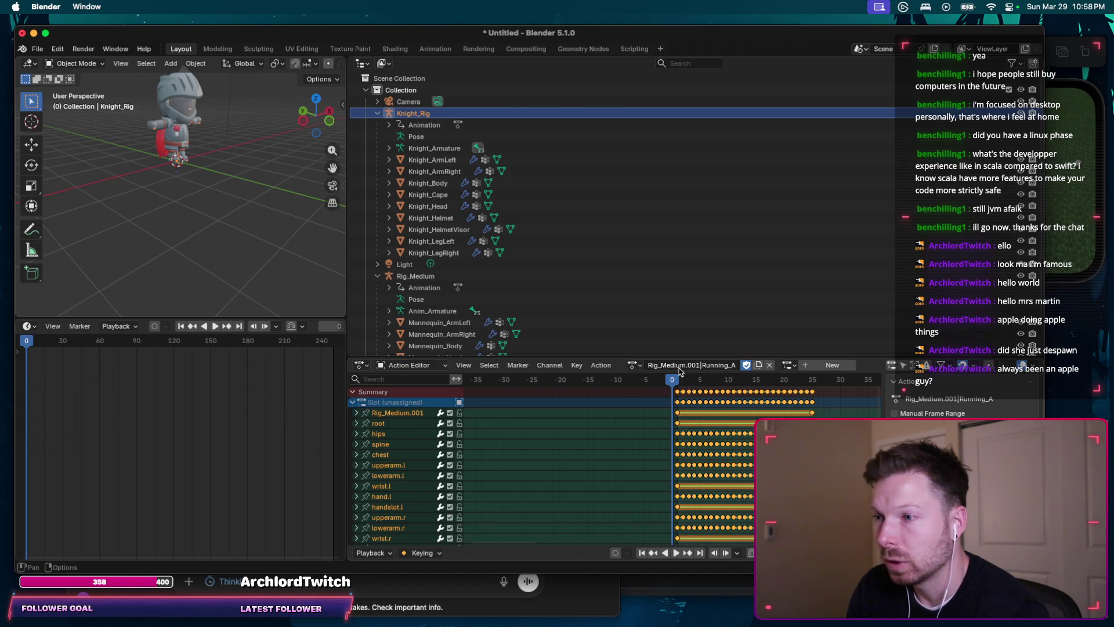
# Step: Play the Running_A action to frame 12, then select Anim_Armature
pyautogui.click(602, 367)
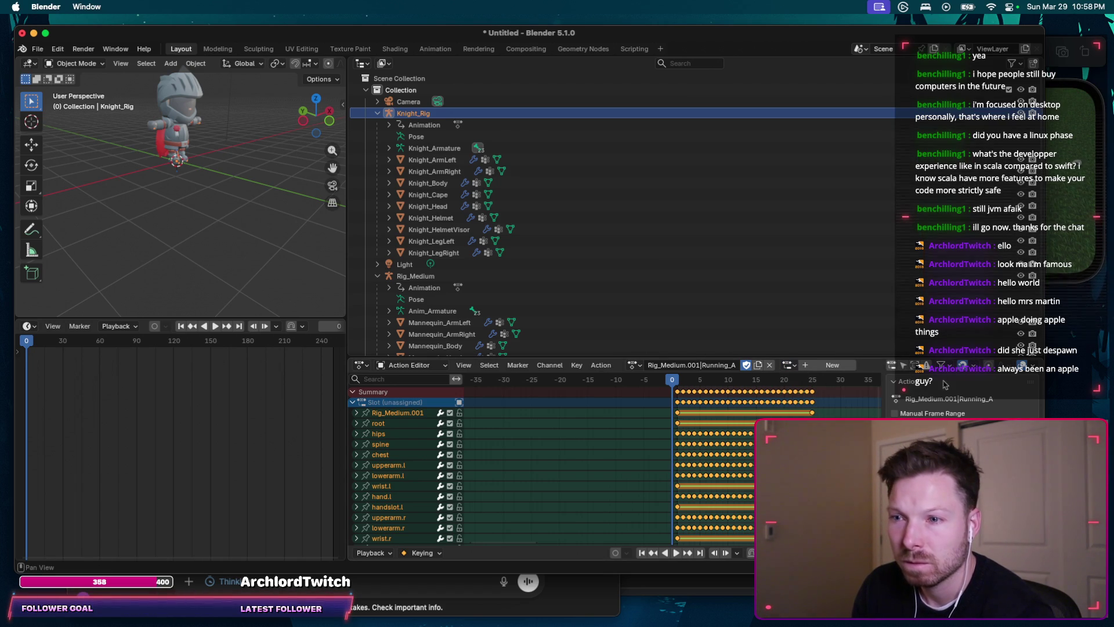
pyautogui.click(677, 553)
pyautogui.scroll(2, 195, 259)
pyautogui.hscroll(-3, 196, 259)
pyautogui.scroll(-3, 211, 245)
pyautogui.scroll(3, 211, 245)
pyautogui.scroll(2, 211, 241)
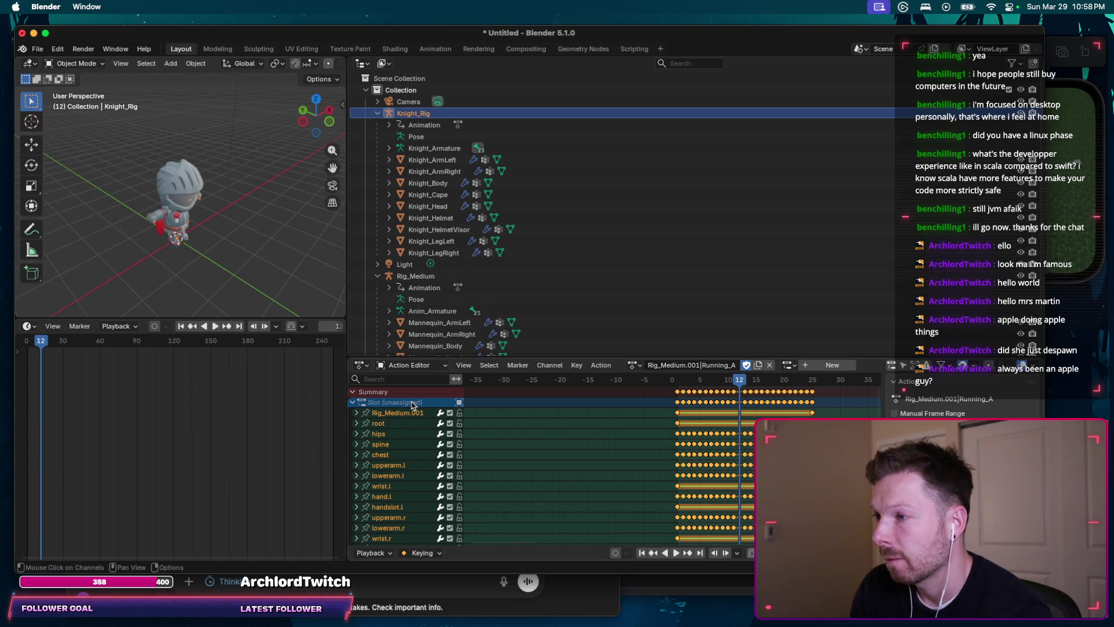
pyautogui.click(432, 311)
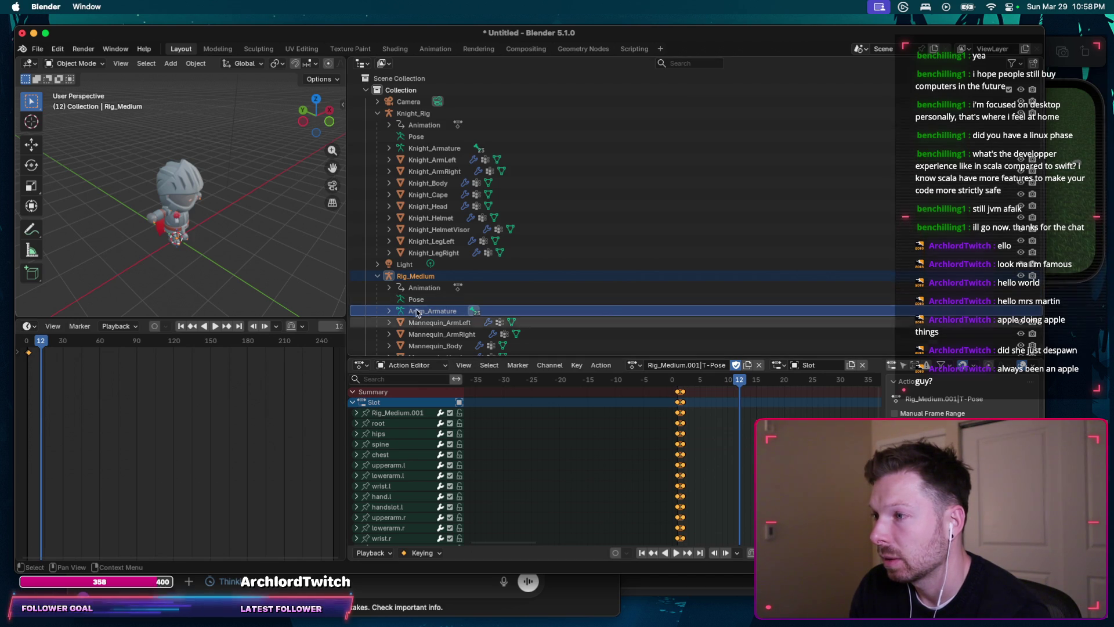
# Step: Give Anim_Armature the Rig_Medium.001|Running_A action instead of T-Pose and play it from frame 0
pyautogui.click(389, 311)
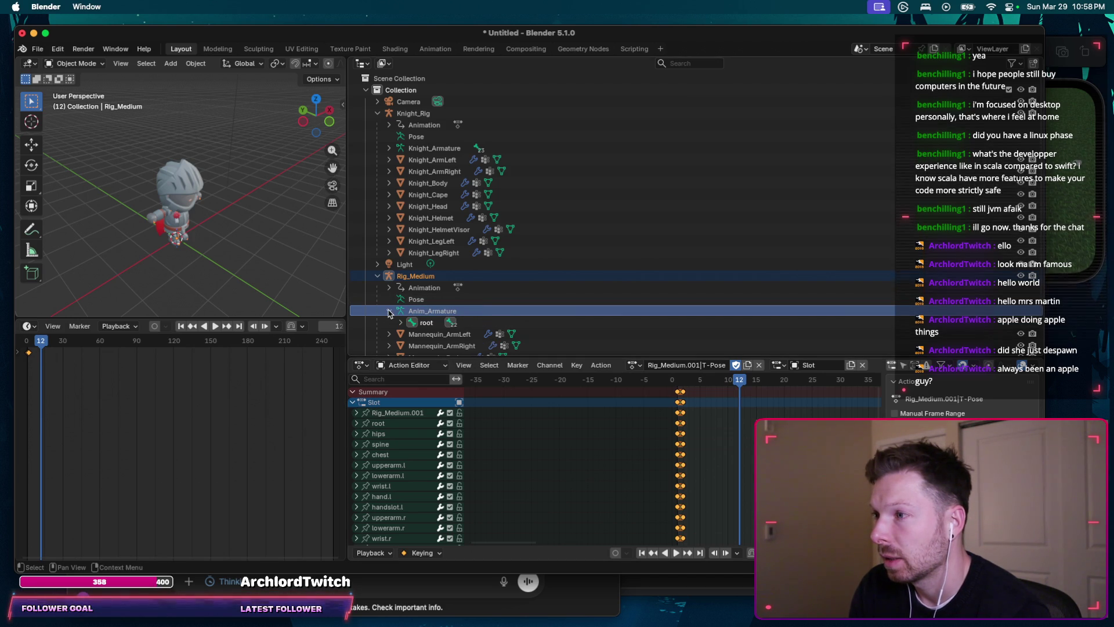
pyautogui.click(389, 310)
pyautogui.scroll(-2, 391, 296)
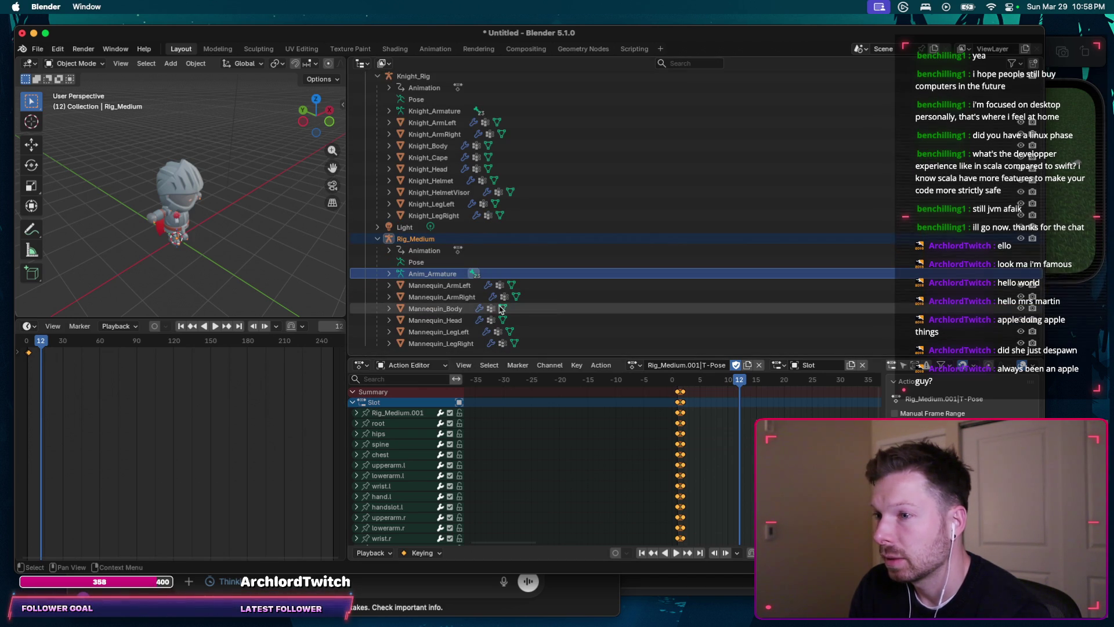
pyautogui.click(684, 366)
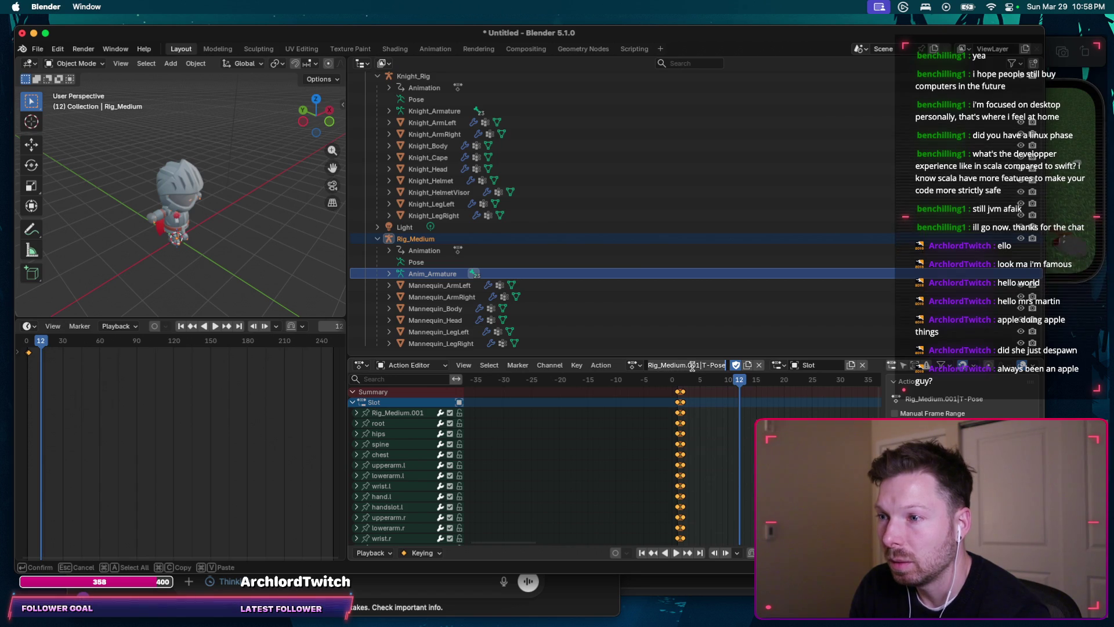
pyautogui.click(632, 364)
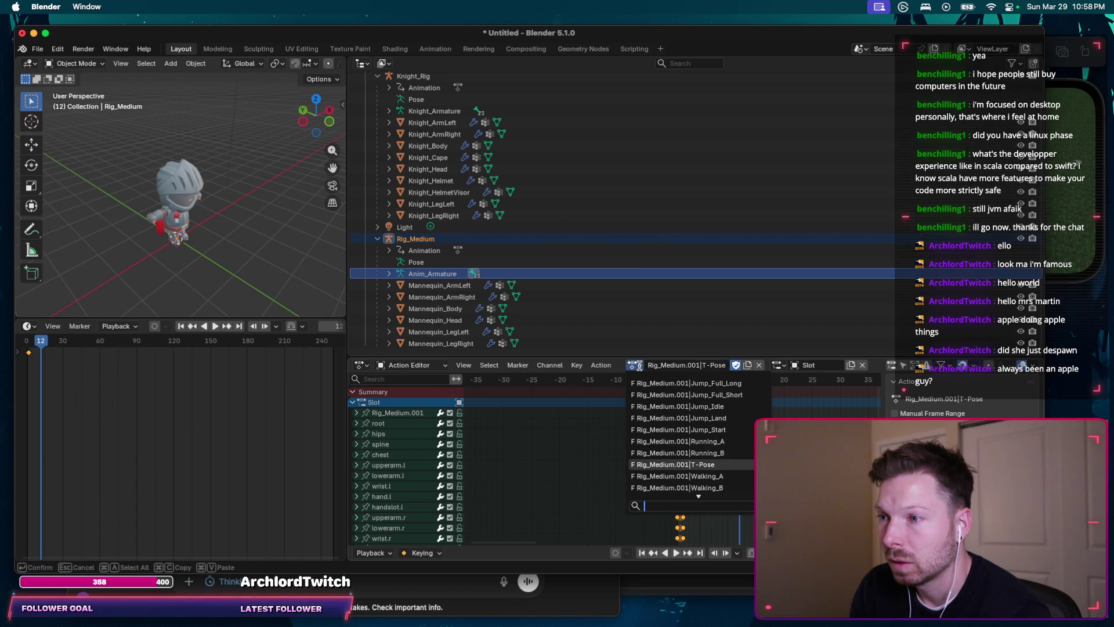
pyautogui.write('runn')
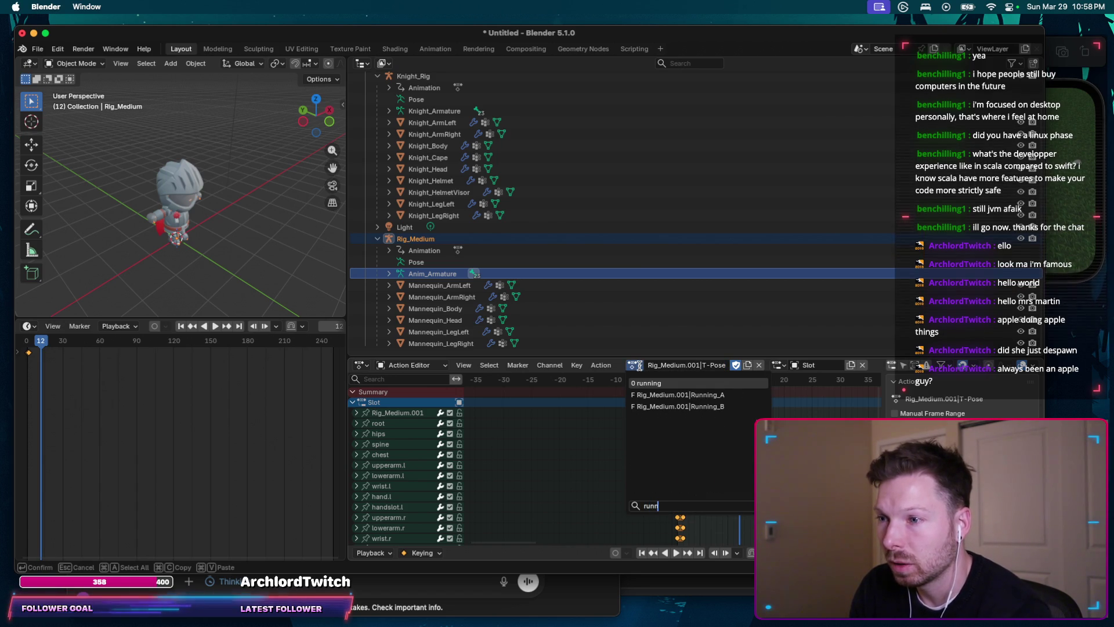
pyautogui.click(675, 395)
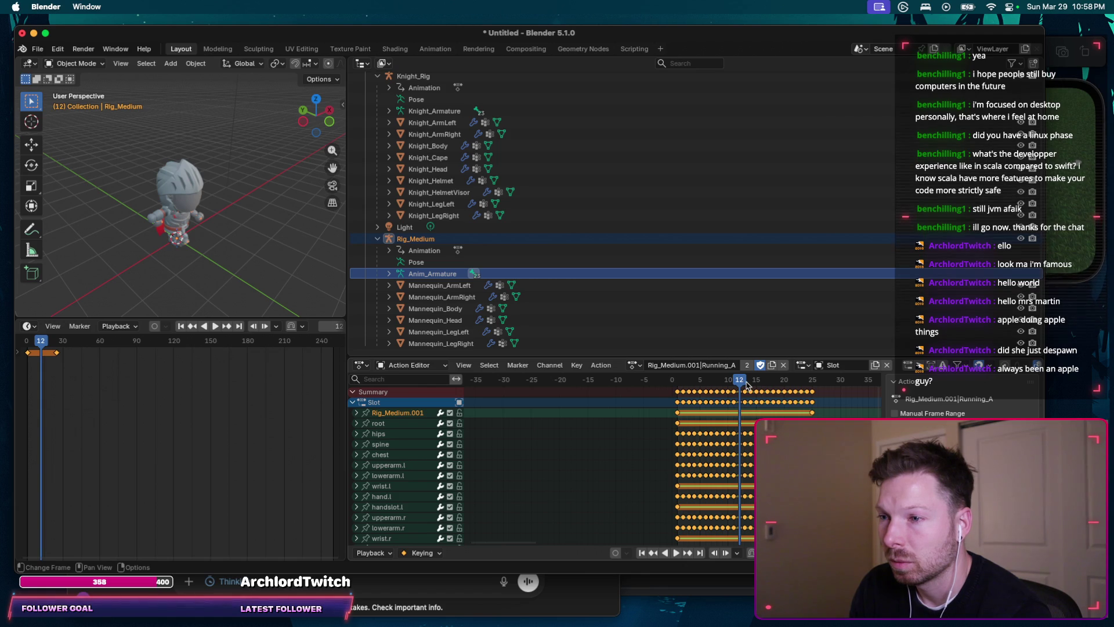
pyautogui.moveTo(746, 386); pyautogui.dragTo(673, 391)
pyautogui.press('space')
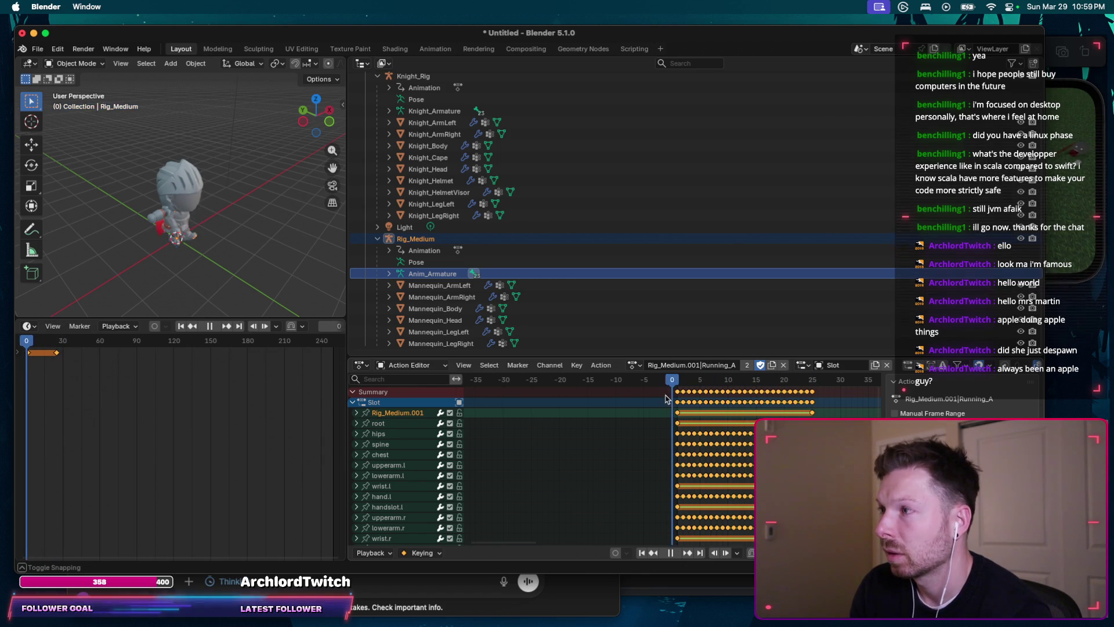
# Step: Parent the Knight meshes to Anim_Armature as a first attempt
pyautogui.press('space')
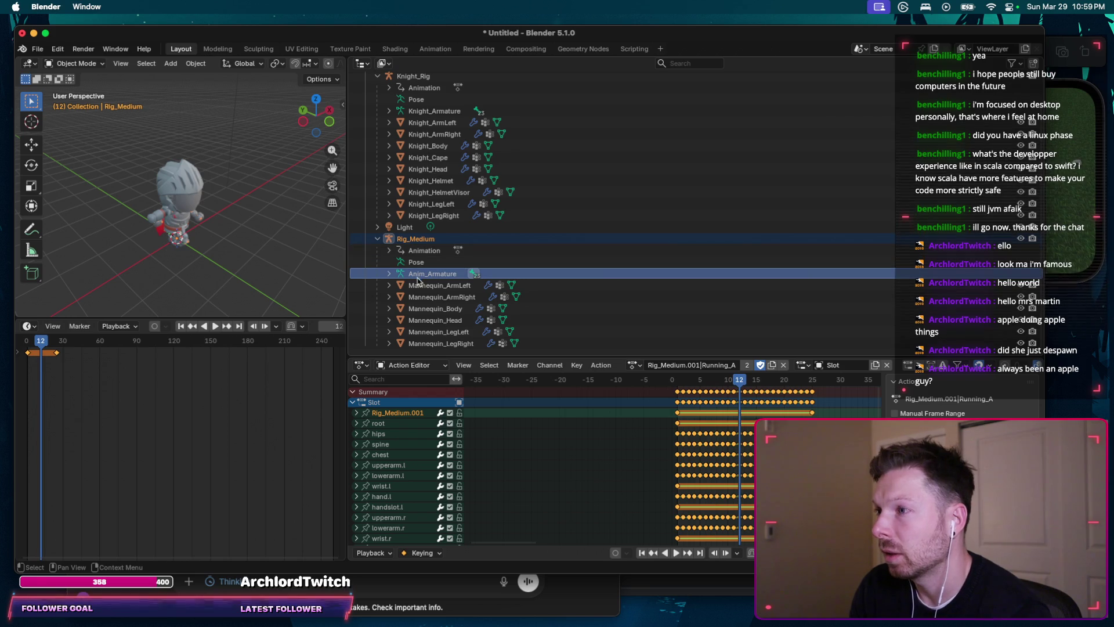
pyautogui.click(433, 216)
pyautogui.keyDown('shift'); pyautogui.click(427, 127); pyautogui.keyUp('shift')
pyautogui.keyDown('ctrl'); pyautogui.click(434, 274); pyautogui.keyUp('ctrl')
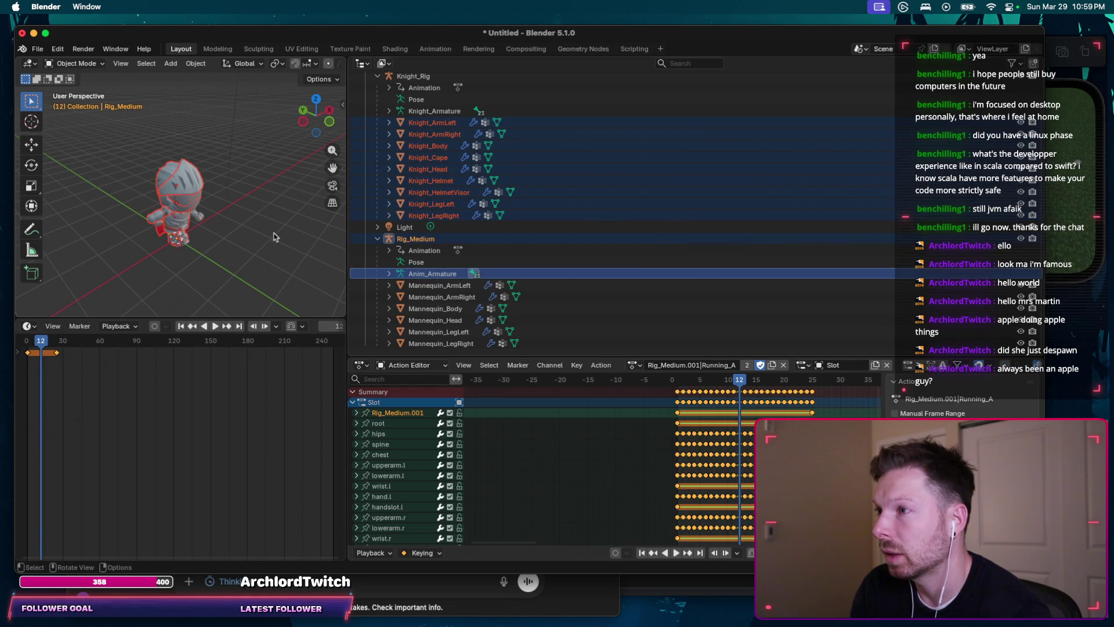
pyautogui.hotkey('ctrl', 'p')
pyautogui.click(217, 230)
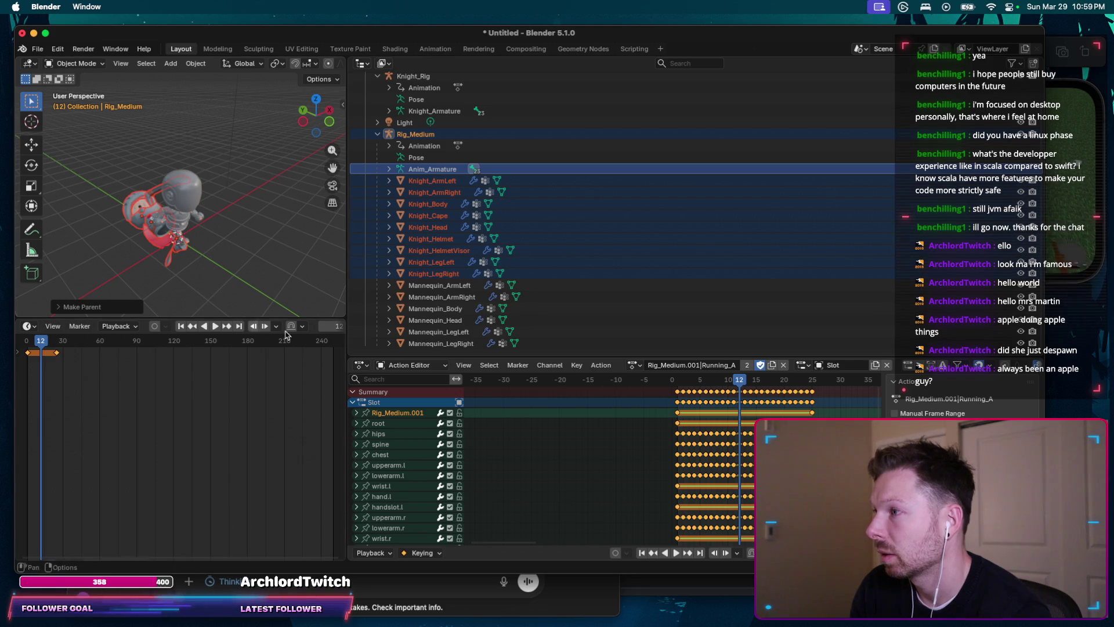
# Step: Play the animation to check deformation, then undo the Anim_Armature parenting
pyautogui.click(723, 383)
pyautogui.press('space')
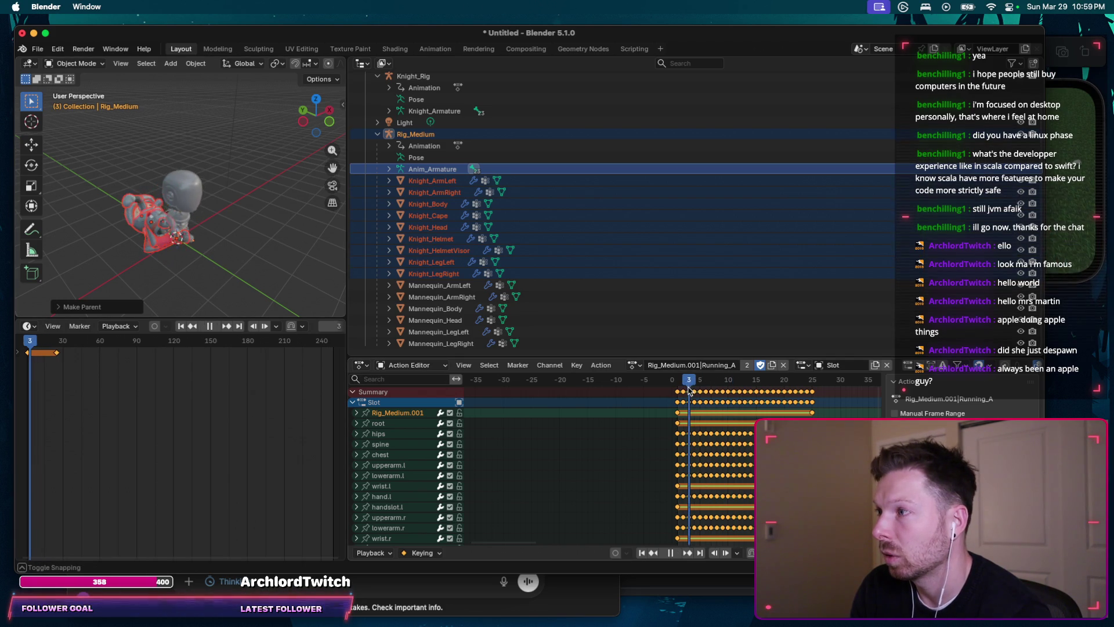
pyautogui.press('space')
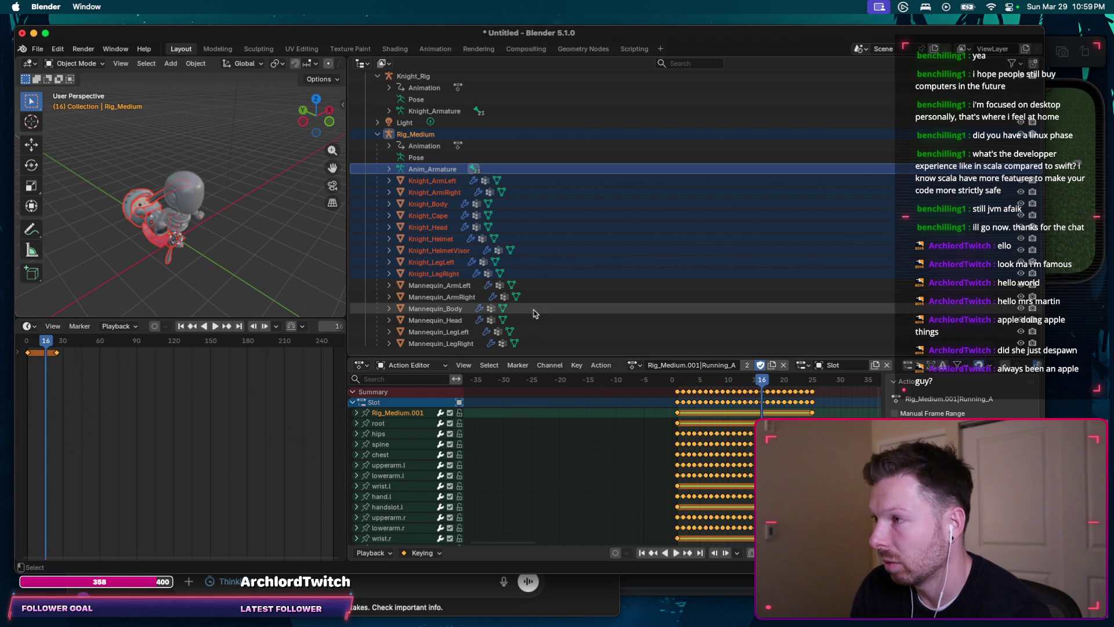
pyautogui.hotkey('ctrl', 'z')
pyautogui.hotkey('ctrl', 'z')
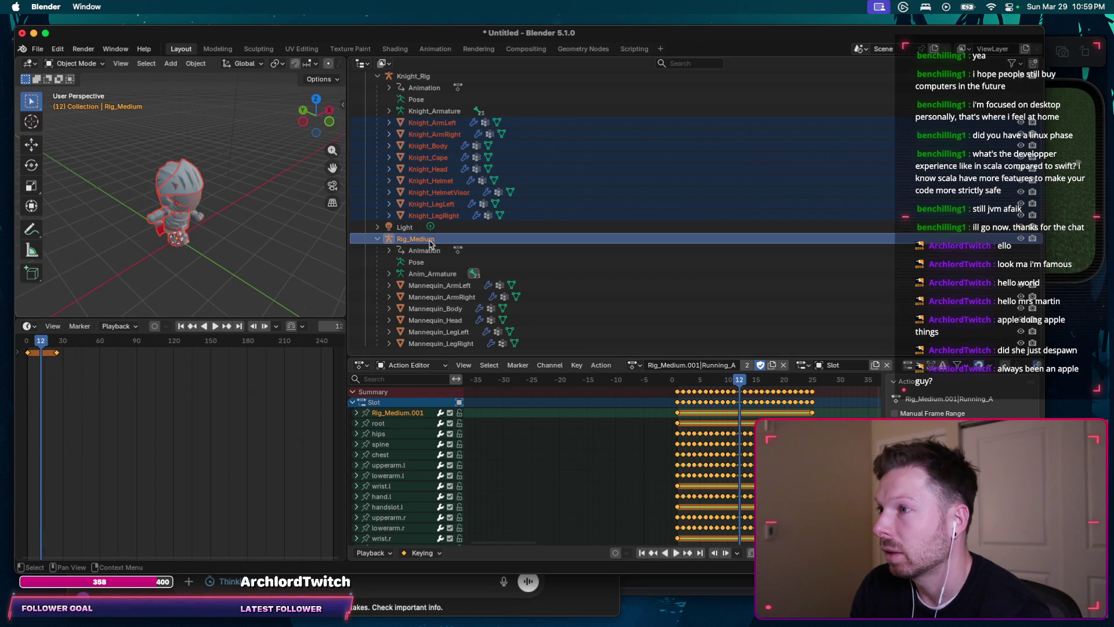
# Step: Parent all Knight meshes to Rig_Medium with Armature Deform so the knight takes the running pose
pyautogui.click(432, 123)
pyautogui.keyDown('shift'); pyautogui.click(433, 215); pyautogui.keyUp('shift')
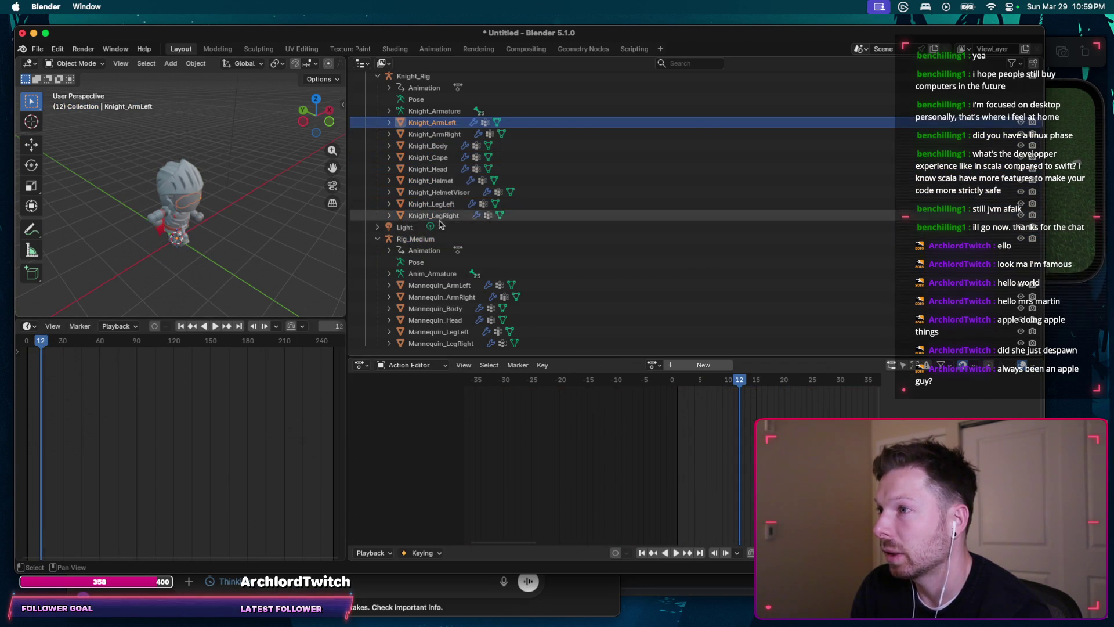
pyautogui.keyDown('ctrl'); pyautogui.click(418, 238); pyautogui.keyUp('ctrl')
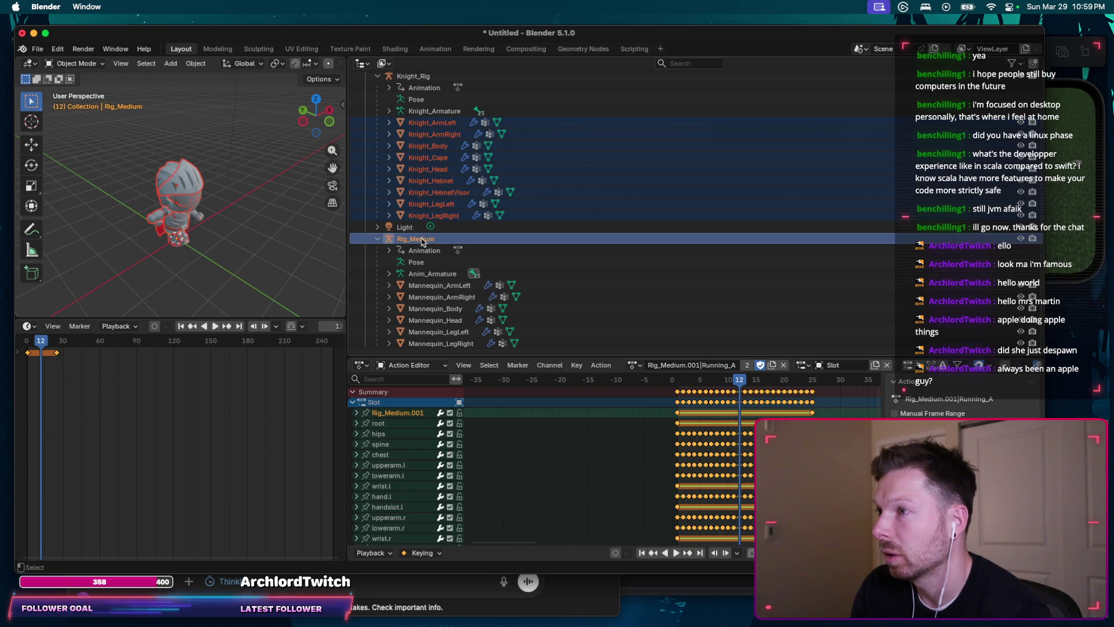
pyautogui.hotkey('ctrl', 'p')
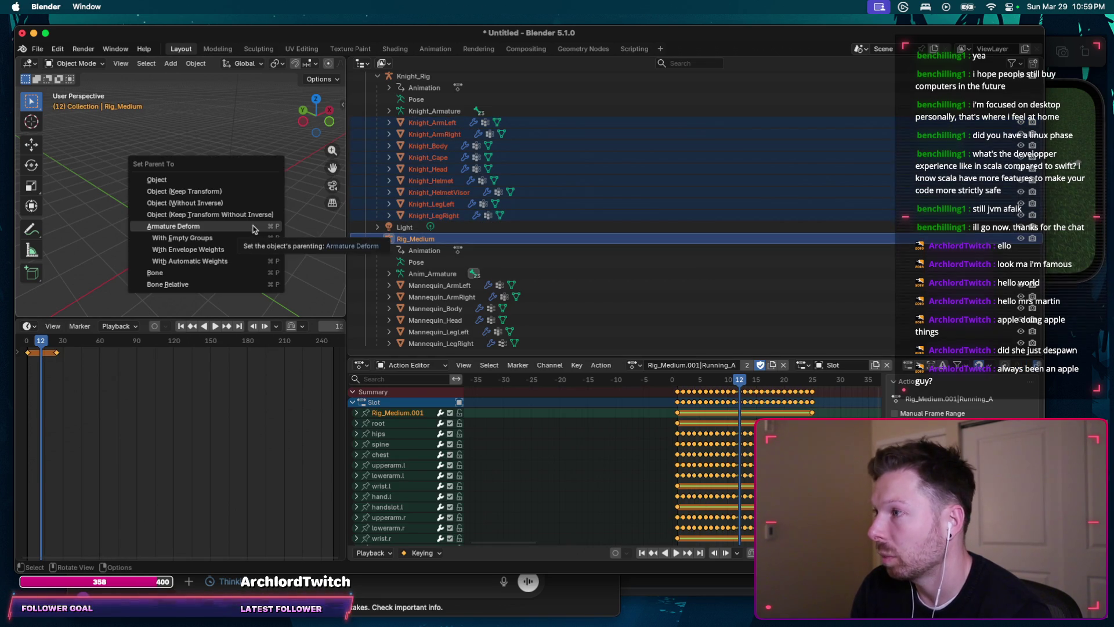
pyautogui.click(254, 228)
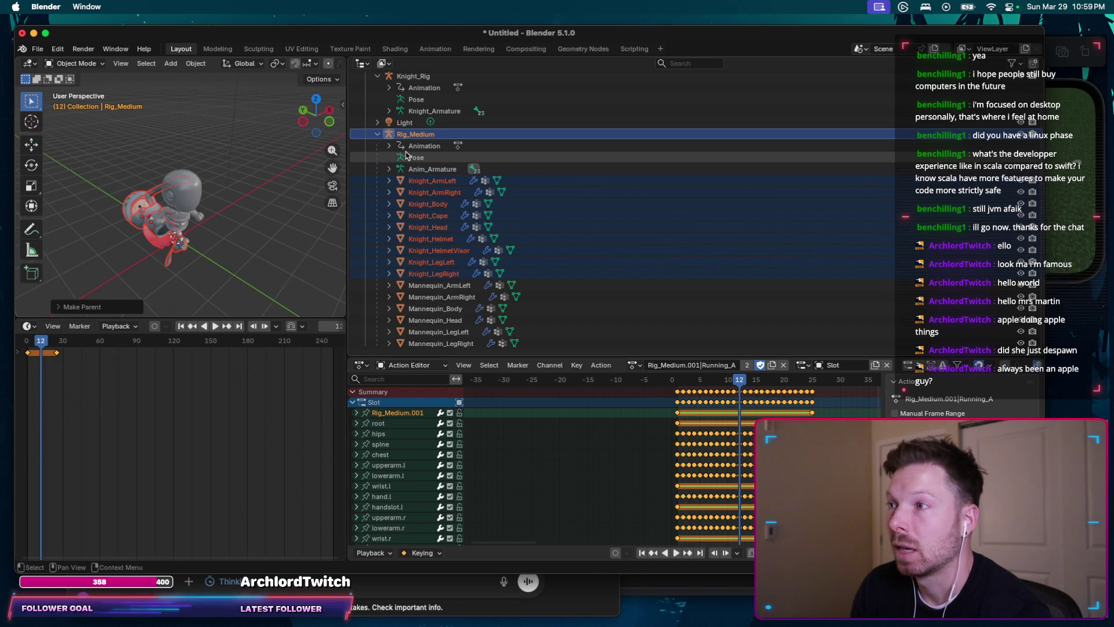
pyautogui.scroll(2, 409, 155)
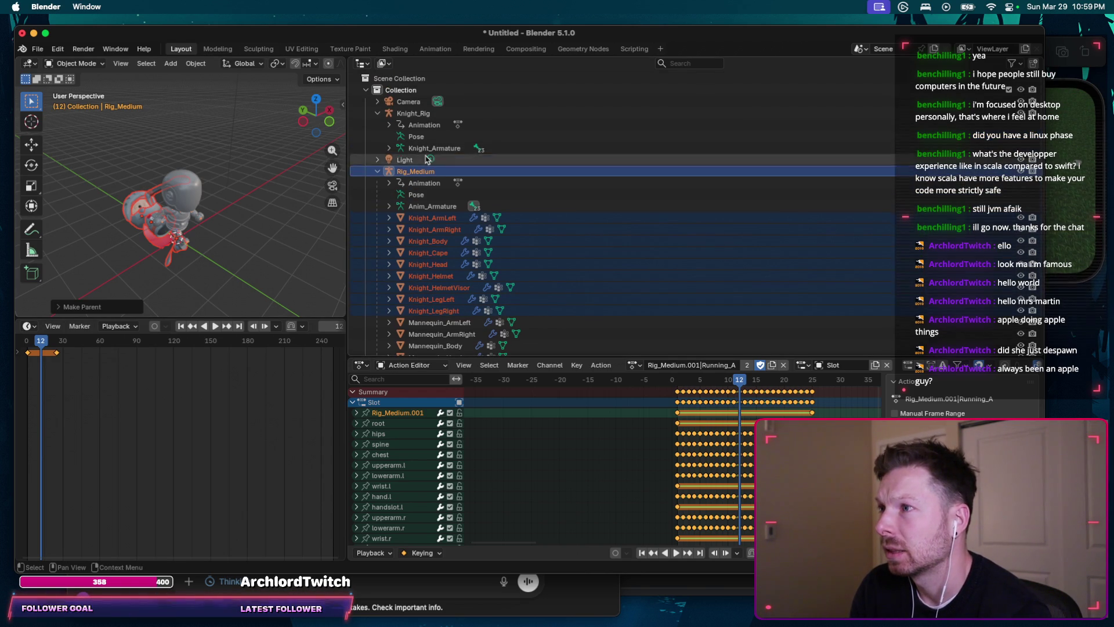
# Step: Undo the Armature Deform parenting and inspect Knight_Rig, Rig_Medium's Pose and Anim_Armature
pyautogui.hotkey('ctrl', 'z')
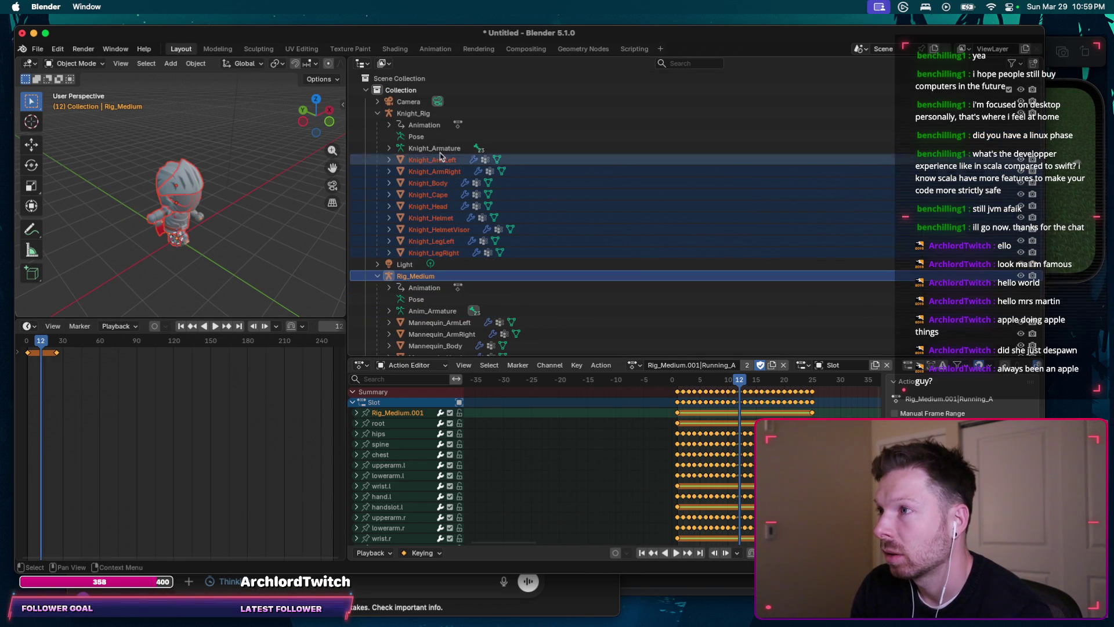
pyautogui.click(418, 113)
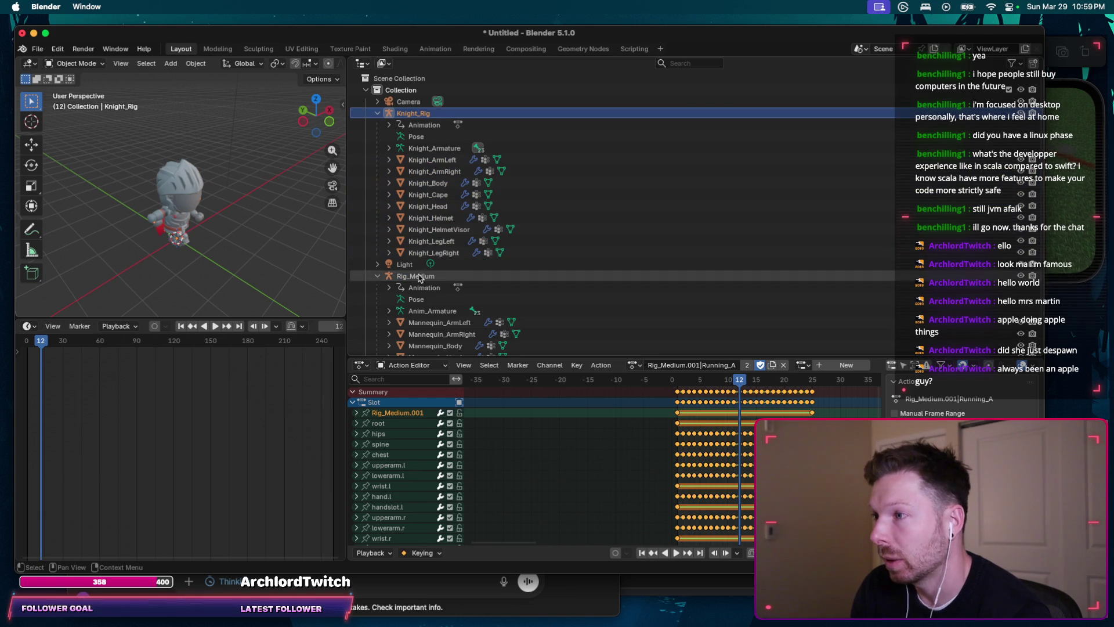
pyautogui.scroll(-2, 419, 278)
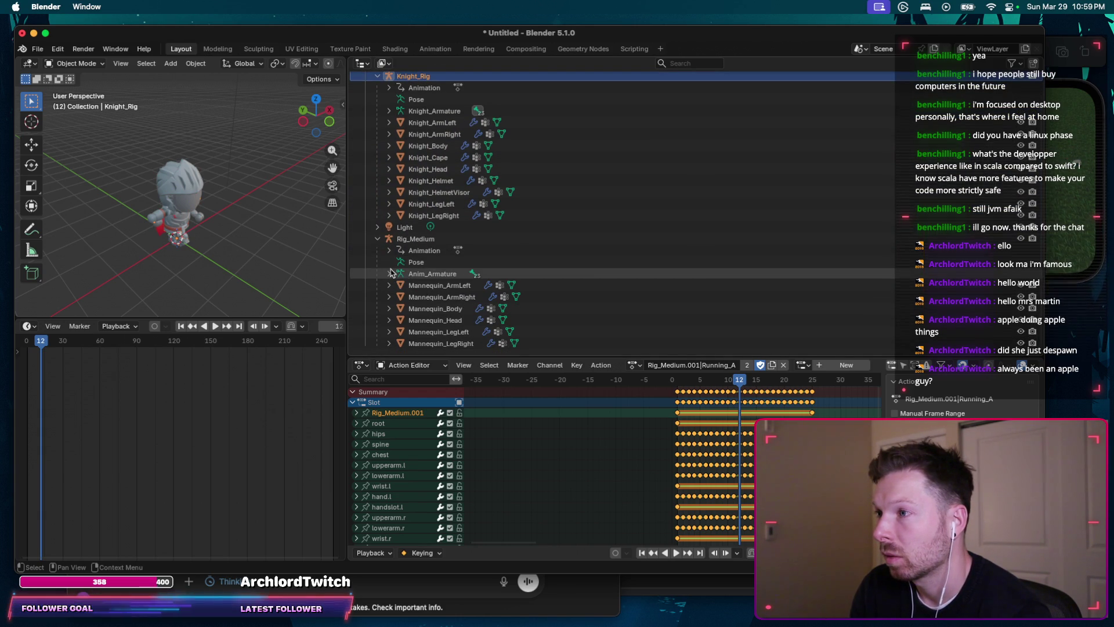
pyautogui.click(418, 262)
pyautogui.click(420, 274)
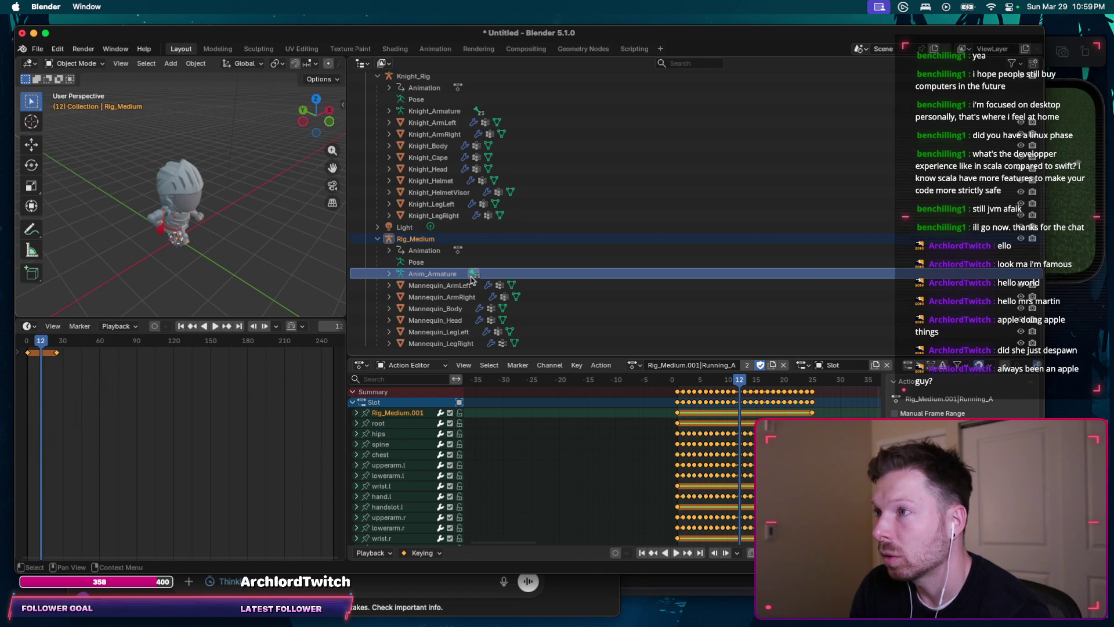
pyautogui.click(427, 111)
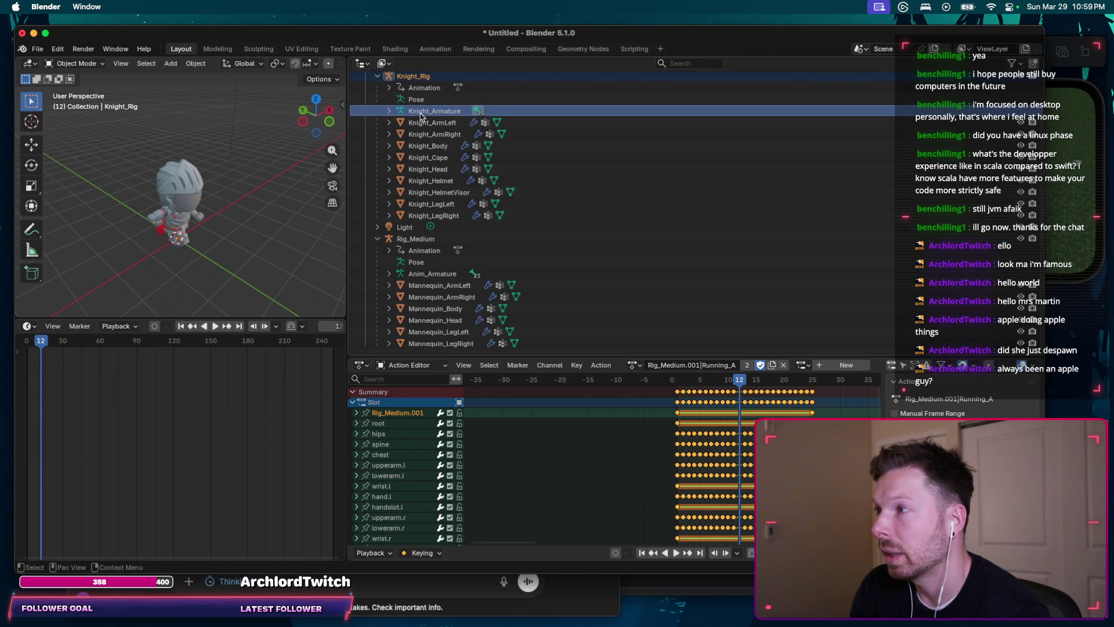
# Step: Try parenting Knight_Armature to Anim_Armature via Ctrl+P, dismissing it without a new parent
pyautogui.click(433, 273)
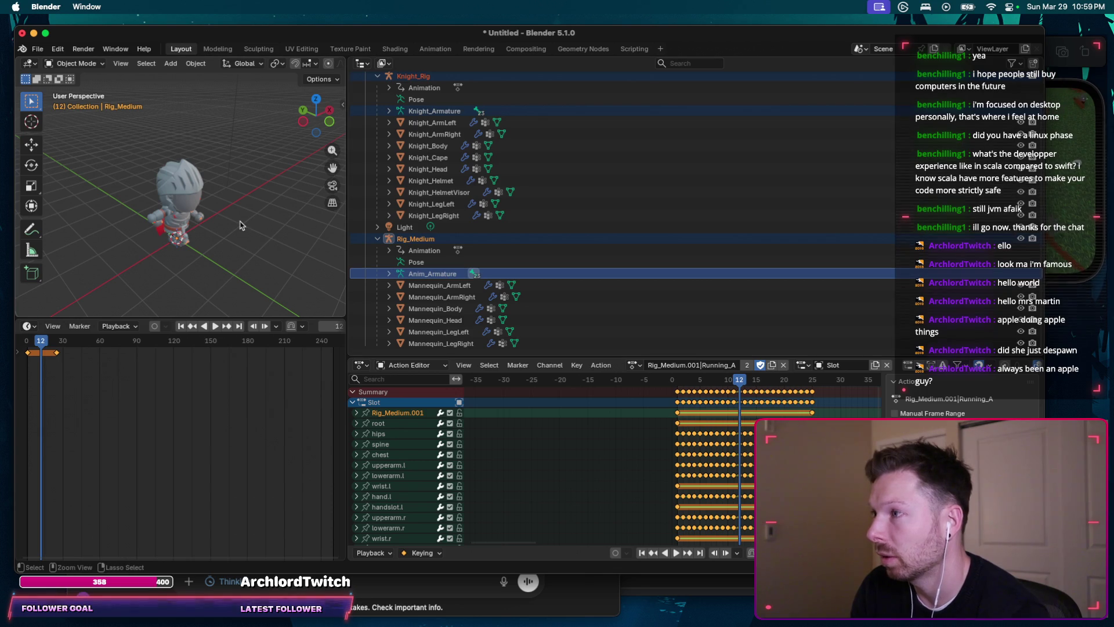
pyautogui.hotkey('ctrl', 'p')
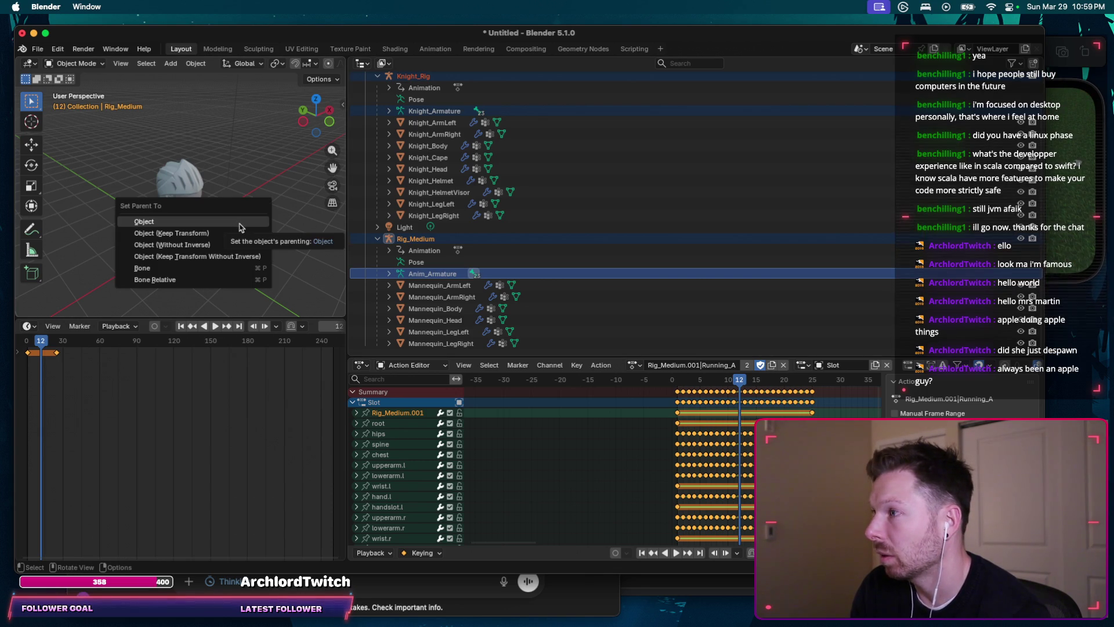
pyautogui.click(240, 227)
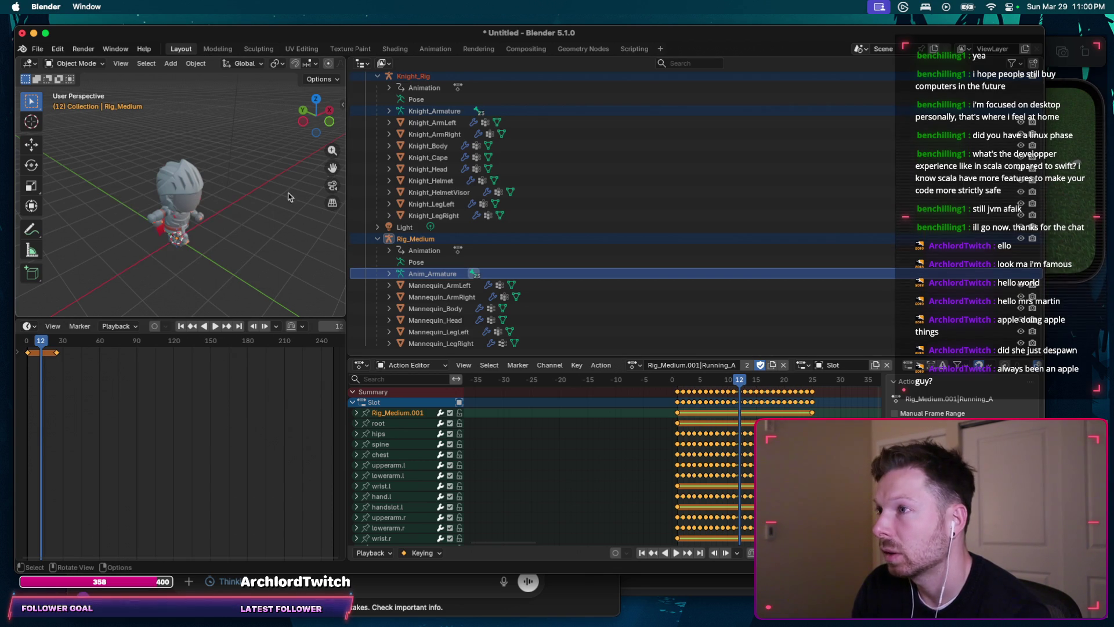
pyautogui.click(423, 112)
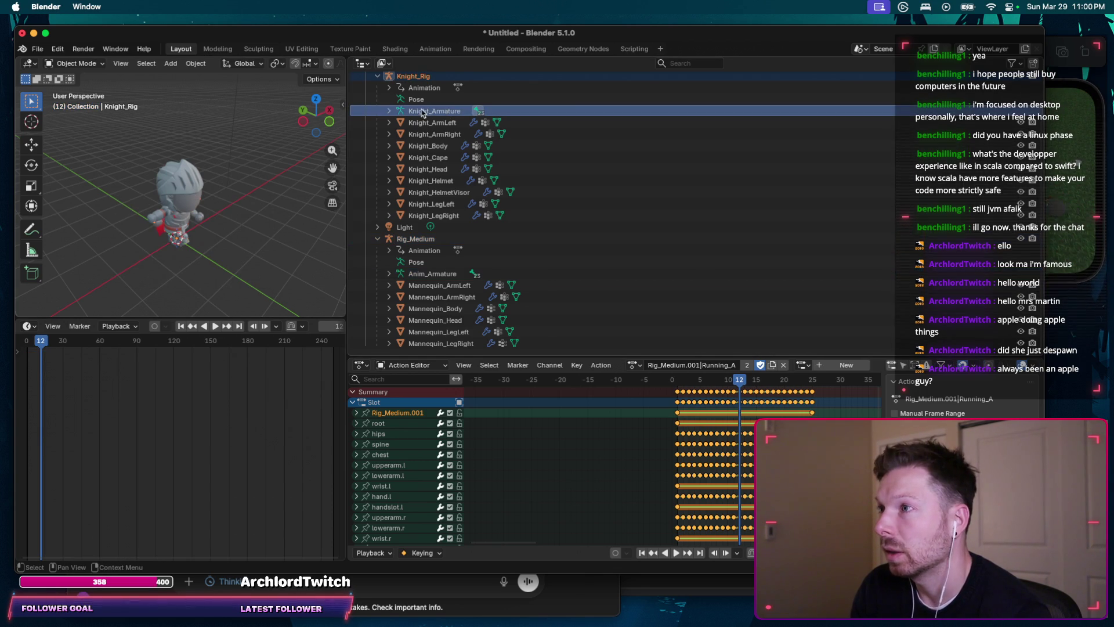
pyautogui.keyDown('ctrl'); pyautogui.click(433, 273); pyautogui.keyUp('ctrl')
pyautogui.hotkey('ctrl', 'p')
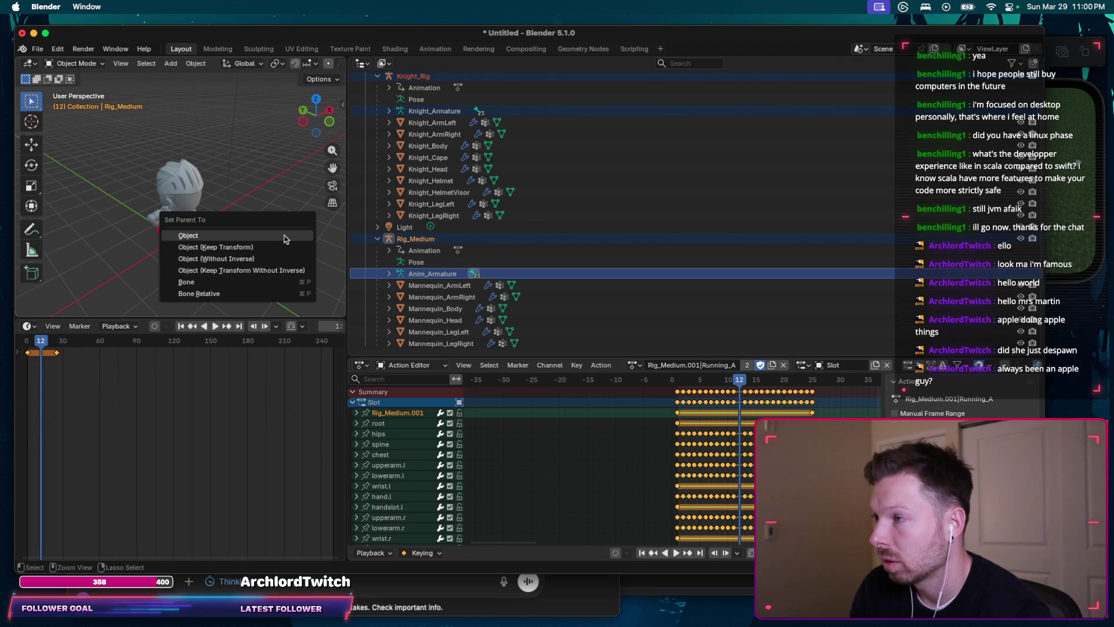
pyautogui.click(266, 247)
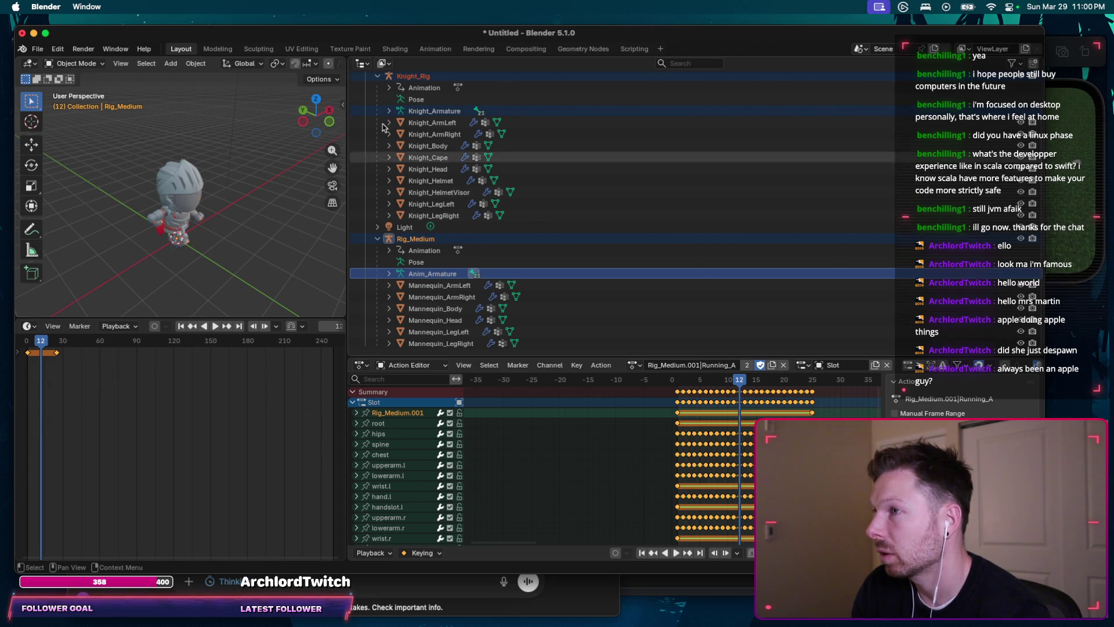
# Step: Select all nine Knight mesh parts from Knight_ArmLeft through Knight_LegRight
pyautogui.click(437, 123)
pyautogui.keyDown('shift'); pyautogui.click(439, 215); pyautogui.keyUp('shift')
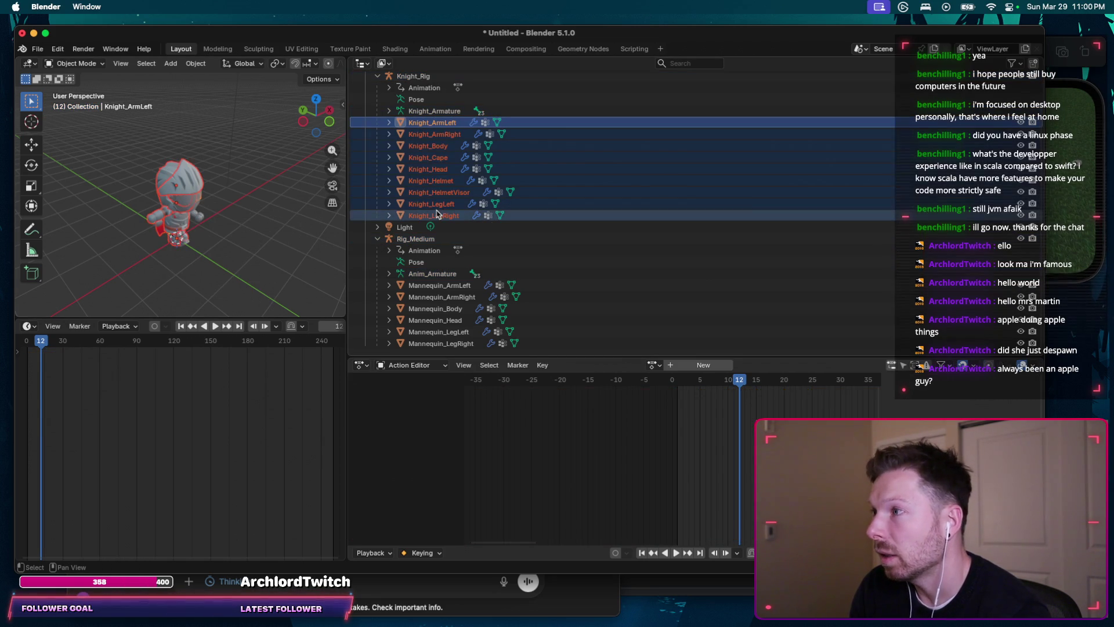
# Step: Inspect Knight_Rig's animation data and its Rig_Medium.001|Running_A action around frame 14
pyautogui.click(388, 88)
pyautogui.click(388, 87)
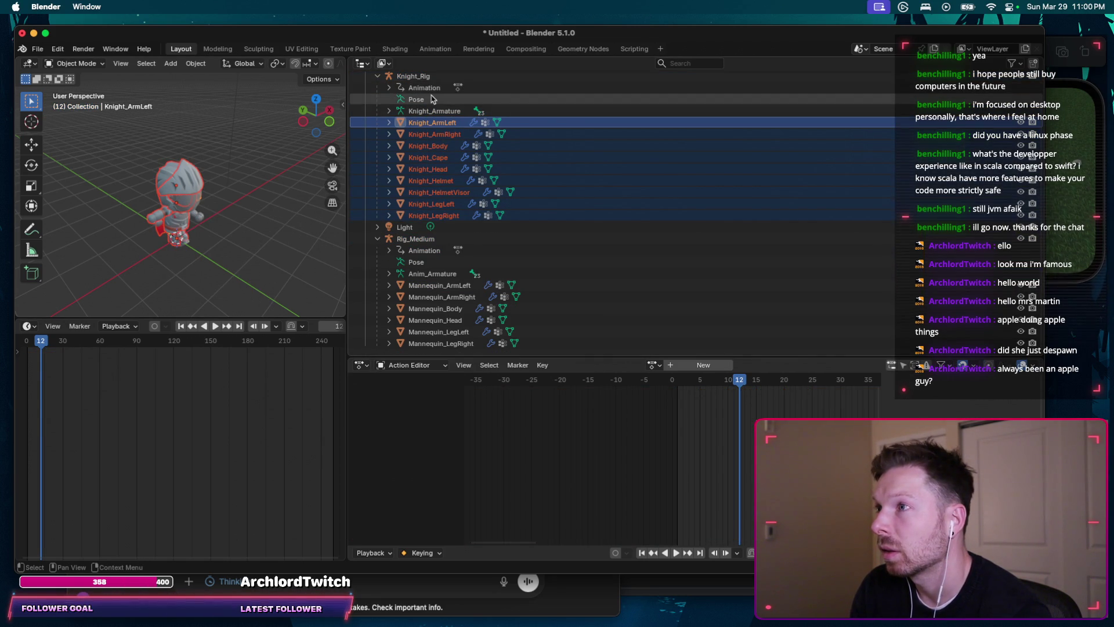
pyautogui.click(437, 89)
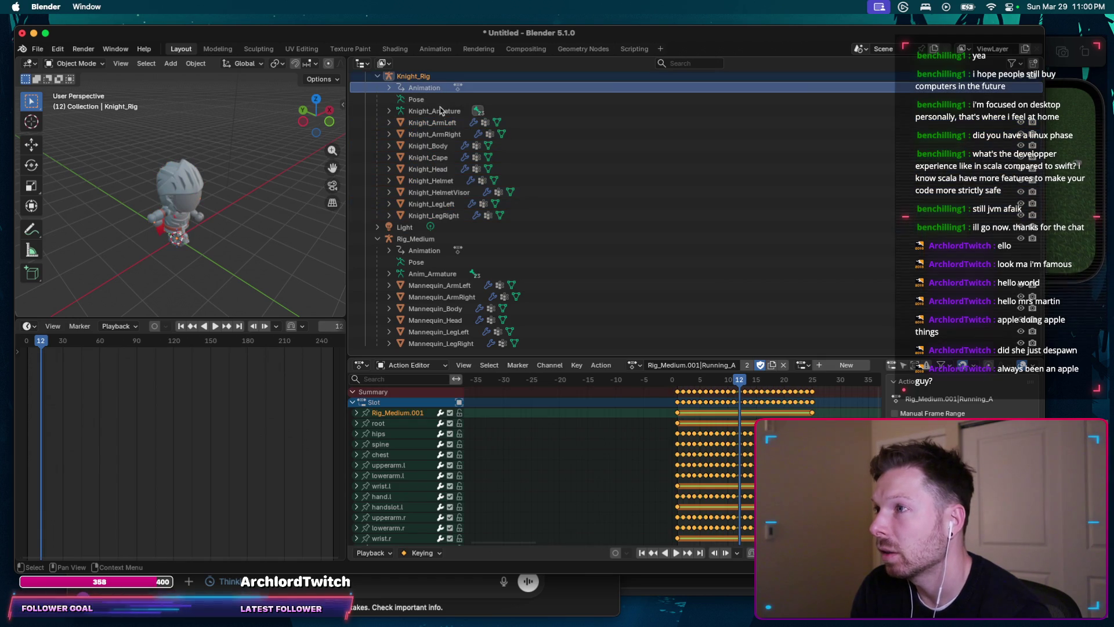
pyautogui.moveTo(739, 380); pyautogui.dragTo(750, 380)
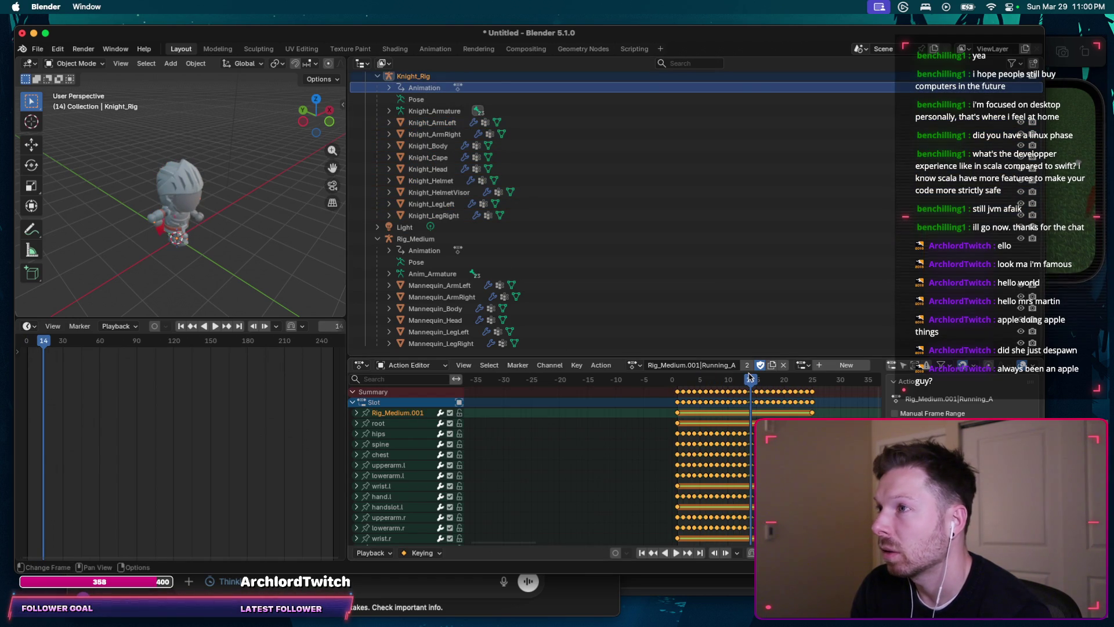
pyautogui.click(389, 88)
pyautogui.click(438, 99)
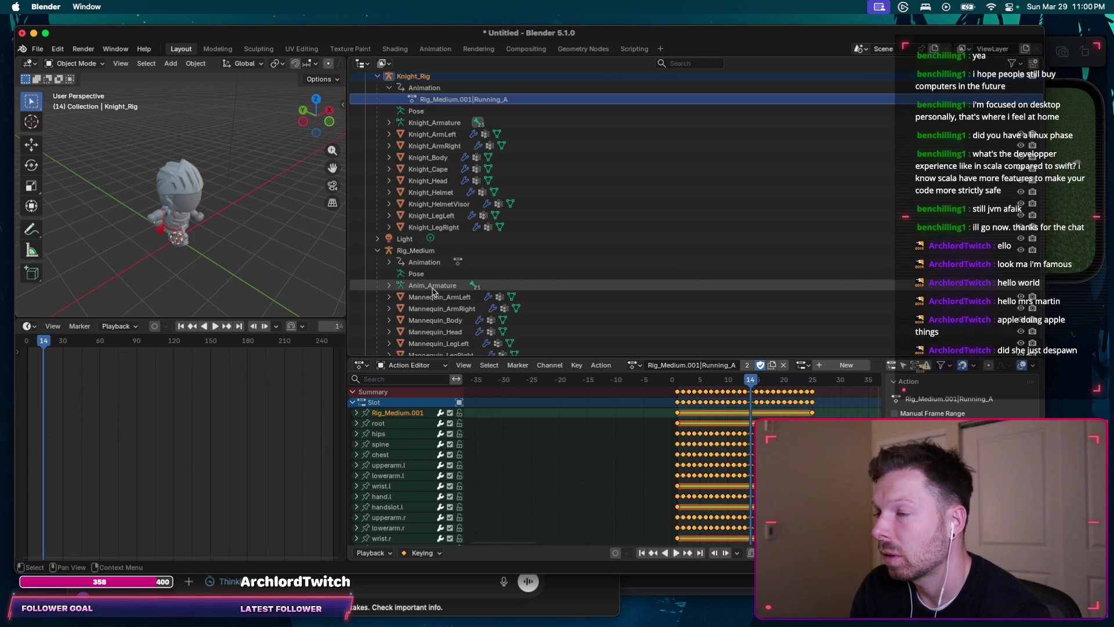
# Step: Inspect Anim_Armature and Rig_Medium's animation details in the Outliner
pyautogui.click(433, 288)
pyautogui.click(408, 251)
pyautogui.click(389, 261)
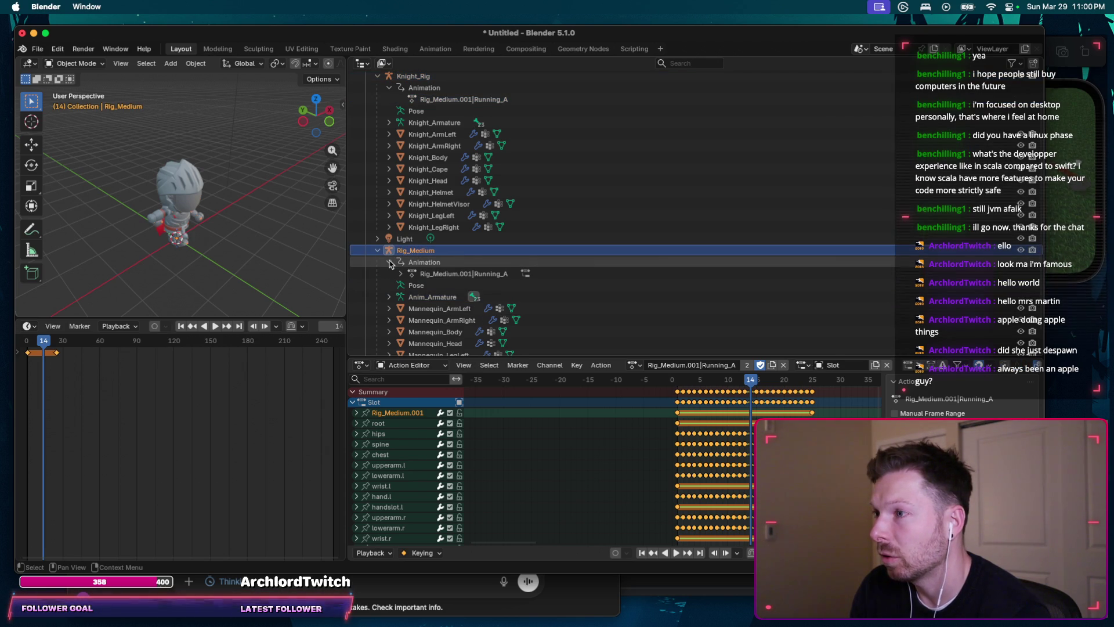
pyautogui.click(390, 263)
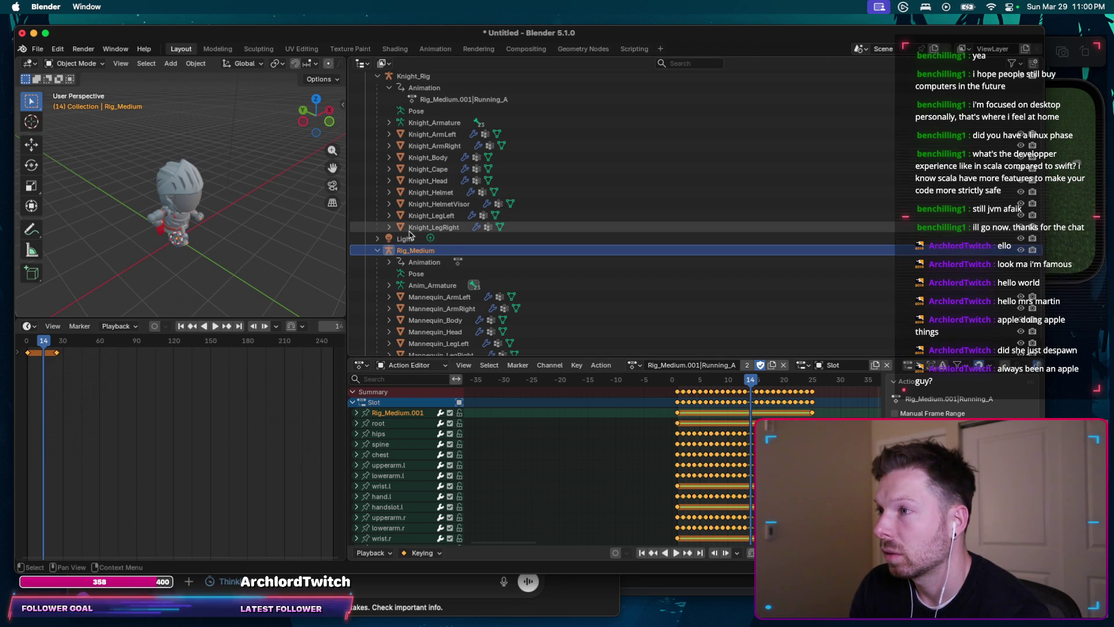
# Step: Parent the Knight meshes to Rig_Medium and immediately undo it
pyautogui.click(433, 227)
pyautogui.keyDown('shift'); pyautogui.click(418, 138); pyautogui.keyUp('shift')
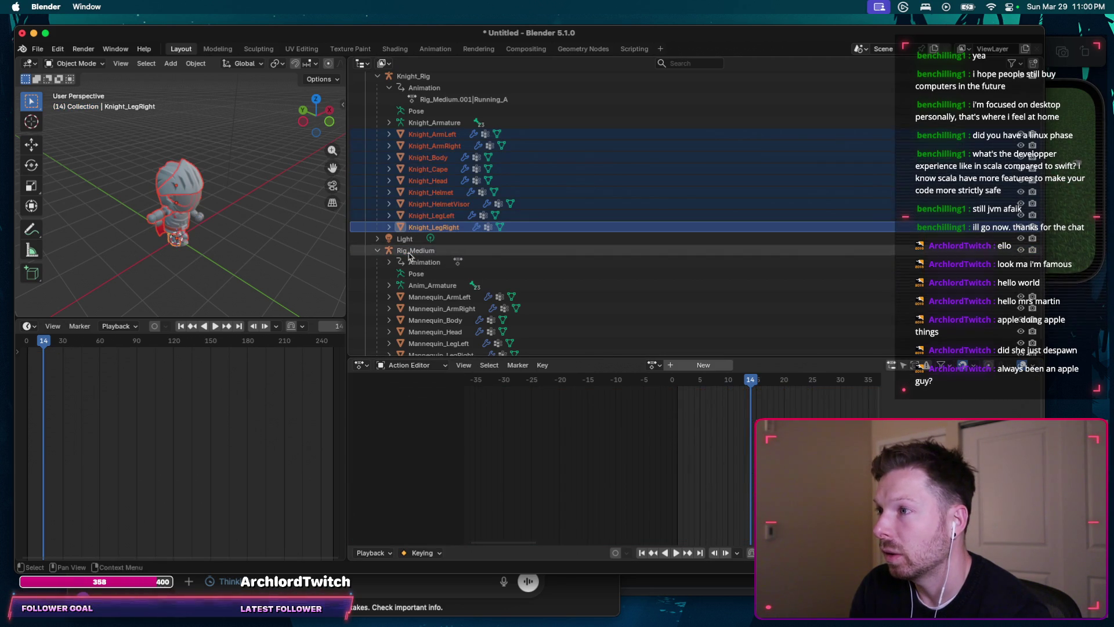
pyautogui.keyDown('ctrl'); pyautogui.click(416, 250); pyautogui.keyUp('ctrl')
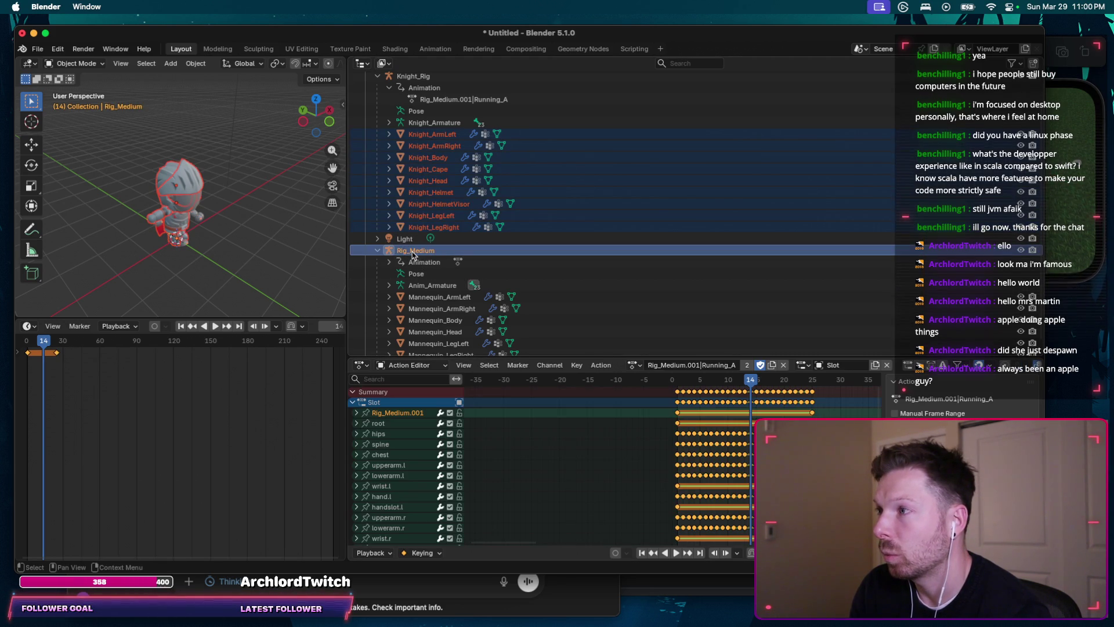
pyautogui.hotkey('ctrl', 'p')
pyautogui.click(291, 237)
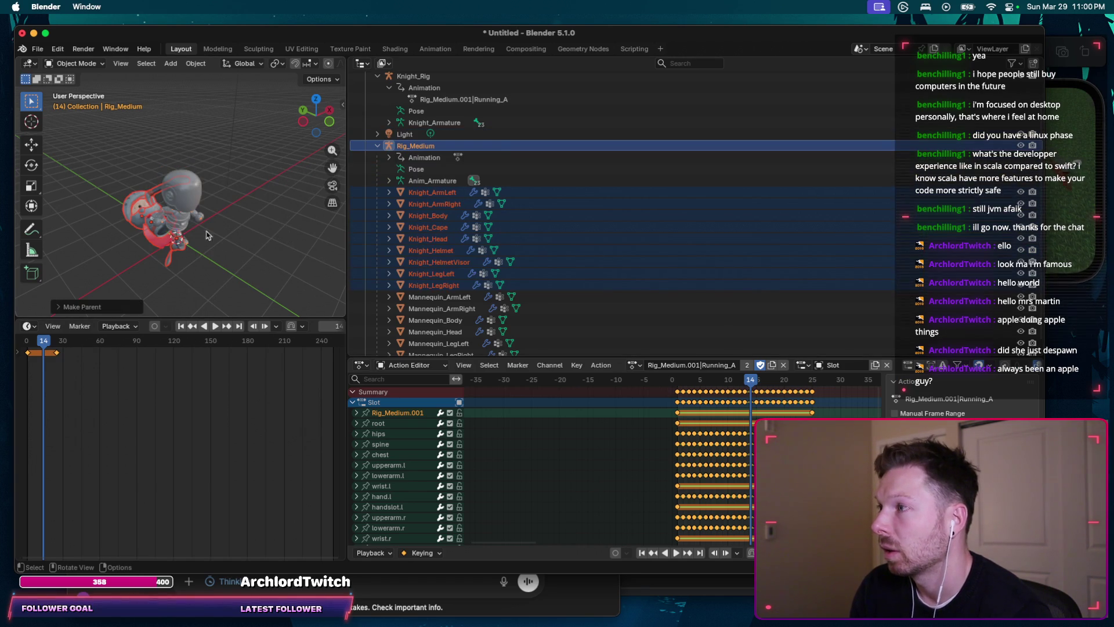
pyautogui.hotkey('ctrl', 'z')
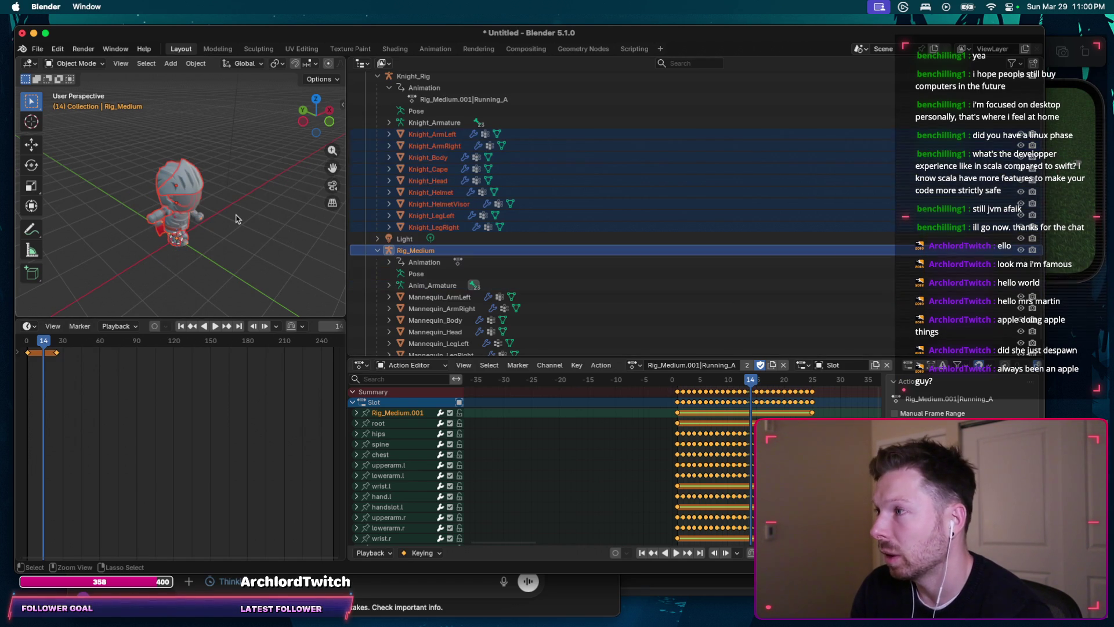
pyautogui.scroll(1, 398, 117)
pyautogui.scroll(1, 397, 116)
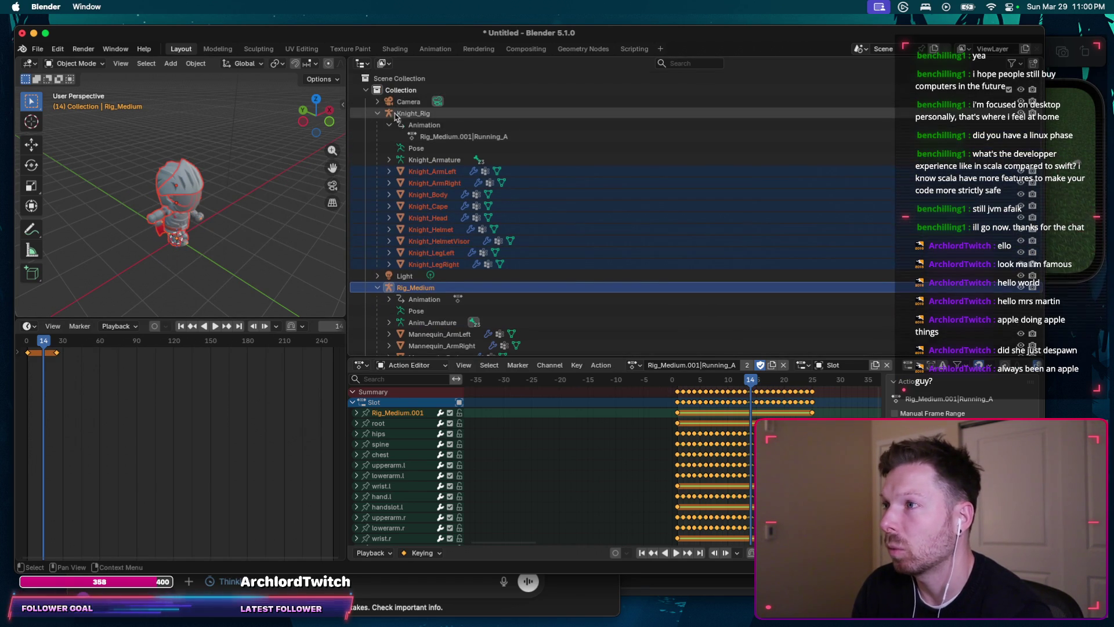
# Step: Collapse and re-expand Knight_Rig and Rig_Medium in the Outliner, ending on Knight_ArmLeft
pyautogui.click(377, 113)
pyautogui.click(378, 137)
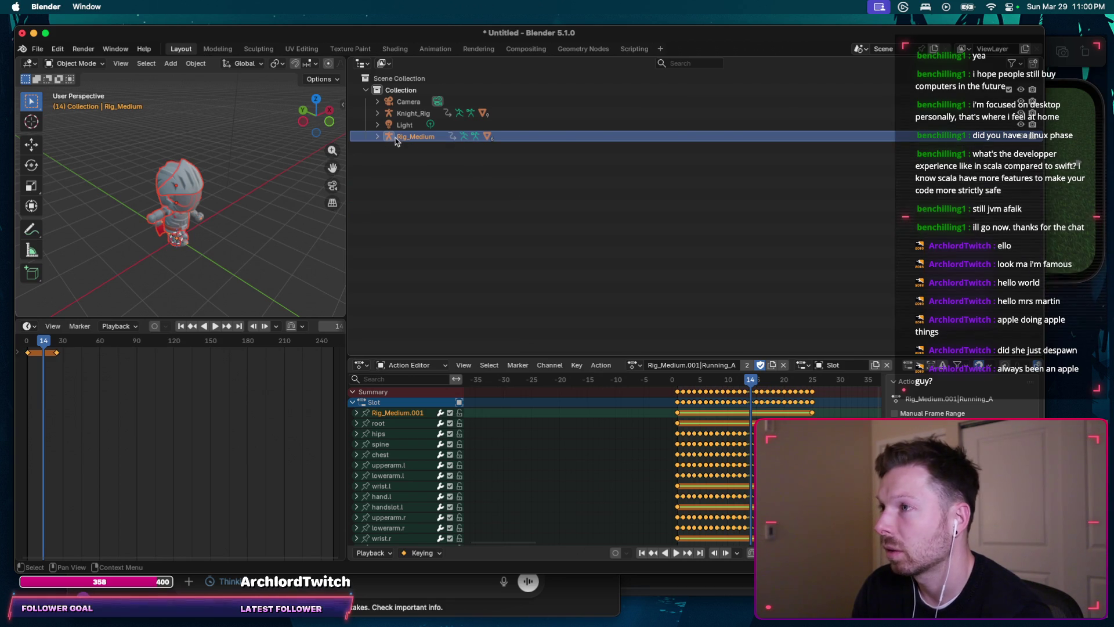
pyautogui.click(378, 137)
pyautogui.click(377, 137)
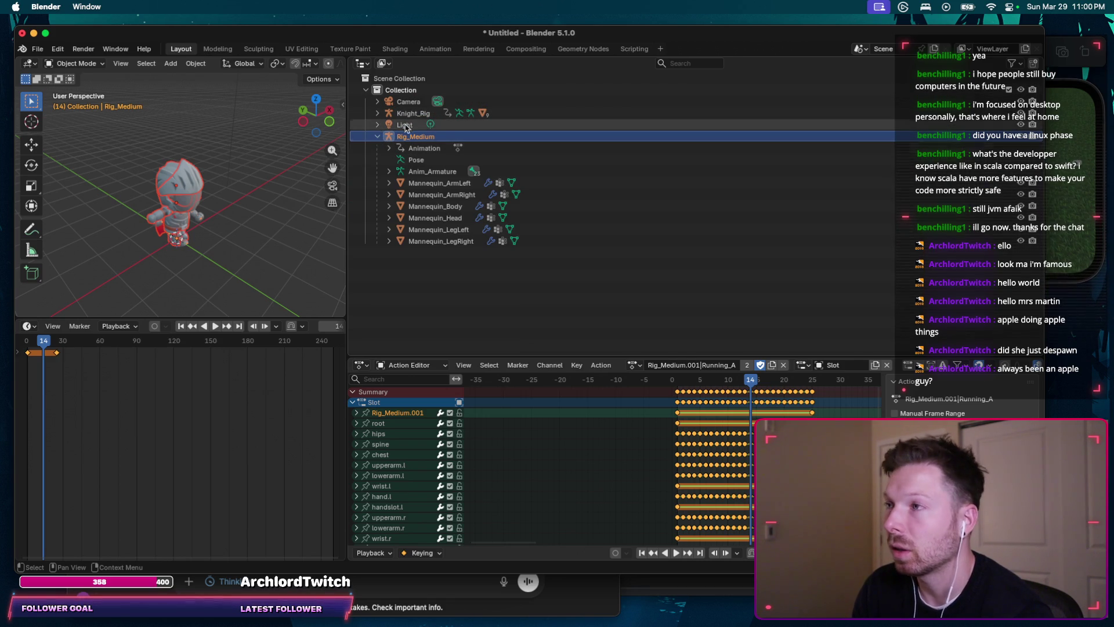
pyautogui.click(377, 114)
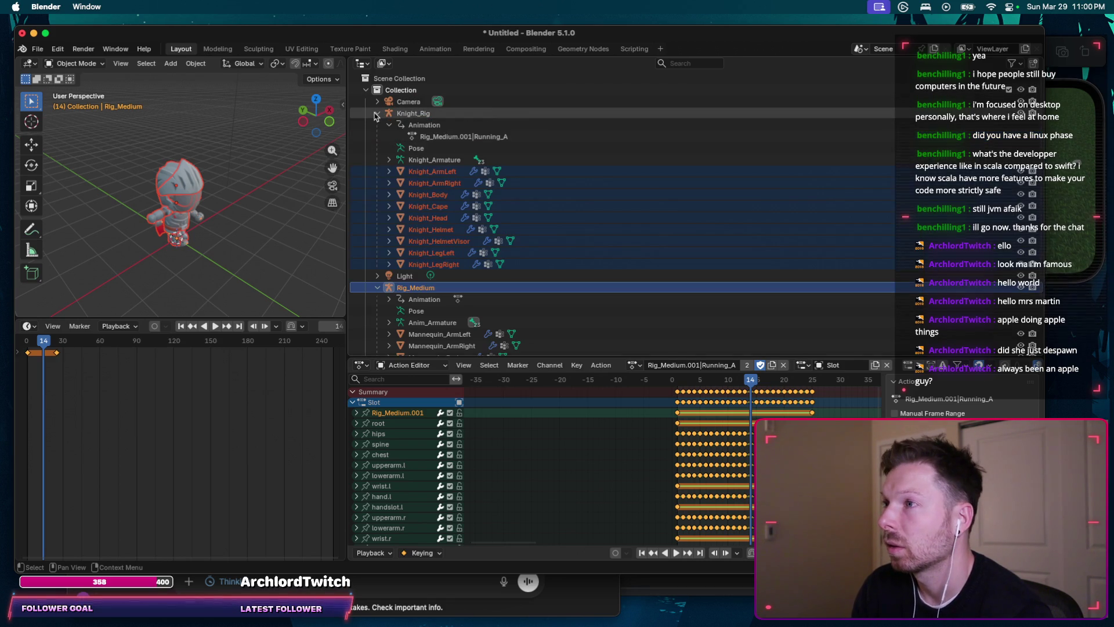
pyautogui.click(430, 173)
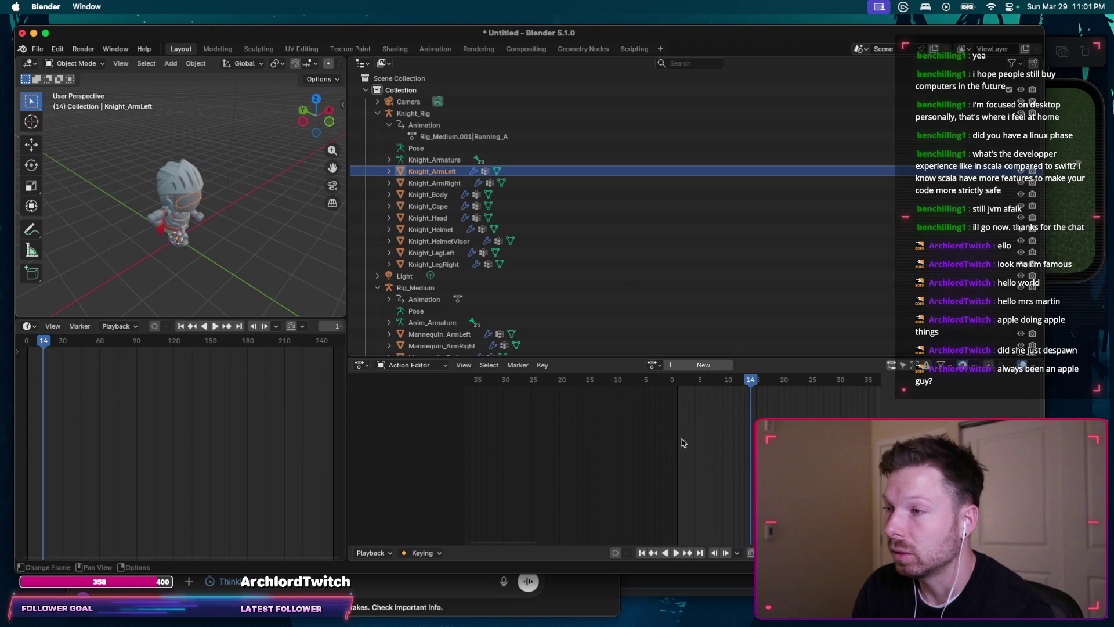
# Step: Quit Blender without saving the knight scene and relaunch it from Spotlight
pyautogui.click(22, 32)
pyautogui.click(470, 324)
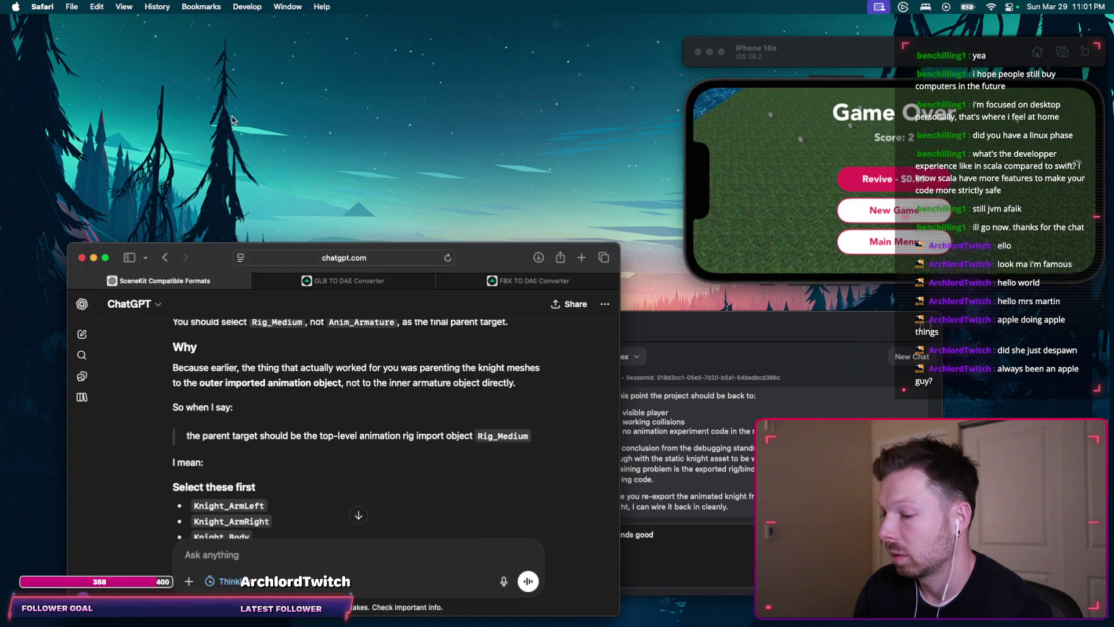
pyautogui.press('super+space')
pyautogui.write('b')
pyautogui.press('Return')
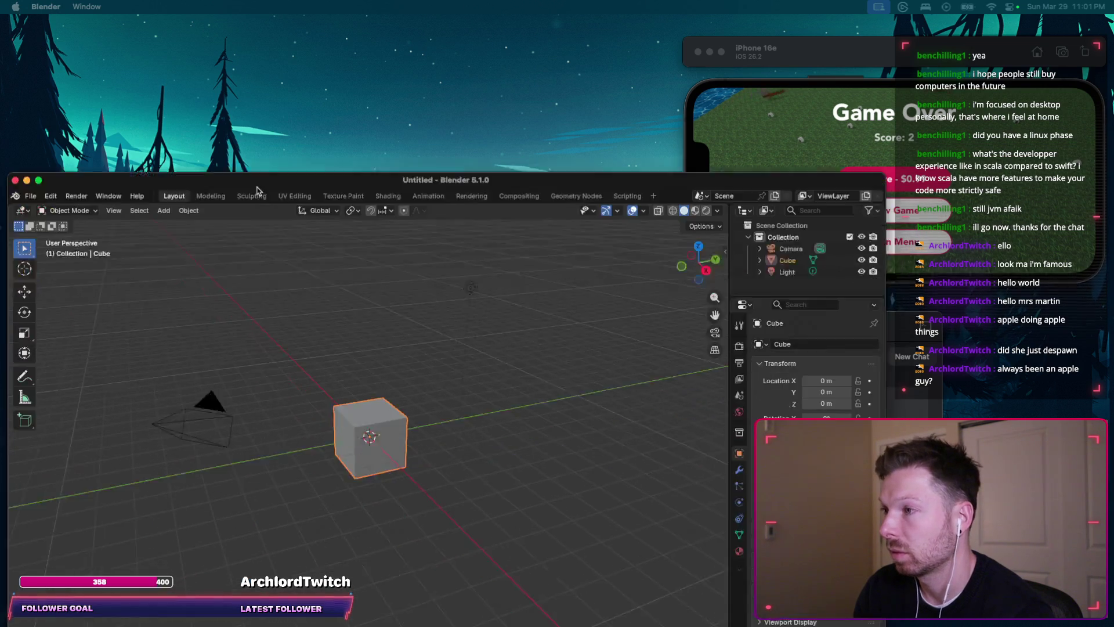
# Step: Delete the default cube and start an FBX import
pyautogui.press('x')
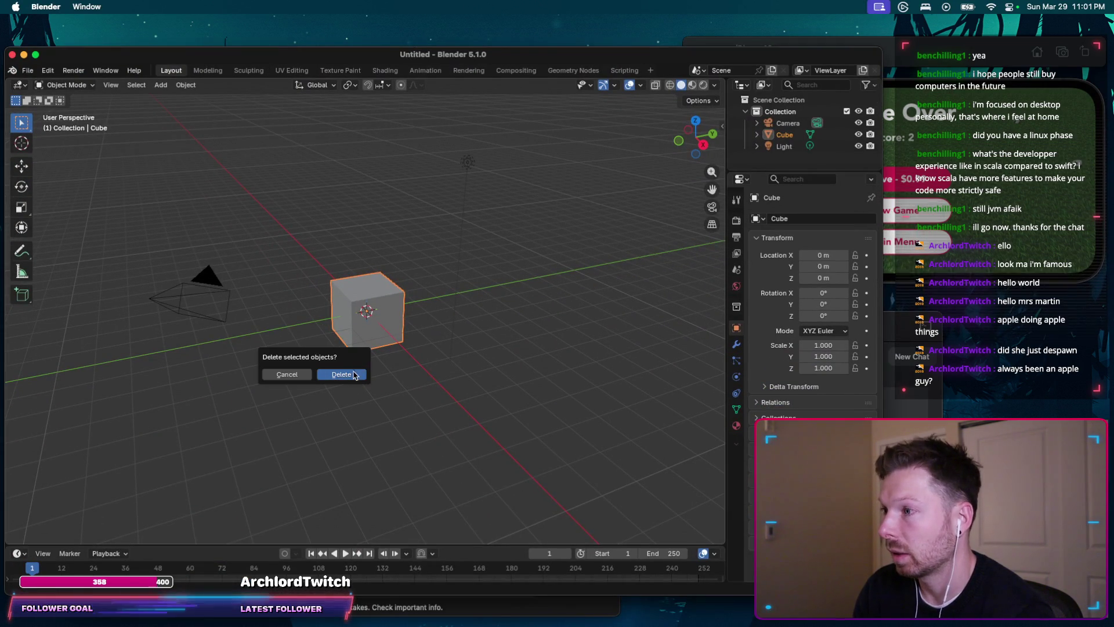
pyautogui.click(353, 375)
pyautogui.click(32, 72)
pyautogui.moveTo(47, 235)
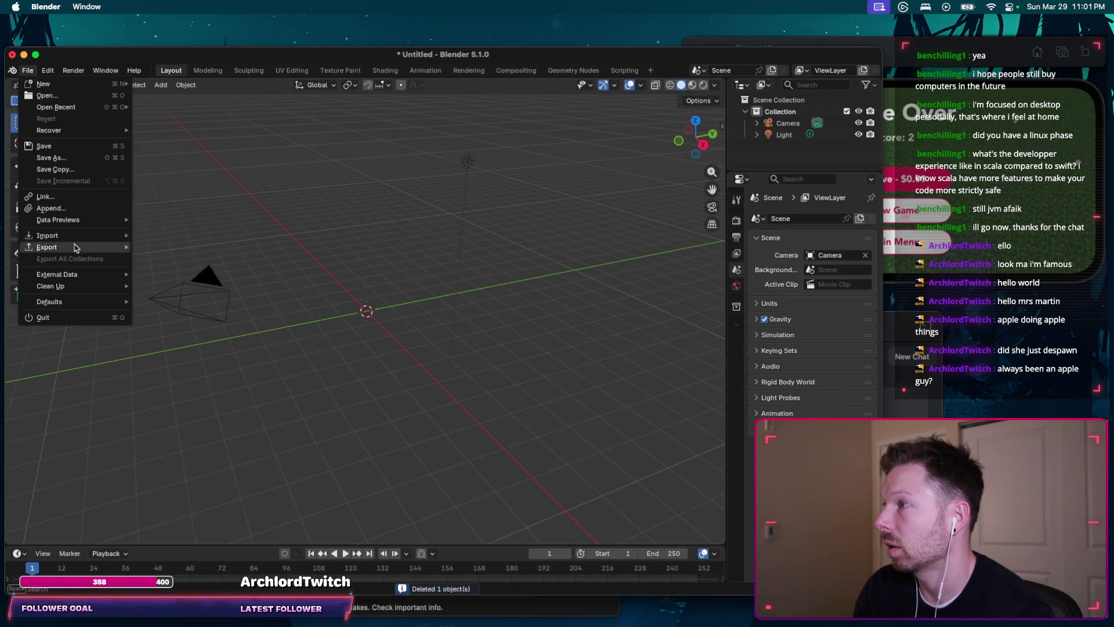
pyautogui.click(183, 351)
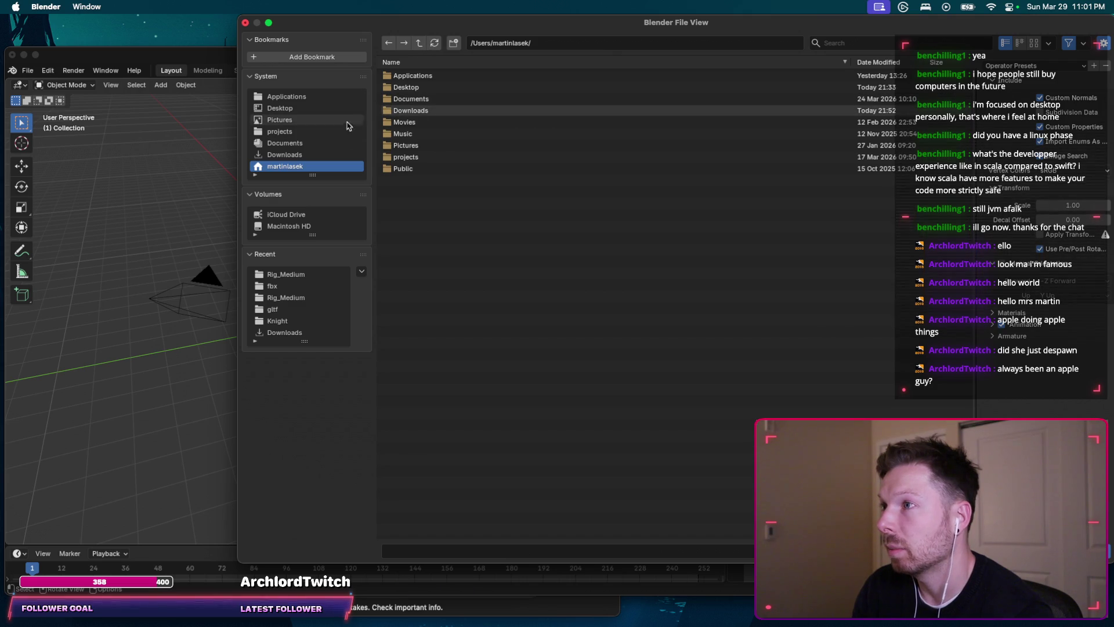
# Step: Import the Rig_Medium FBX from Downloads/kaykit_Adventurers_2.0_FREE/Animations/fbx and expand it in the Outliner
pyautogui.doubleClick(408, 110)
pyautogui.doubleClick(418, 87)
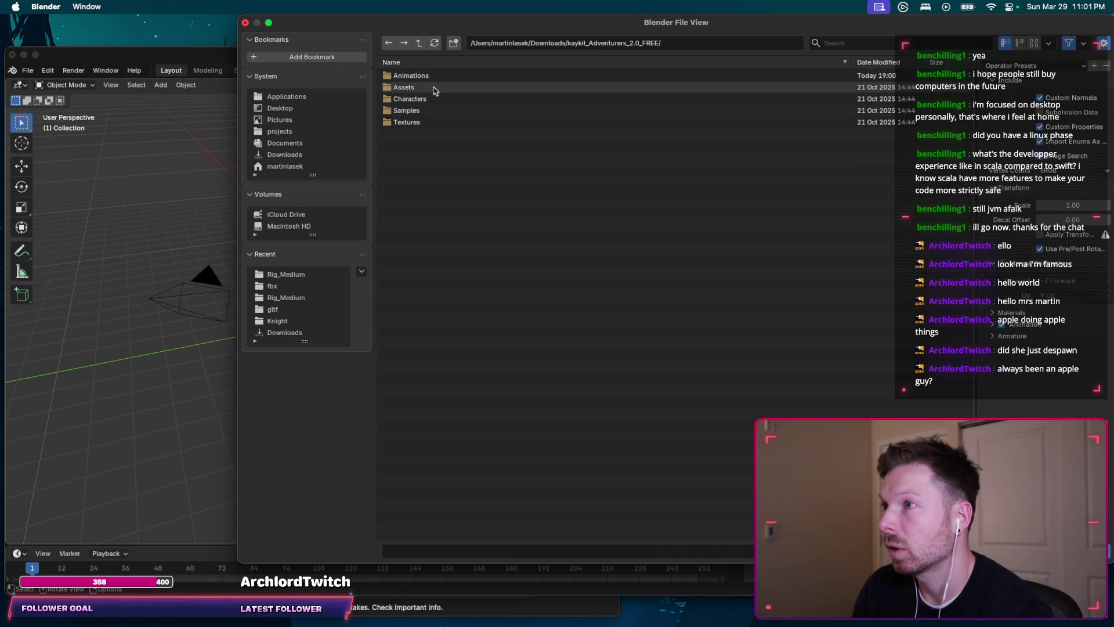
pyautogui.doubleClick(422, 77)
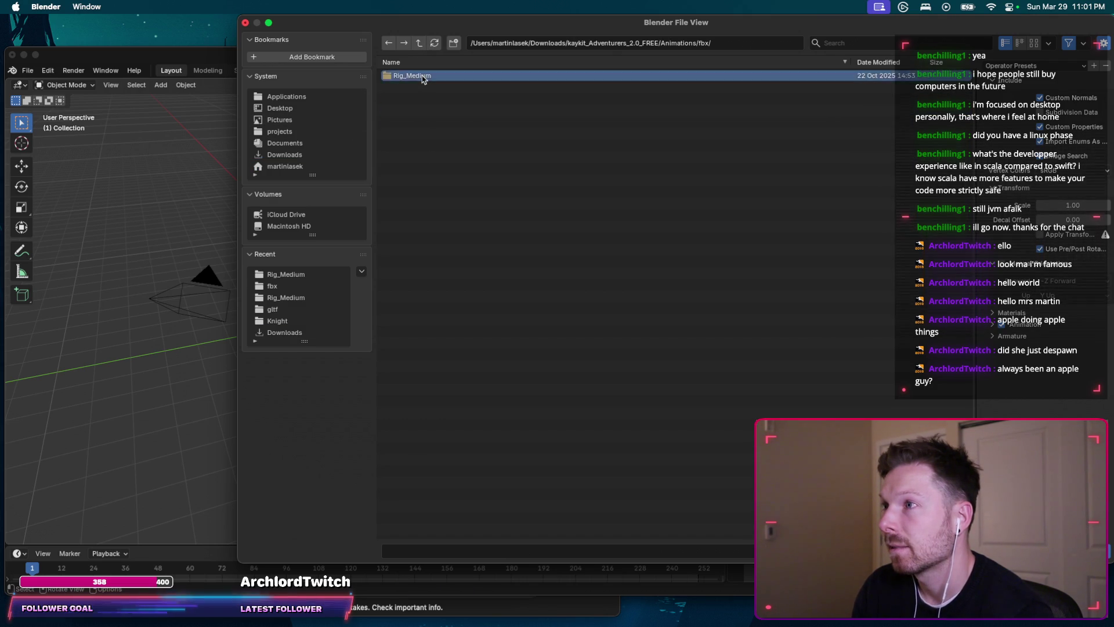
pyautogui.doubleClick(425, 77)
pyautogui.doubleClick(444, 86)
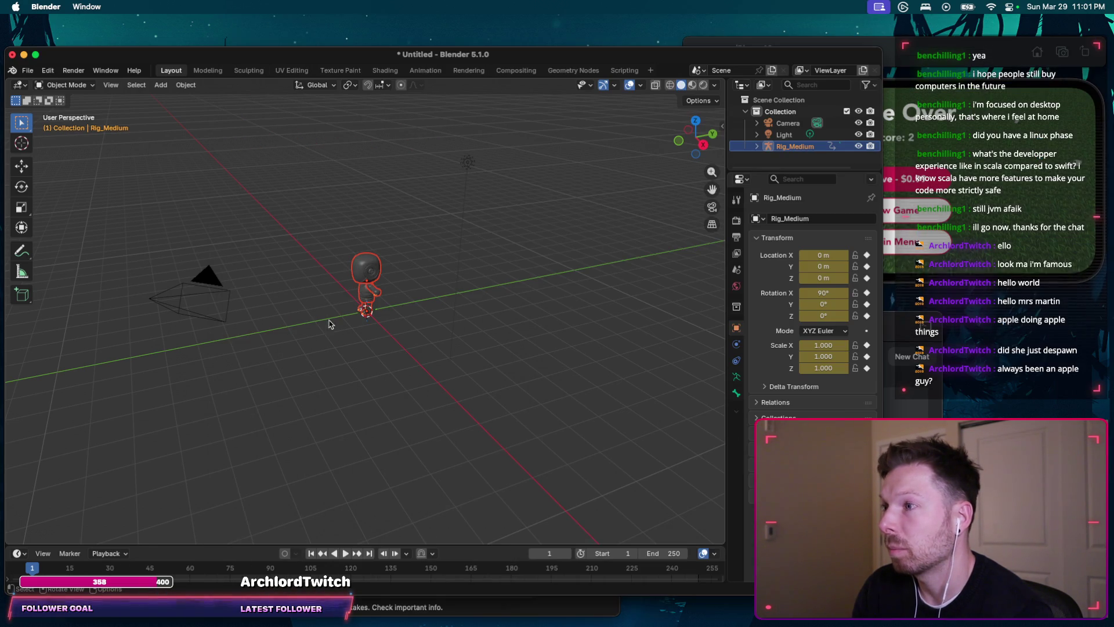
pyautogui.scroll(5, 365, 314)
pyautogui.hscroll(-5, 366, 313)
pyautogui.hscroll(-5, 366, 314)
pyautogui.hscroll(-5, 366, 314)
pyautogui.hscroll(-3, 366, 313)
pyautogui.moveTo(723, 156)
pyautogui.mouseDown()
pyautogui.moveTo(606, 149)
pyautogui.moveTo(640, 303)
pyautogui.mouseUp()
pyautogui.click(624, 147)
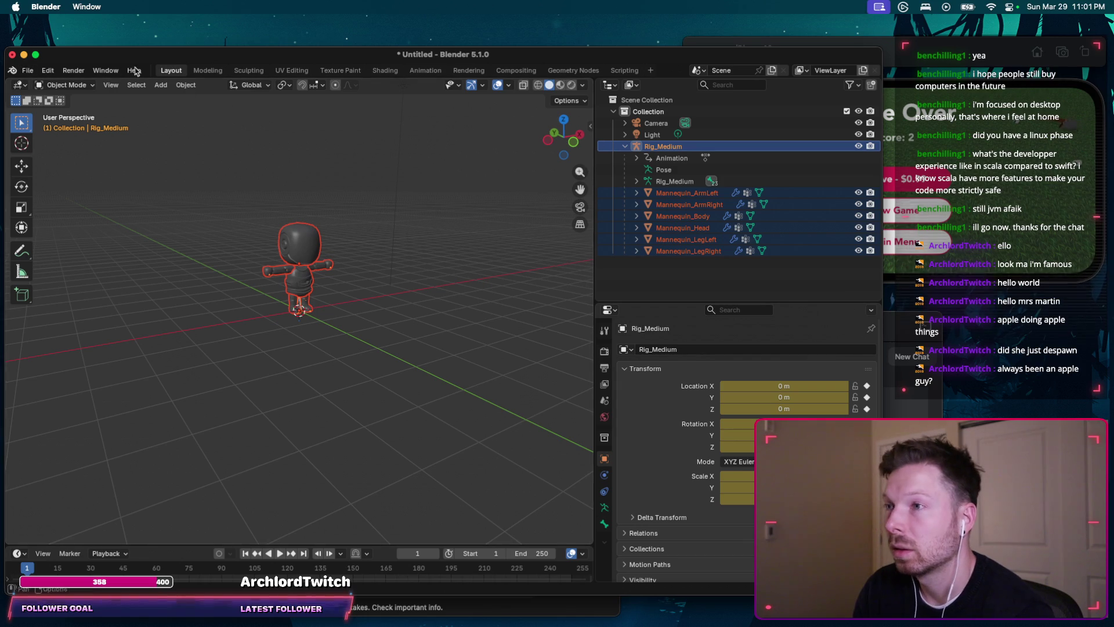
# Step: Rename Rig_Medium's armature data to Anim_Armiture, checking ChatGPT, then start a new import
pyautogui.click(693, 180)
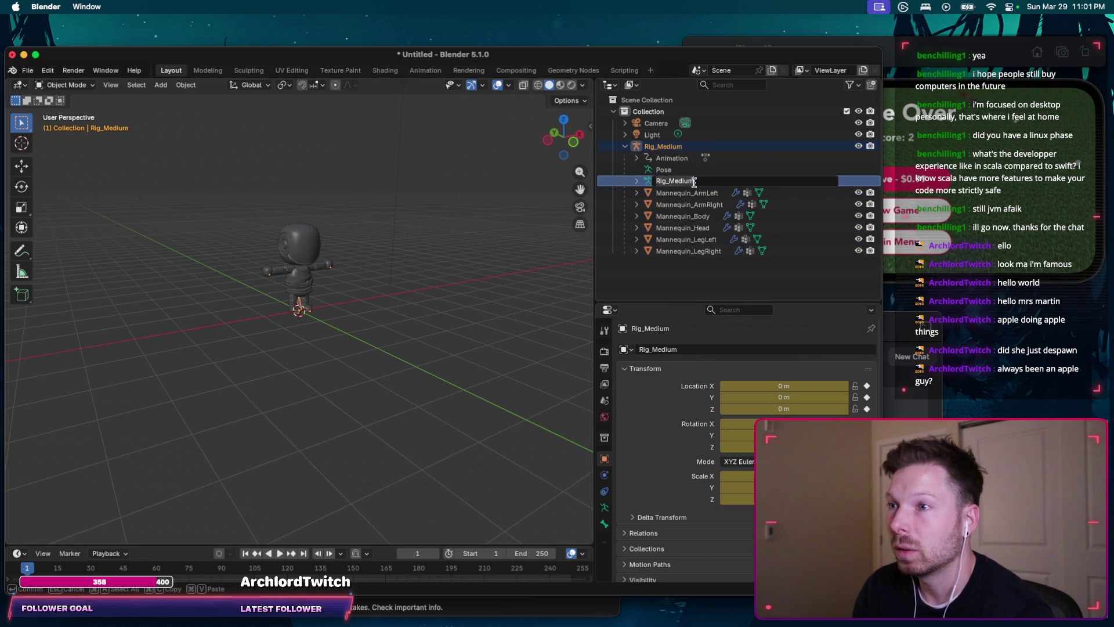
pyautogui.write('Arm')
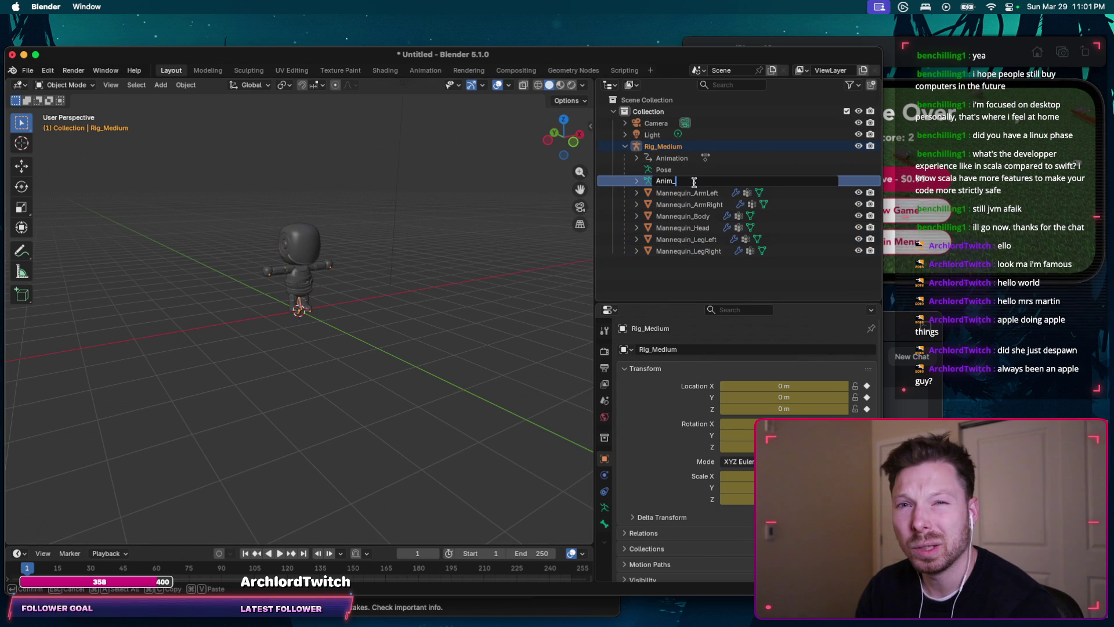
pyautogui.write('ature')
pyautogui.press('Return')
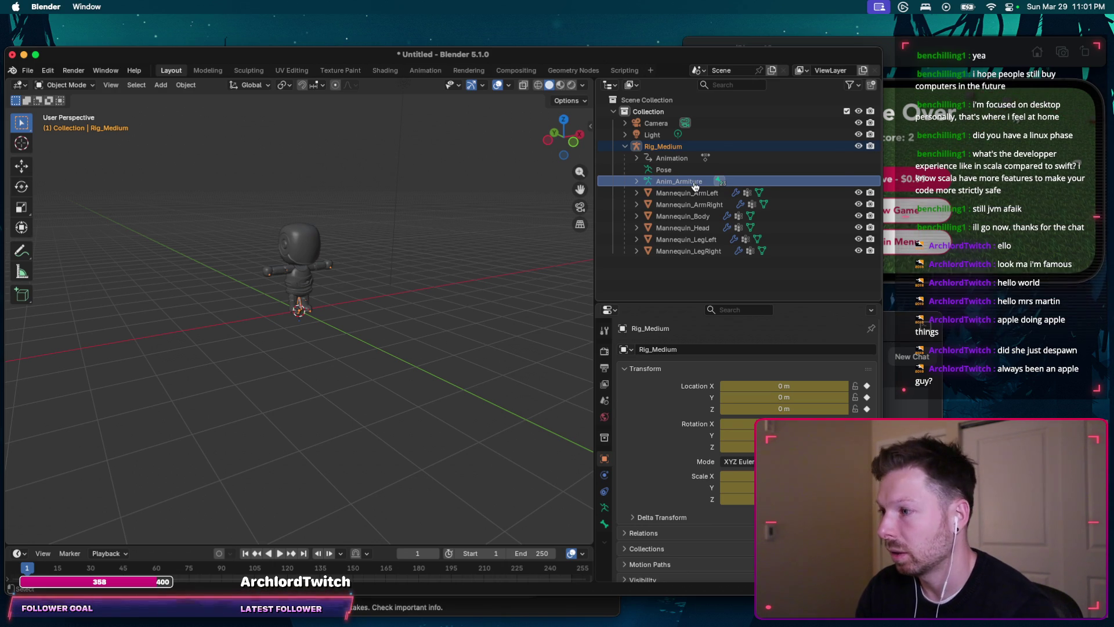
pyautogui.press('super+Tab')
pyautogui.scroll(3, 431, 430)
pyautogui.scroll(3, 428, 429)
pyautogui.scroll(3, 429, 430)
pyautogui.scroll(-3, 428, 429)
pyautogui.scroll(3, 409, 462)
pyautogui.scroll(3, 401, 488)
pyautogui.scroll(3, 396, 496)
pyautogui.scroll(3, 394, 502)
pyautogui.scroll(2, 394, 501)
pyautogui.scroll(-4, 394, 501)
pyautogui.scroll(2, 393, 502)
pyautogui.scroll(1, 409, 470)
pyautogui.scroll(1, 515, 405)
pyautogui.scroll(3, 437, 410)
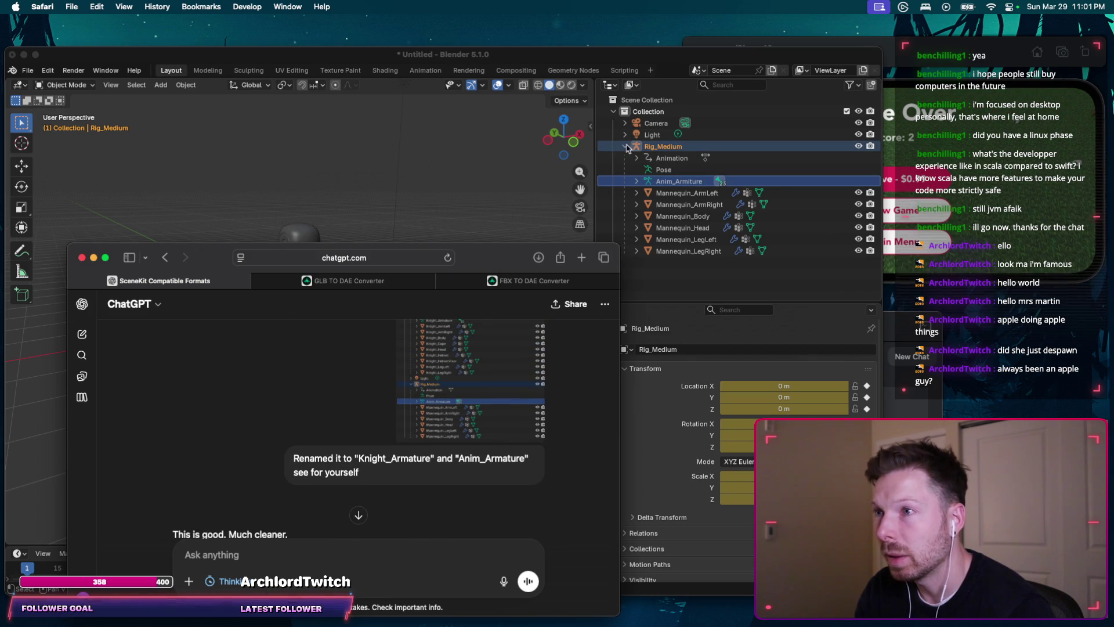
pyautogui.click(381, 148)
pyautogui.click(29, 70)
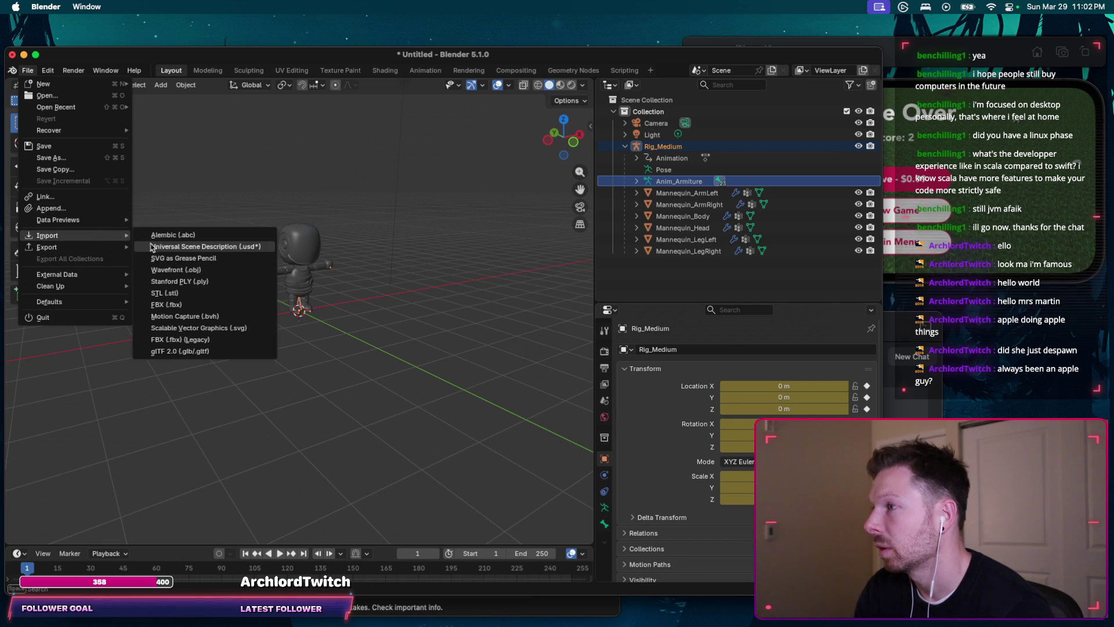
pyautogui.moveTo(48, 235)
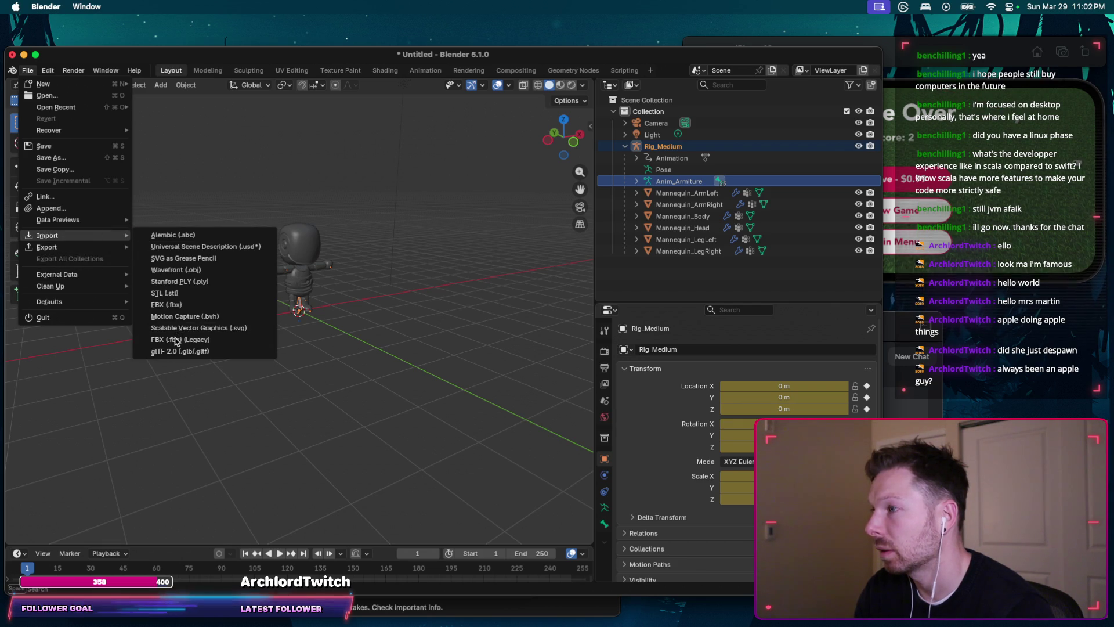
# Step: Import Knight.fbx from the Characters/fbx folder
pyautogui.click(179, 339)
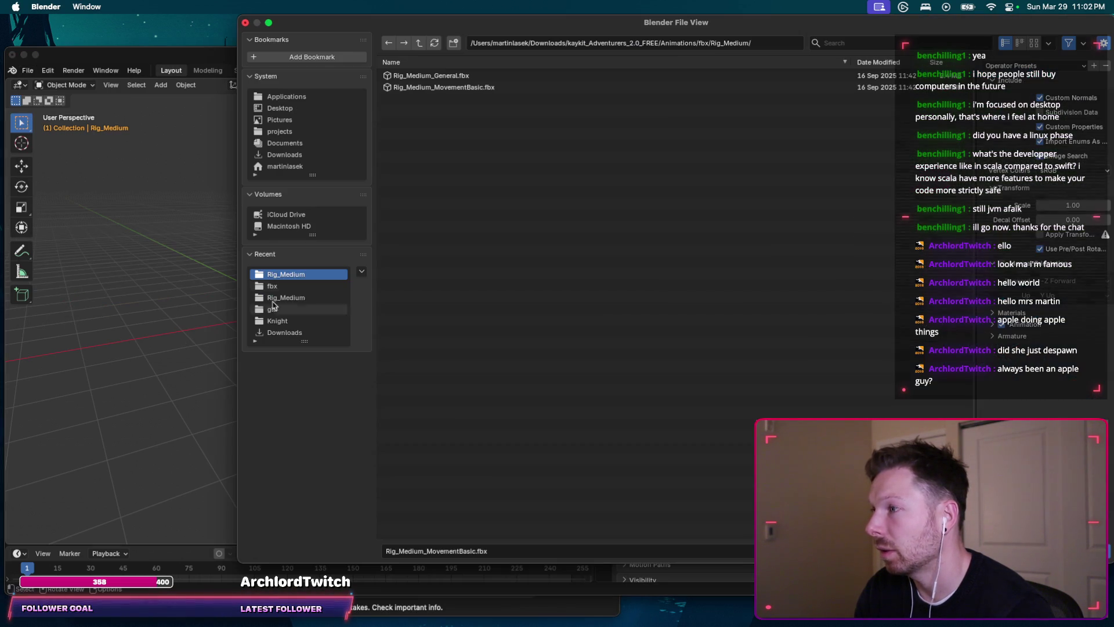
pyautogui.click(419, 43)
pyautogui.click(419, 43)
pyautogui.click(419, 43)
pyautogui.click(405, 99)
pyautogui.click(405, 78)
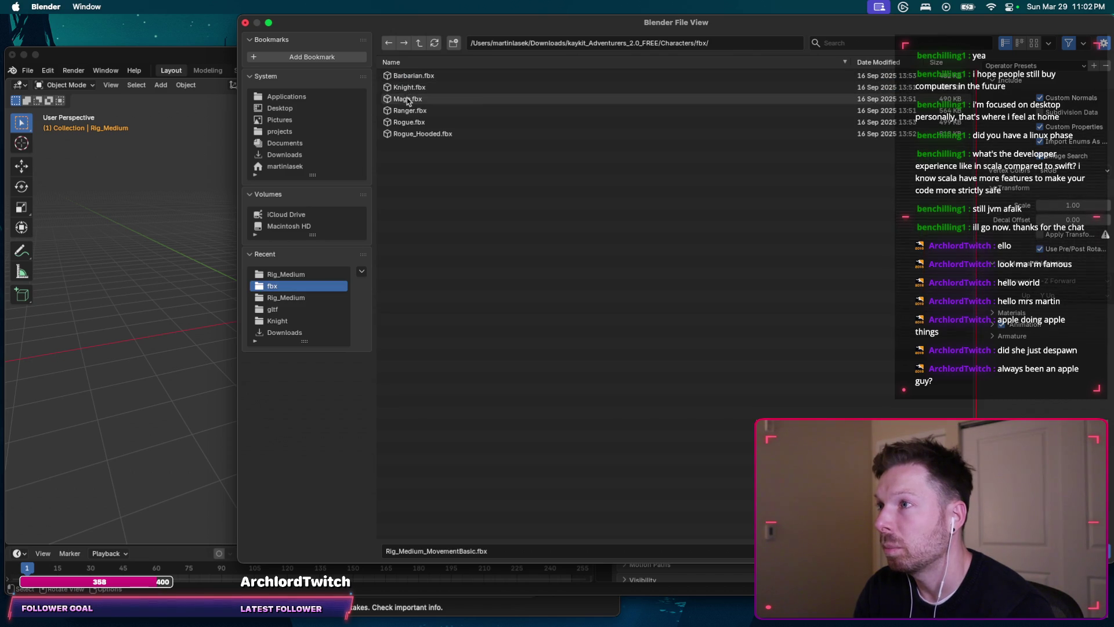
pyautogui.doubleClick(406, 88)
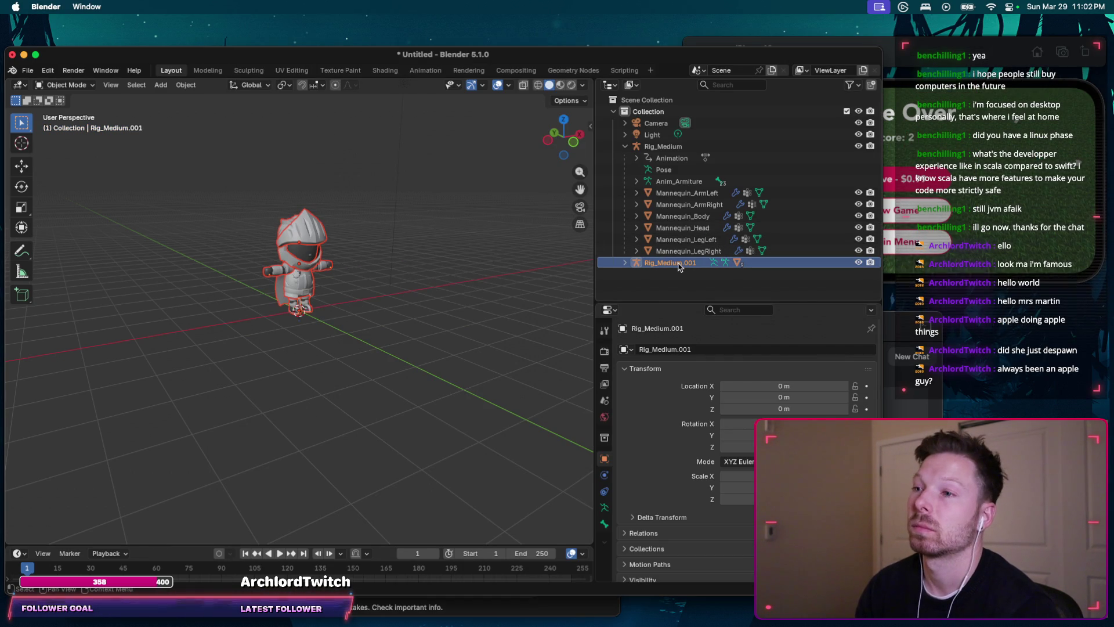
# Step: Rename the imported Rig_Medium.001 object to Knight_Rig
pyautogui.rightClick(679, 266)
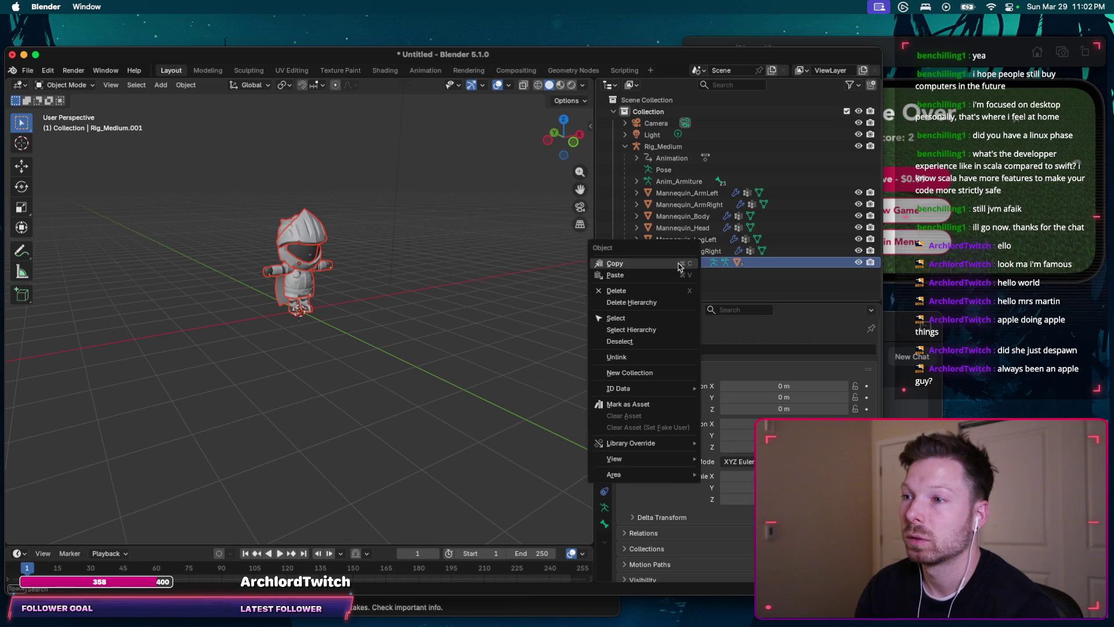
pyautogui.click(668, 264)
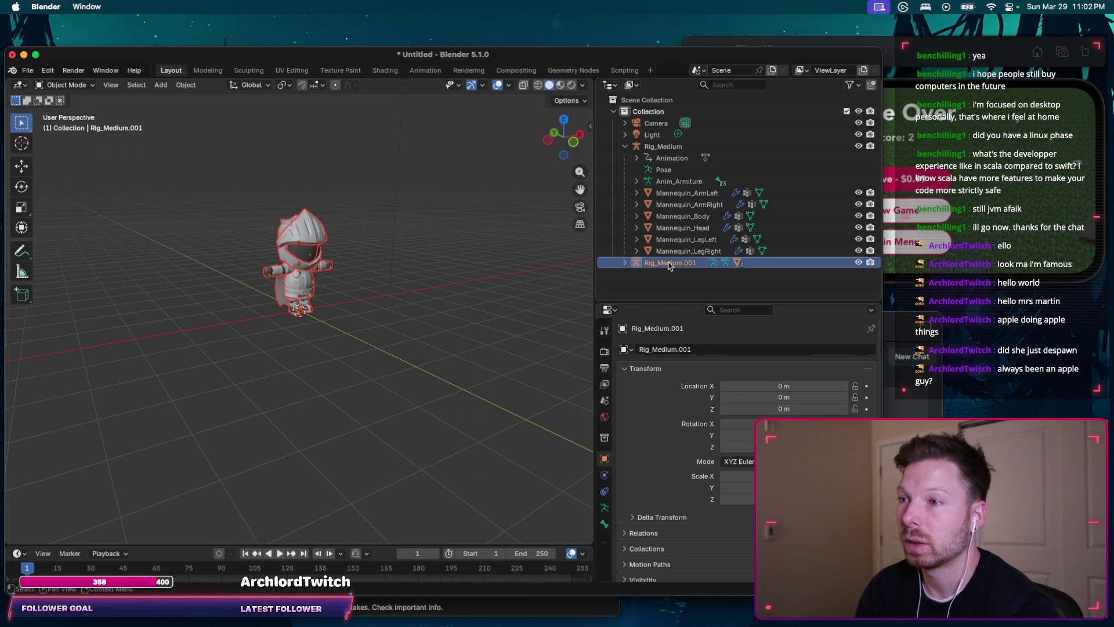
pyautogui.doubleClick(669, 264)
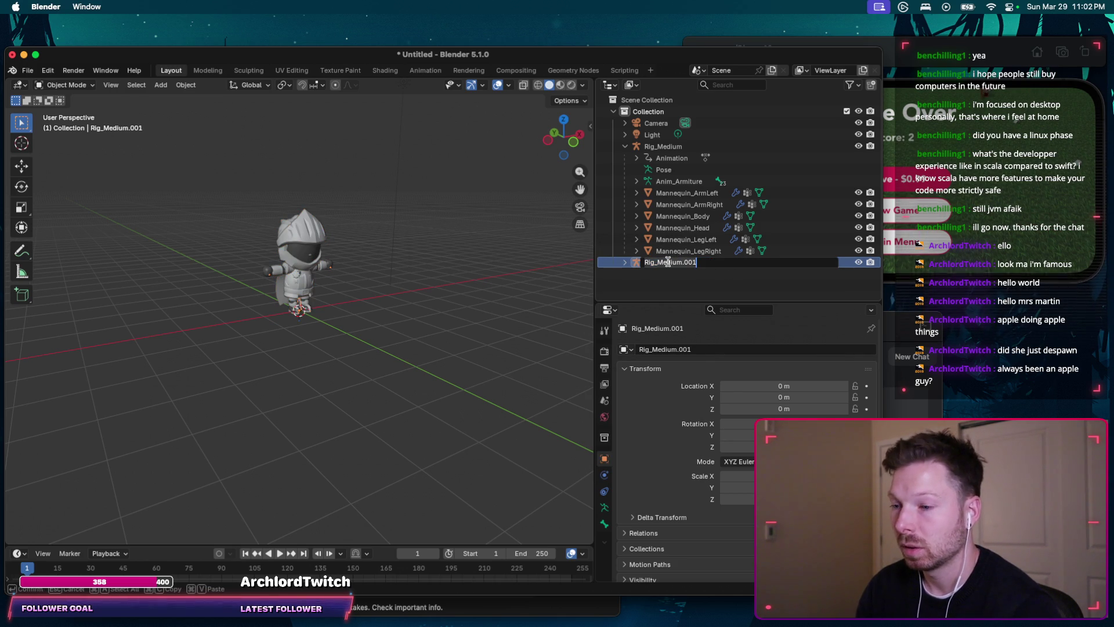
pyautogui.write('Knight_Rig')
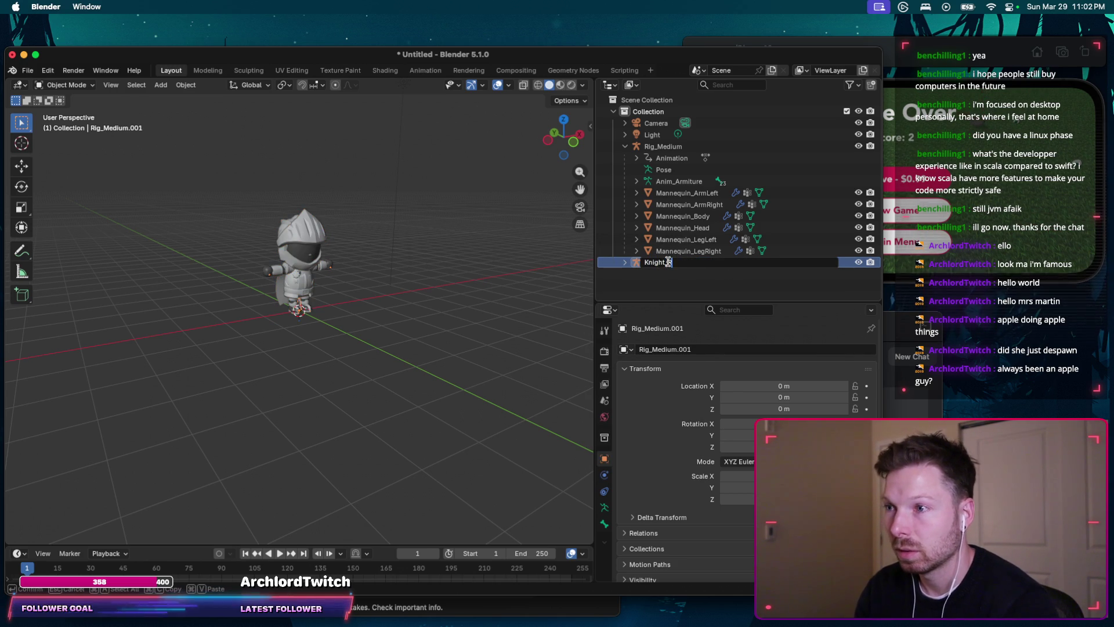
pyautogui.press('Return')
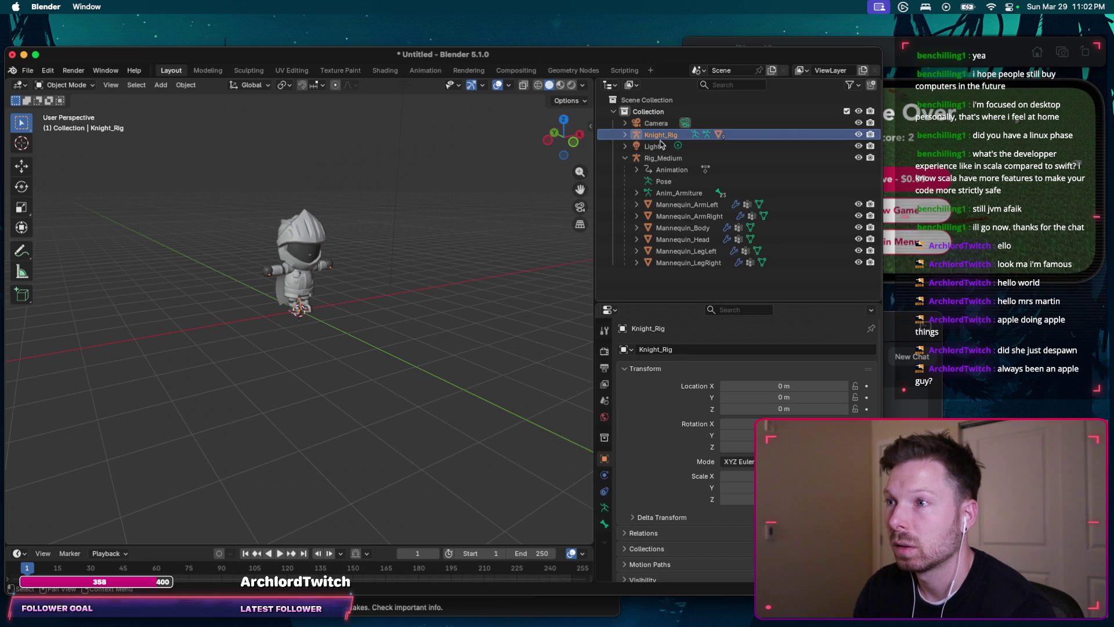
# Step: Rename Knight_Rig's armature data to Knight_Armature, checking the name in ChatGPT
pyautogui.click(625, 135)
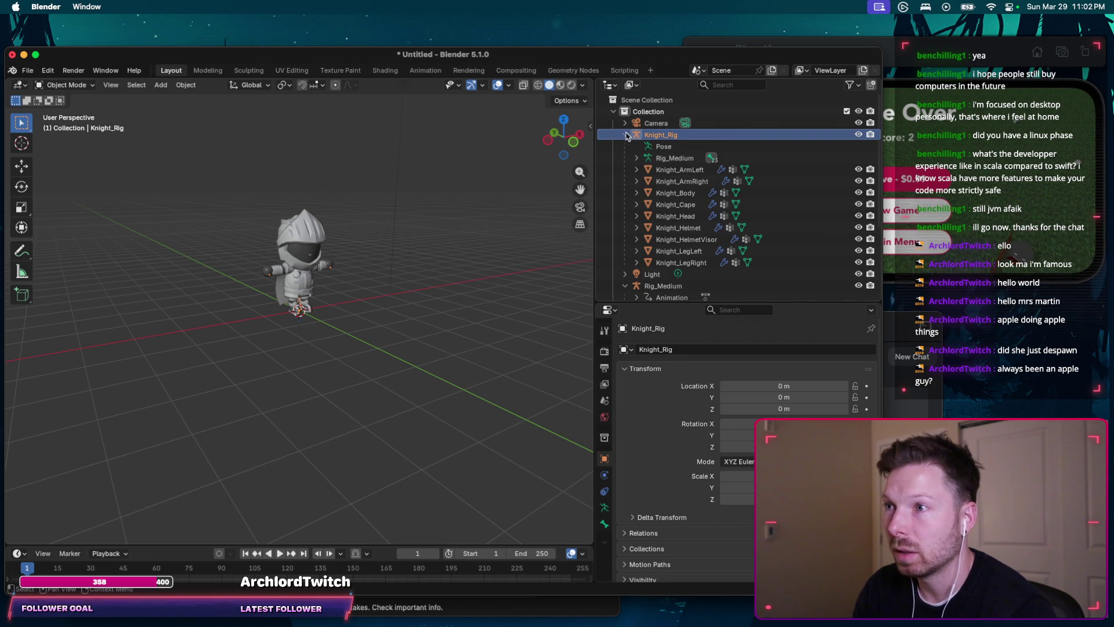
pyautogui.doubleClick(667, 158)
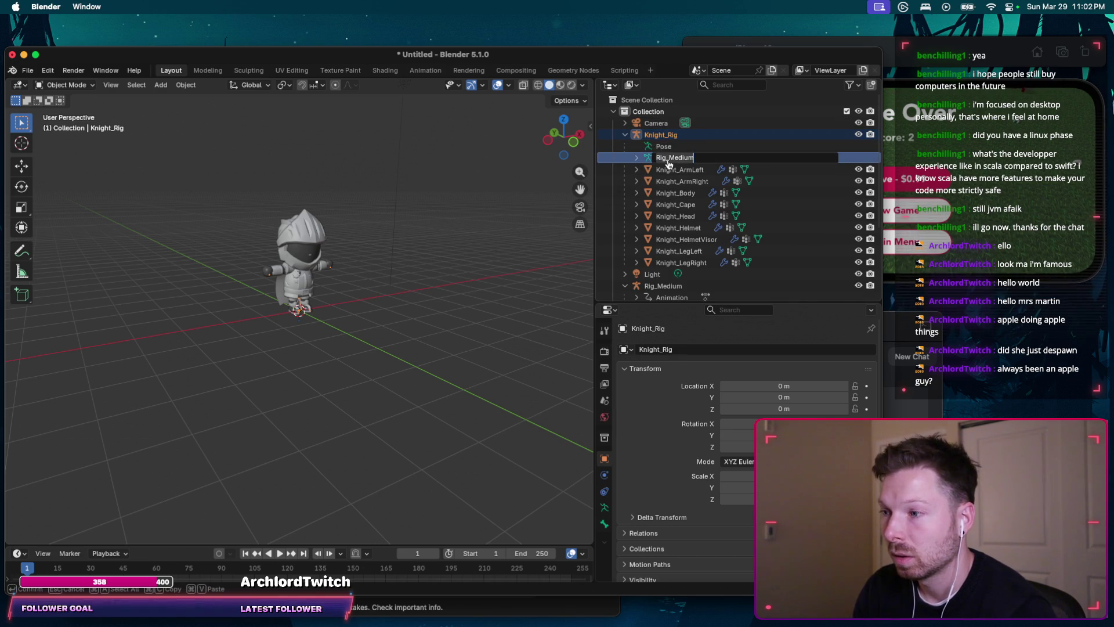
pyautogui.press('super+Tab')
pyautogui.click(643, 238)
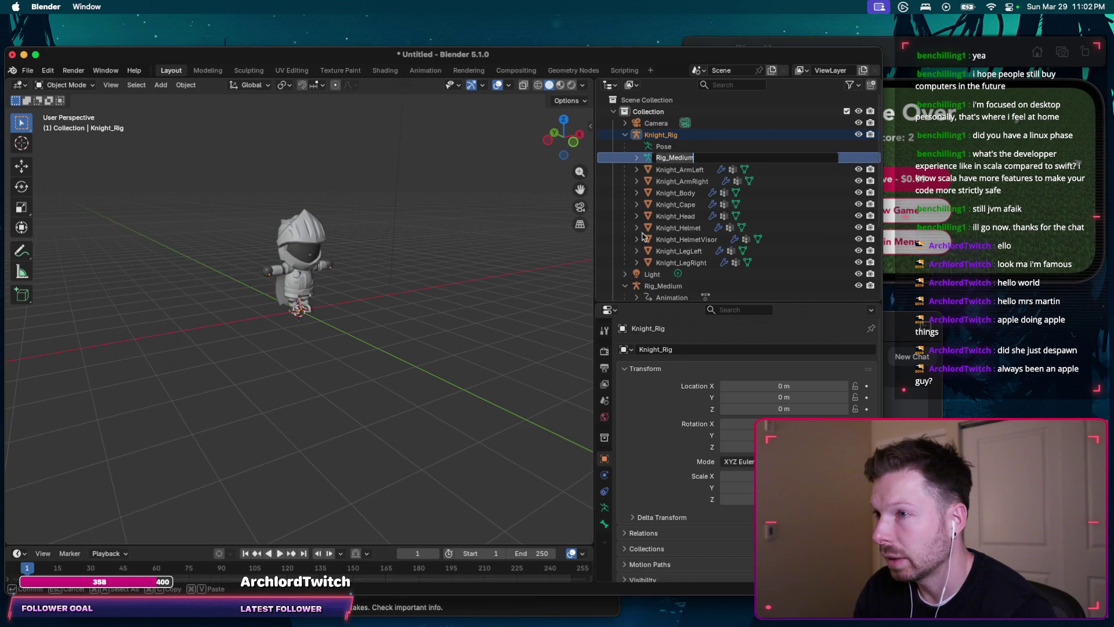
pyautogui.write('Knight_Armat')
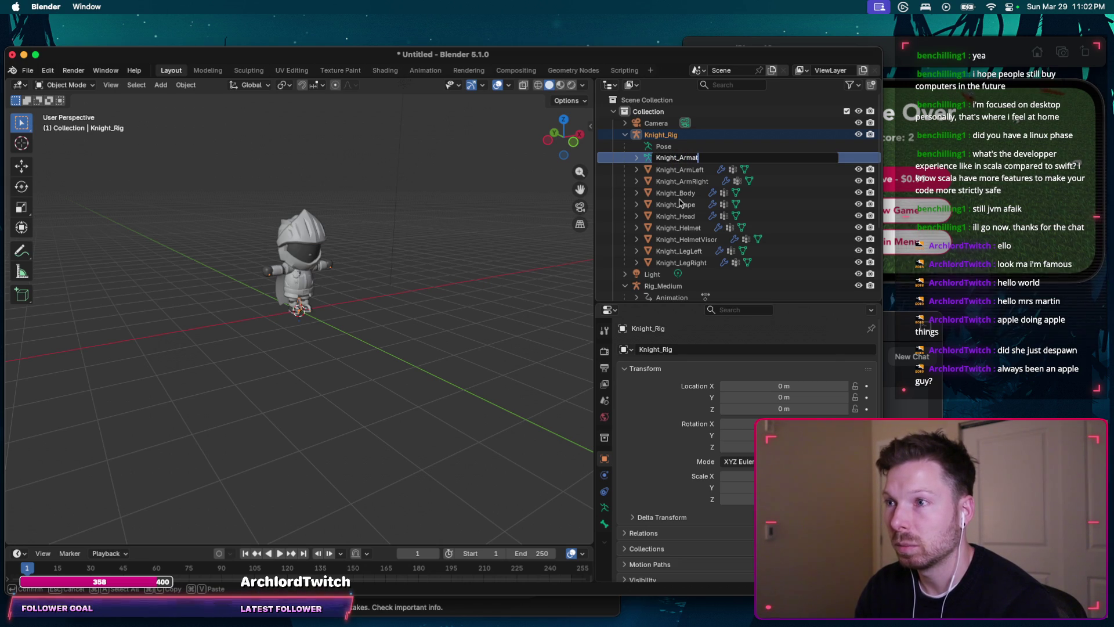
pyautogui.write('ure')
pyautogui.press('super+Tab')
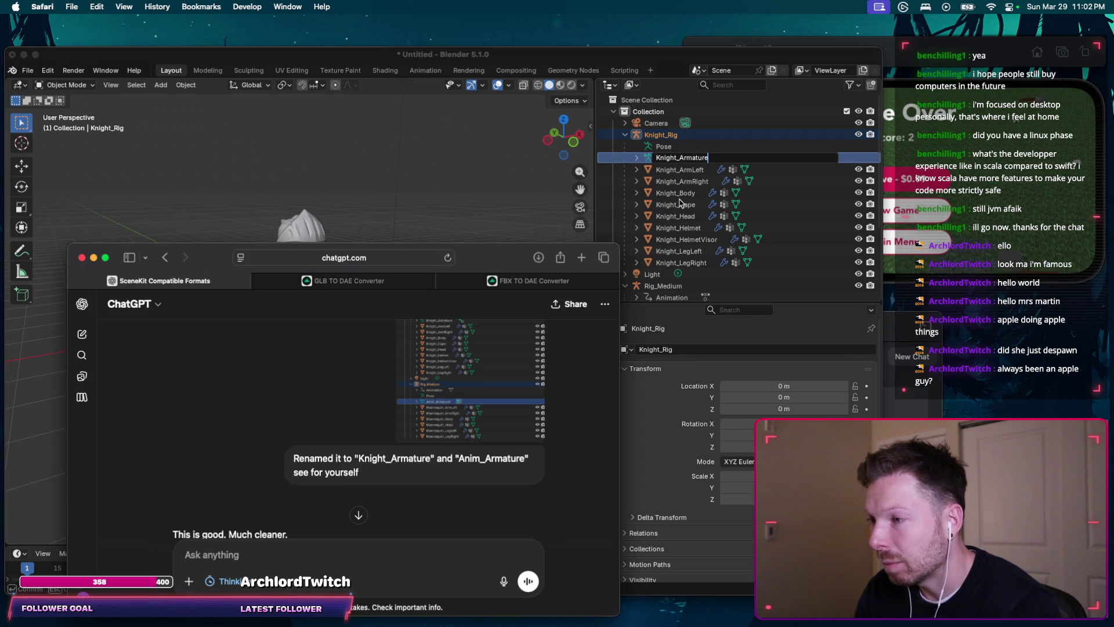
pyautogui.press('super+Tab')
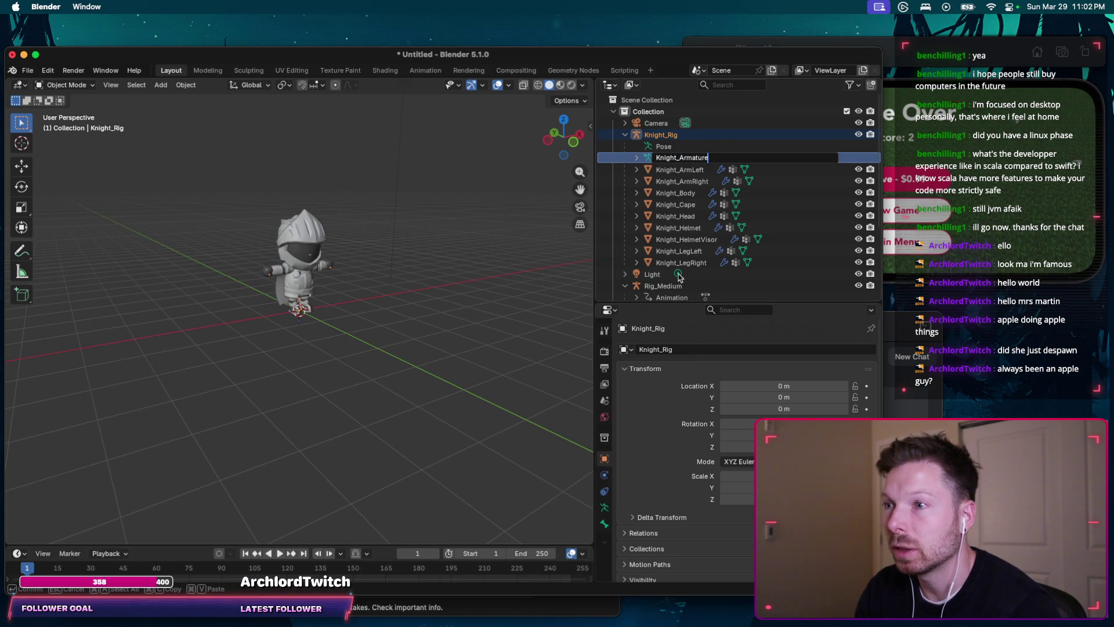
pyautogui.click(681, 263)
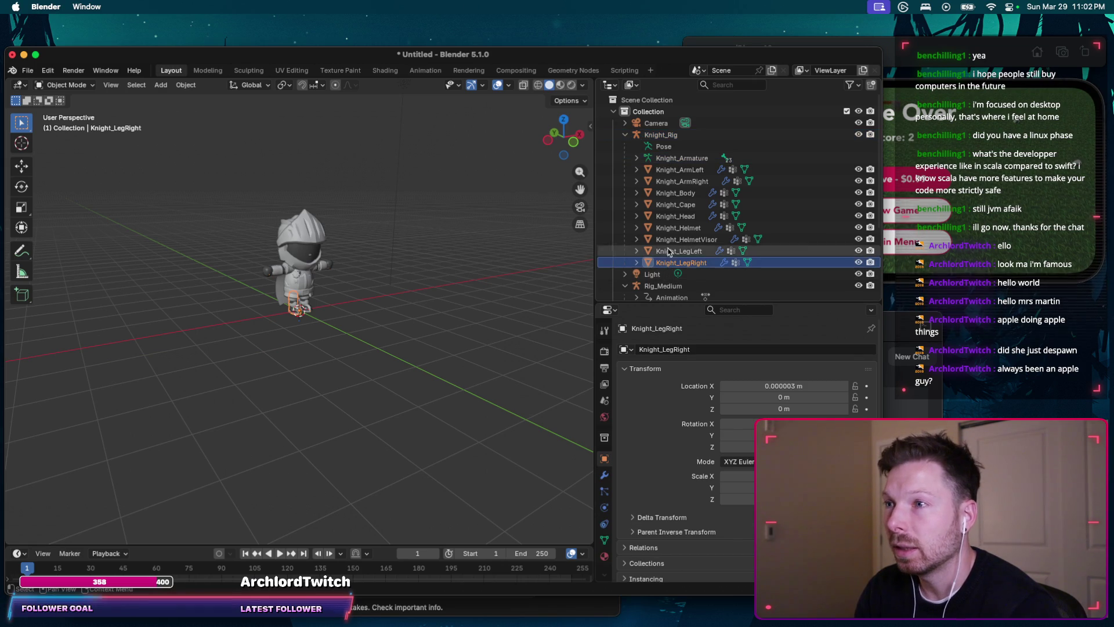
# Step: Select the knight meshes with Rig_Medium, inspect Anim_Armiture and widen the side panels
pyautogui.keyDown('shift'); pyautogui.click(678, 169); pyautogui.keyUp('shift')
pyautogui.scroll(-1, 670, 218)
pyautogui.keyDown('ctrl'); pyautogui.click(663, 262); pyautogui.keyUp('ctrl')
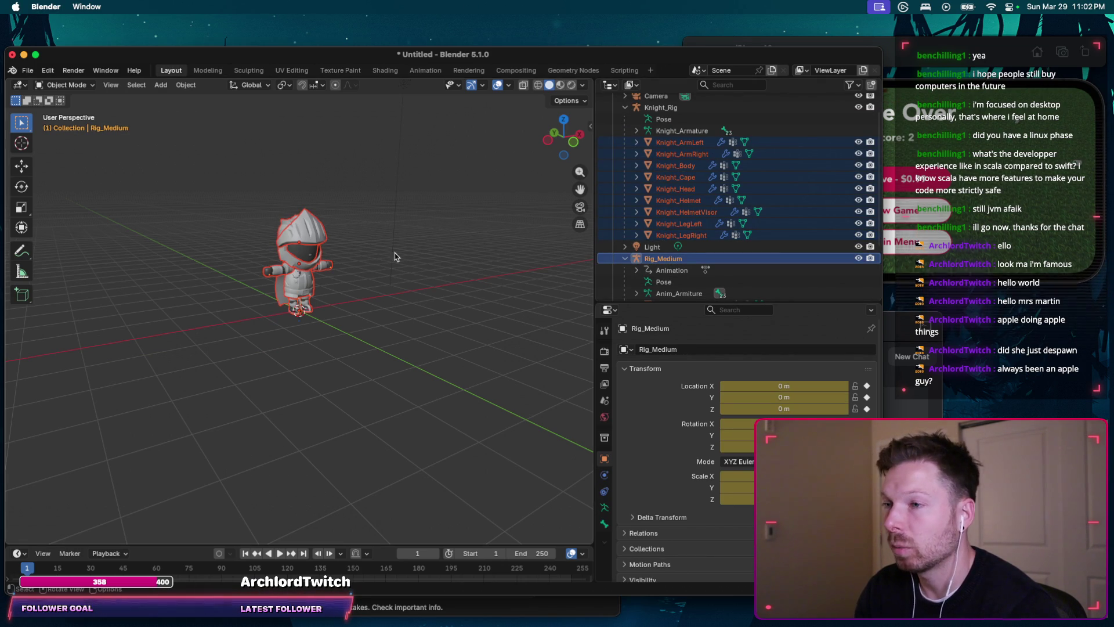
pyautogui.click(648, 293)
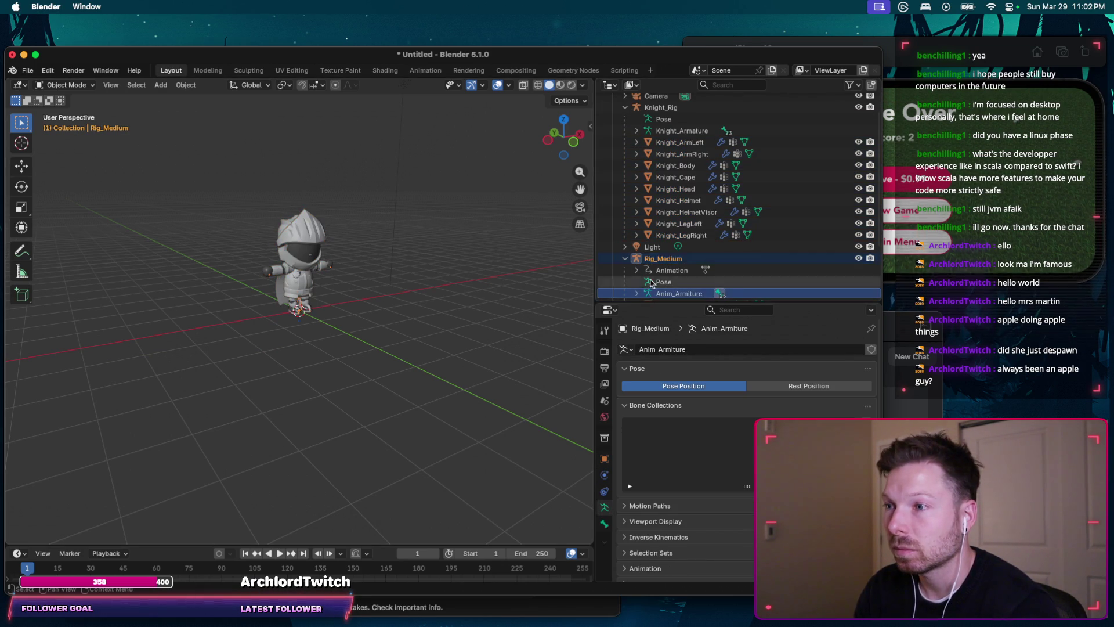
pyautogui.scroll(-1, 666, 289)
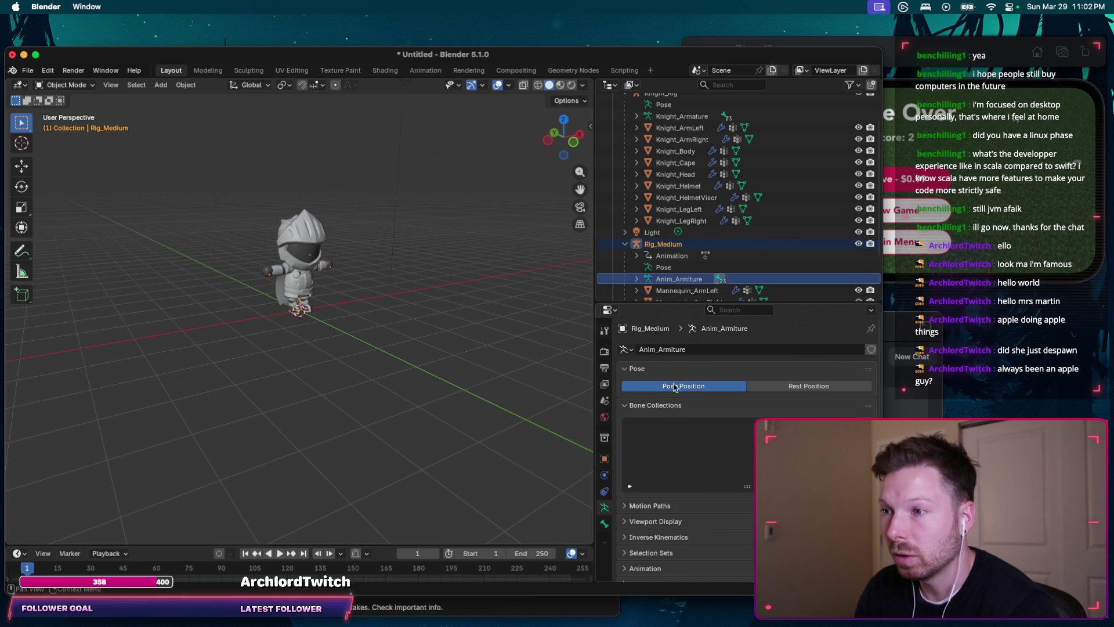
pyautogui.moveTo(592, 330); pyautogui.dragTo(311, 328)
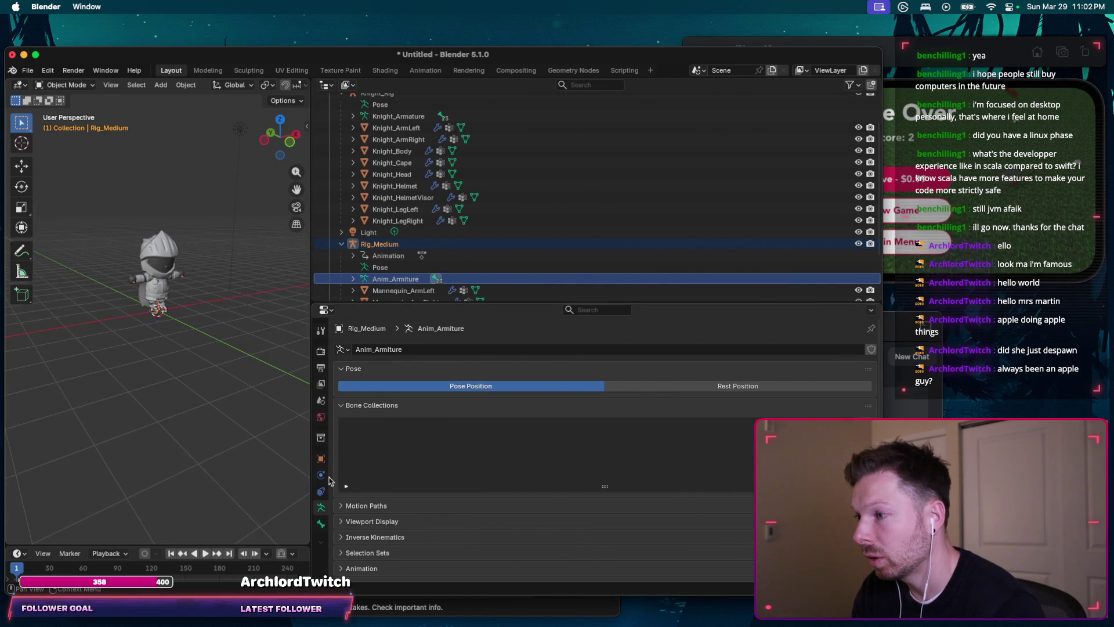
pyautogui.scroll(-2, 374, 227)
# Step: Select Rig_Medium with its children and turn the Properties area into a Dope Sheet
pyautogui.click(375, 217)
pyautogui.click(354, 217)
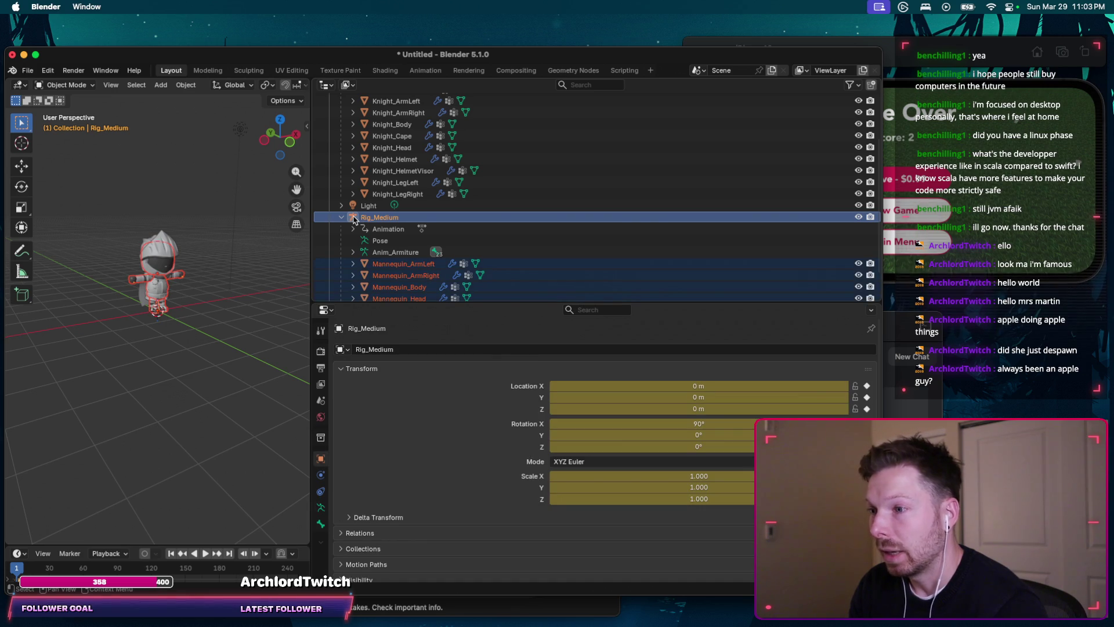
pyautogui.click(346, 369)
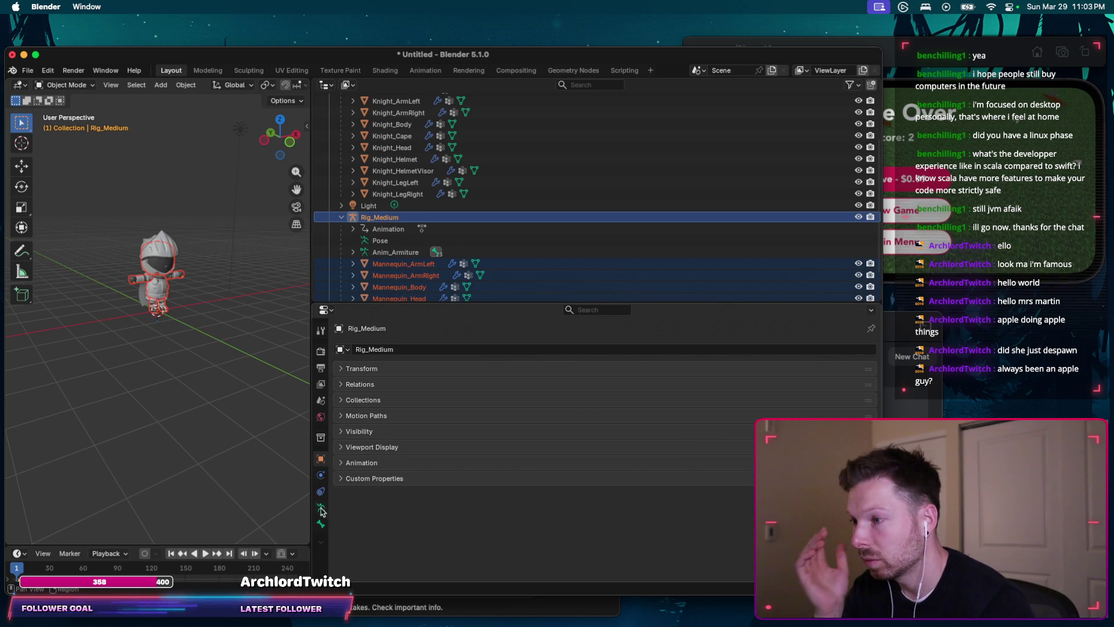
pyautogui.rightClick(320, 544)
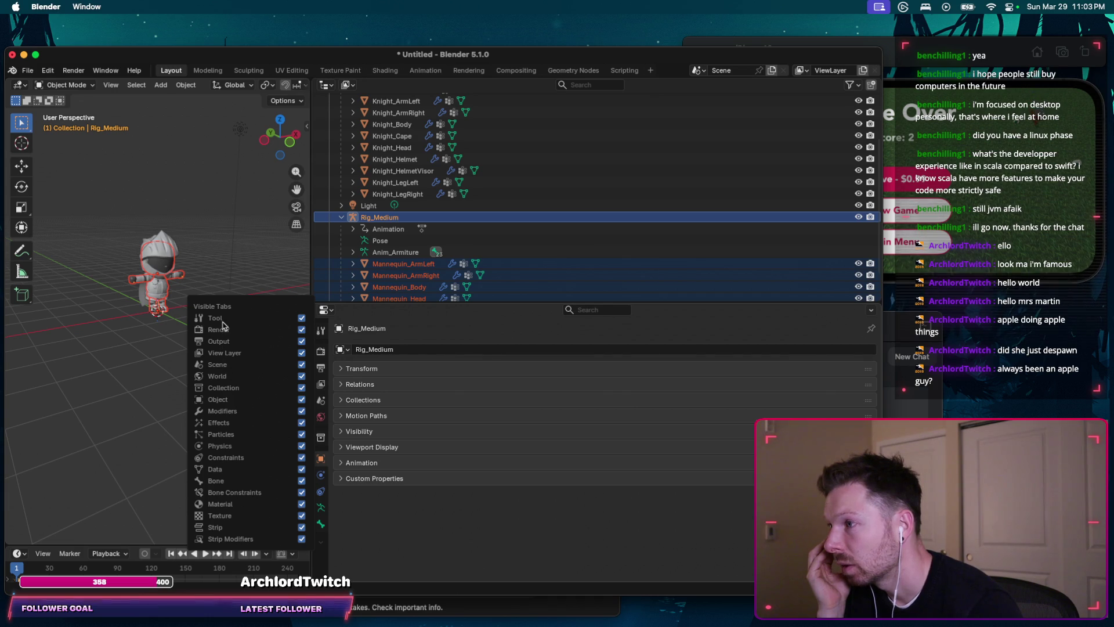
pyautogui.click(326, 311)
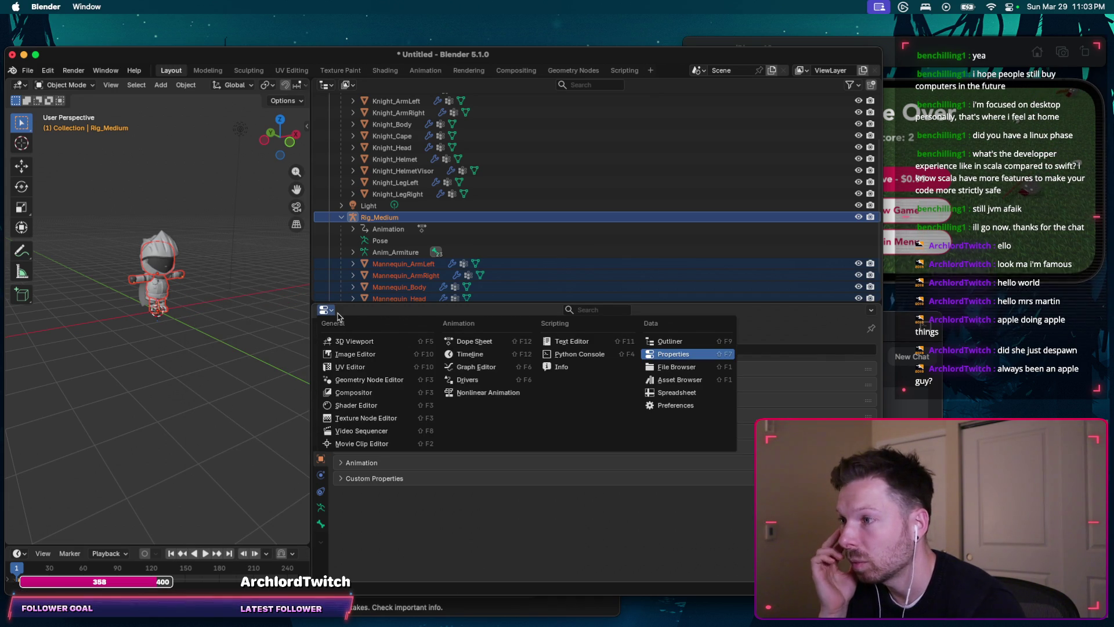
pyautogui.click(490, 345)
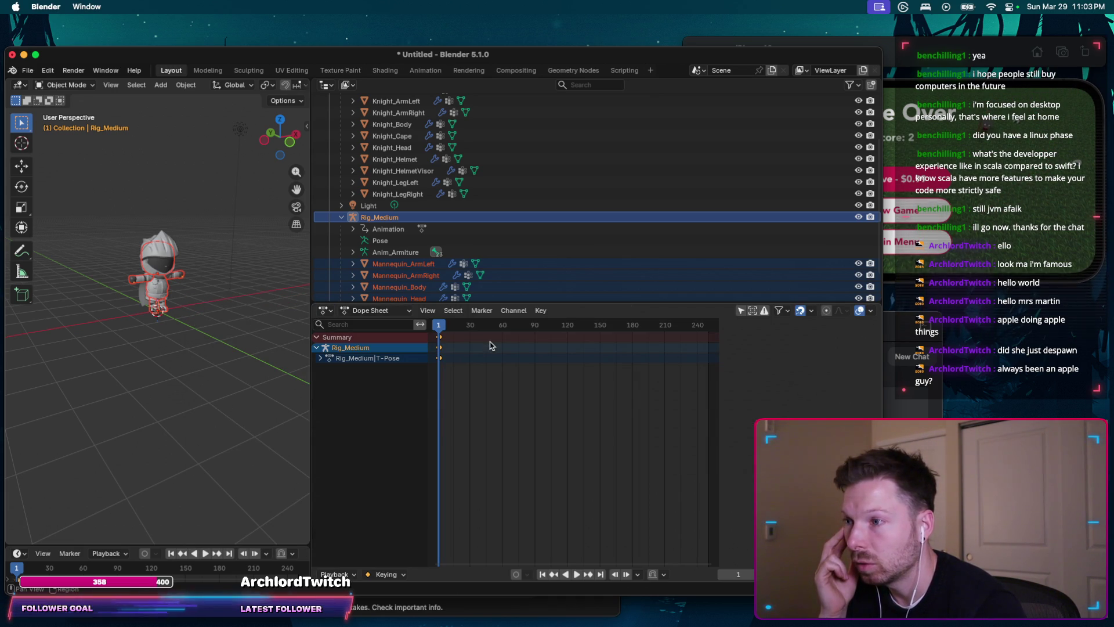
# Step: Switch the Dope Sheet between modes, settling on the Action Editor for Rig_Medium
pyautogui.click(401, 311)
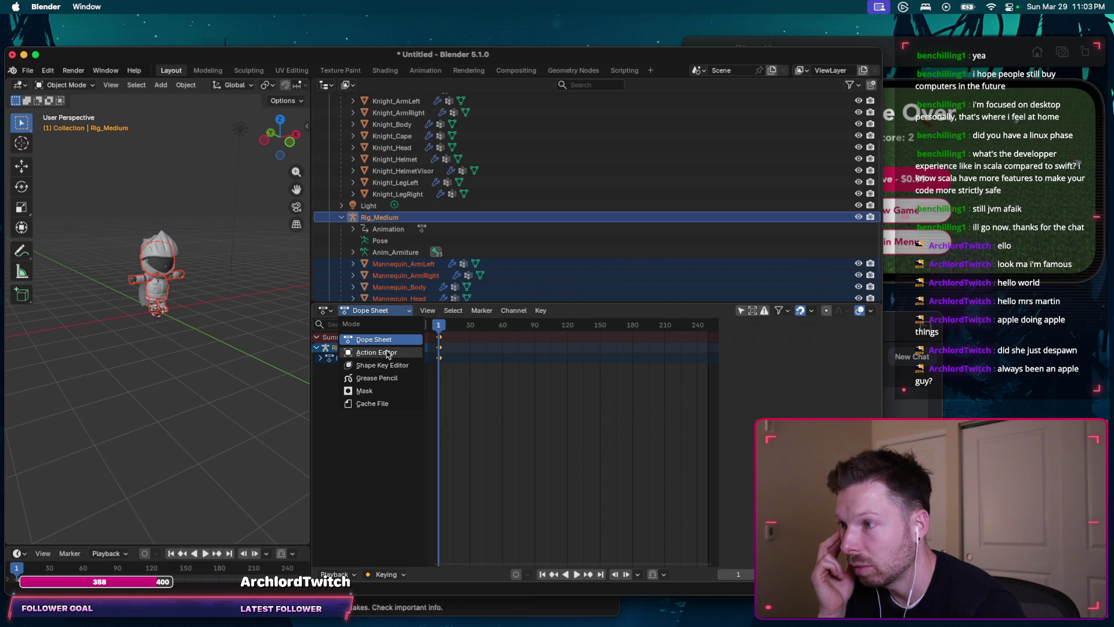
pyautogui.click(388, 353)
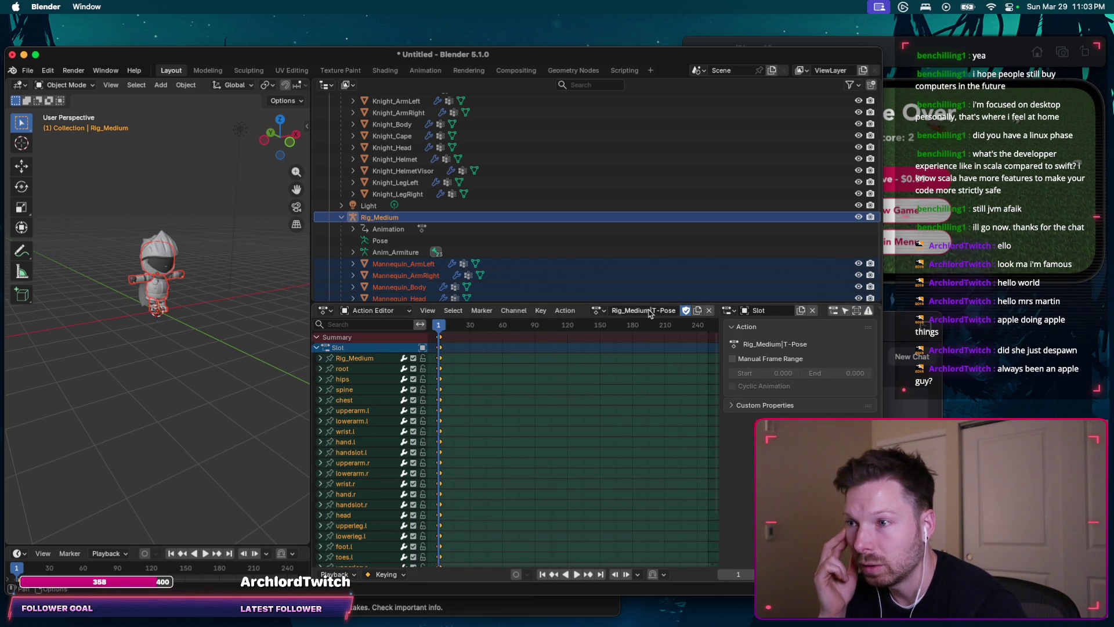
pyautogui.hscroll(2, 651, 313)
pyautogui.hscroll(3, 672, 310)
pyautogui.hscroll(-5, 673, 311)
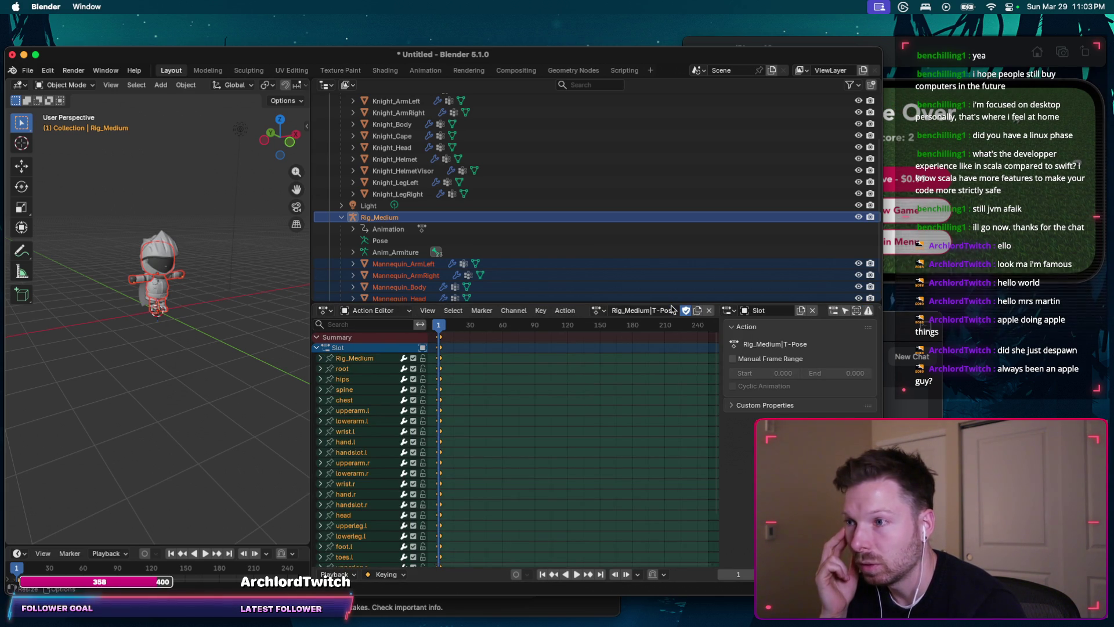
pyautogui.click(366, 310)
pyautogui.click(369, 342)
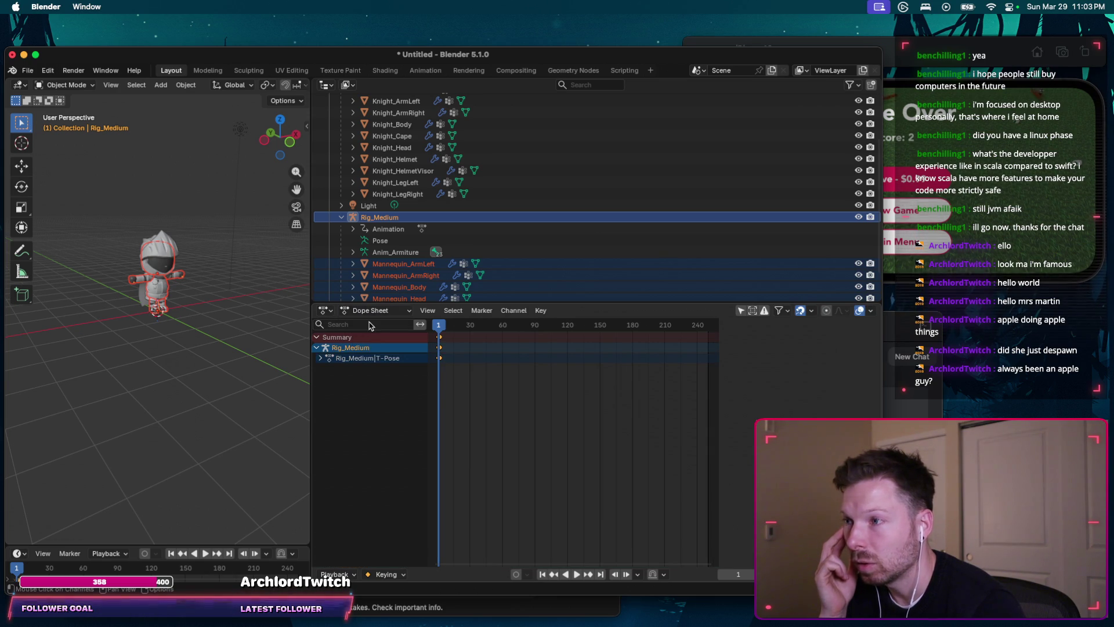
pyautogui.click(370, 310)
pyautogui.click(374, 349)
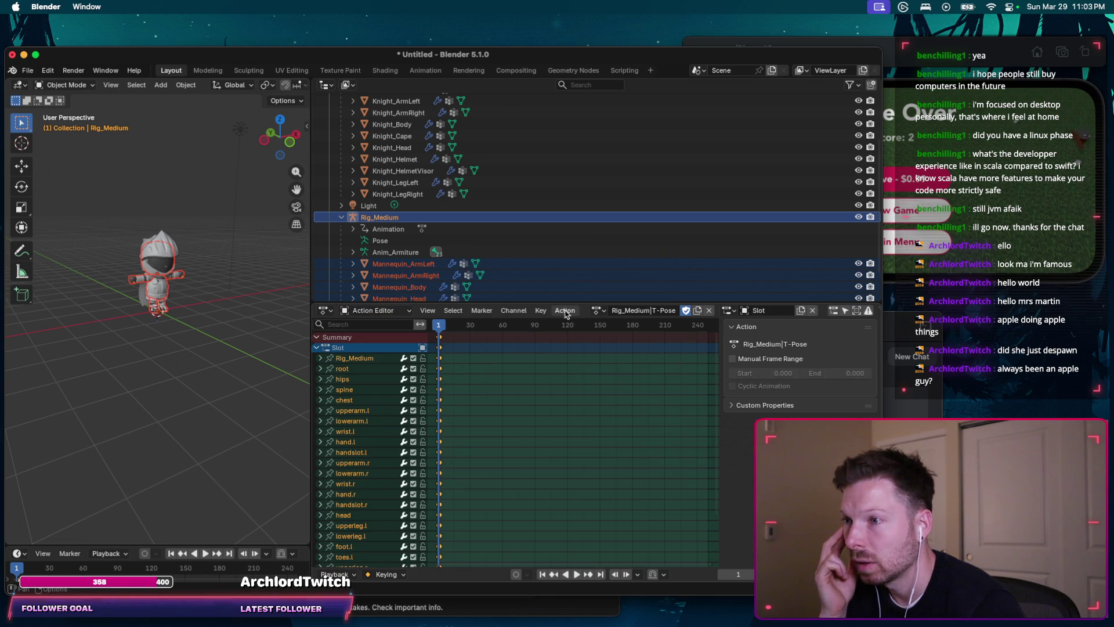
# Step: Assign the Rig_Medium|Running_A action to Rig_Medium from the action list
pyautogui.click(636, 311)
pyautogui.write('runn')
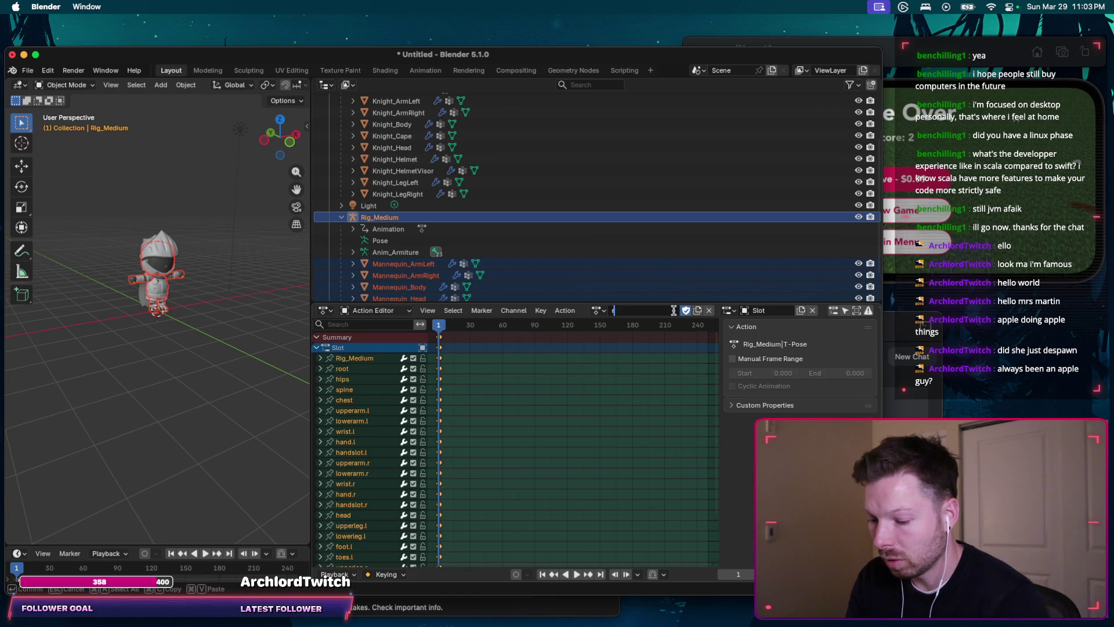
pyautogui.write('i')
pyautogui.press('Return')
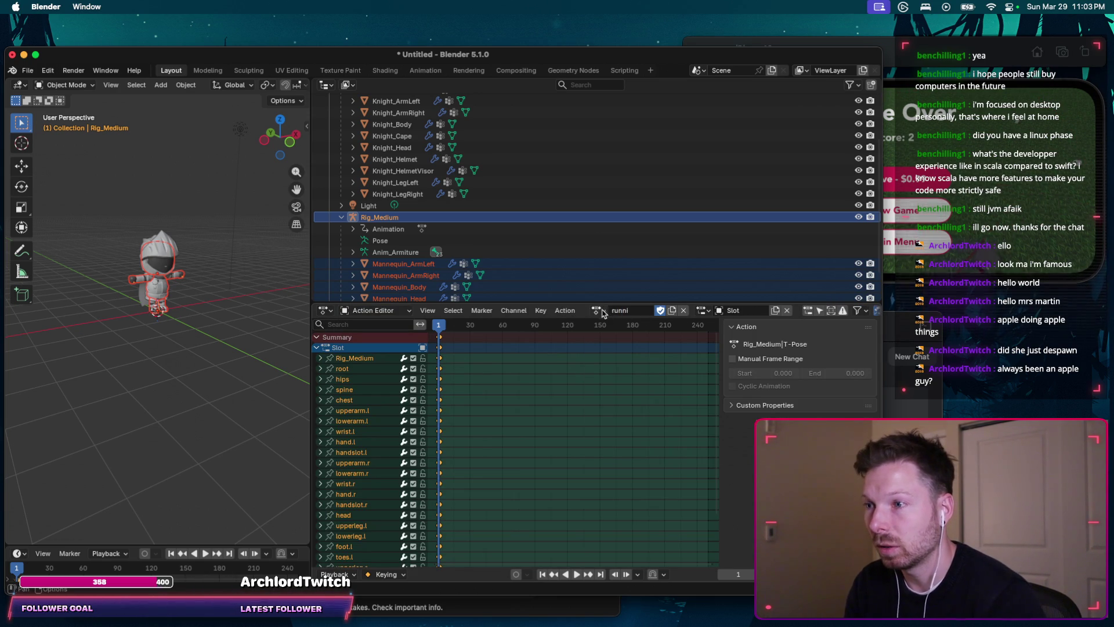
pyautogui.click(599, 310)
pyautogui.write('runnin')
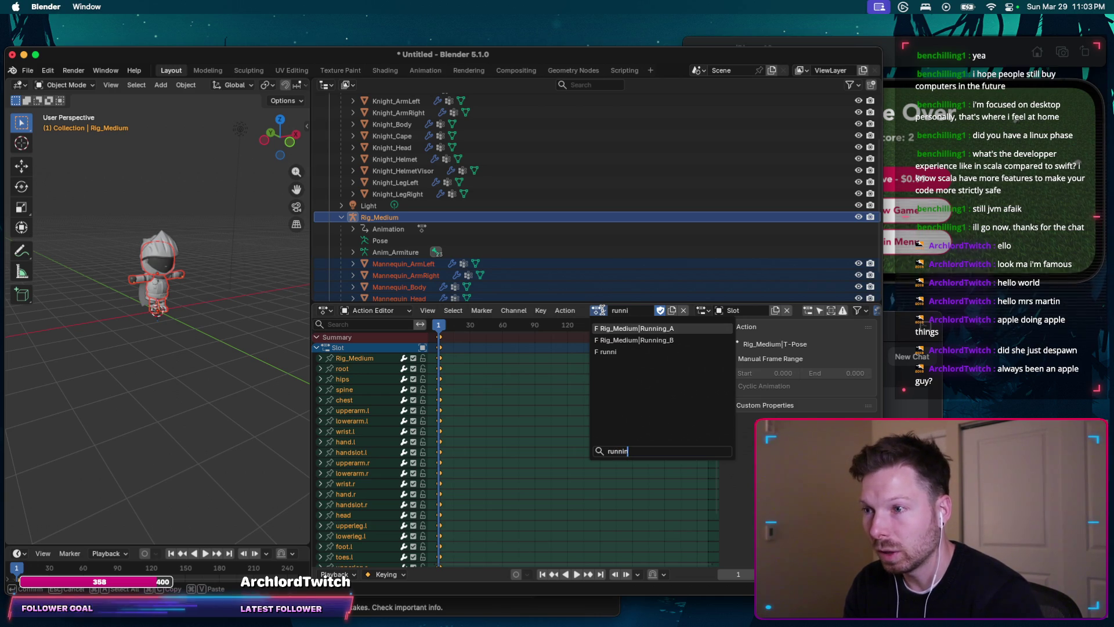
pyautogui.click(640, 329)
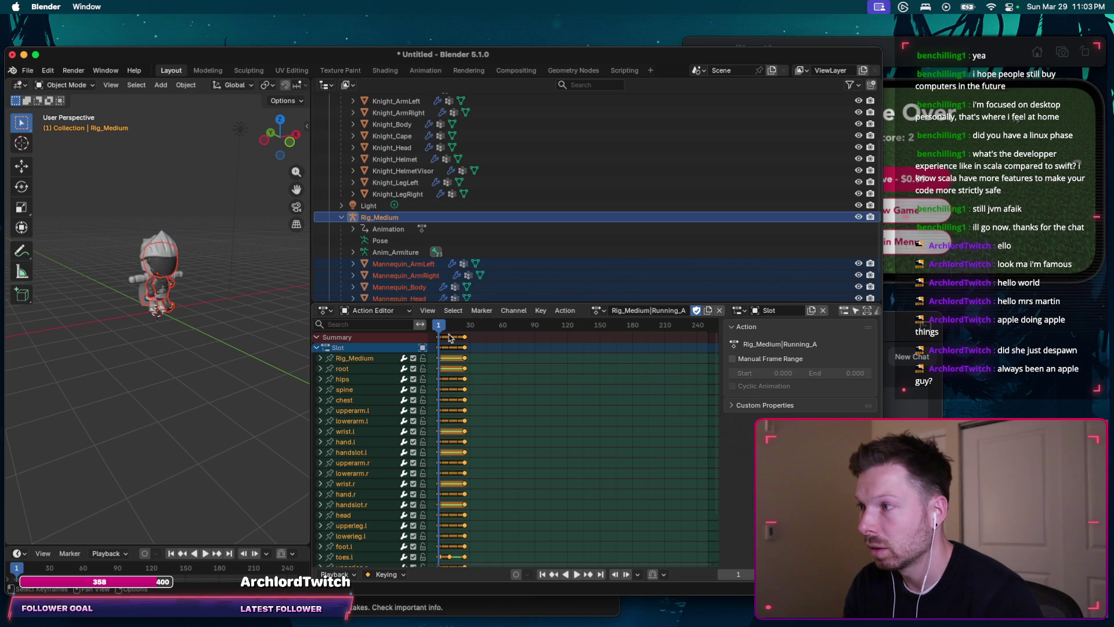
pyautogui.press('Escape')
pyautogui.scroll(3, 414, 238)
pyautogui.click(414, 234)
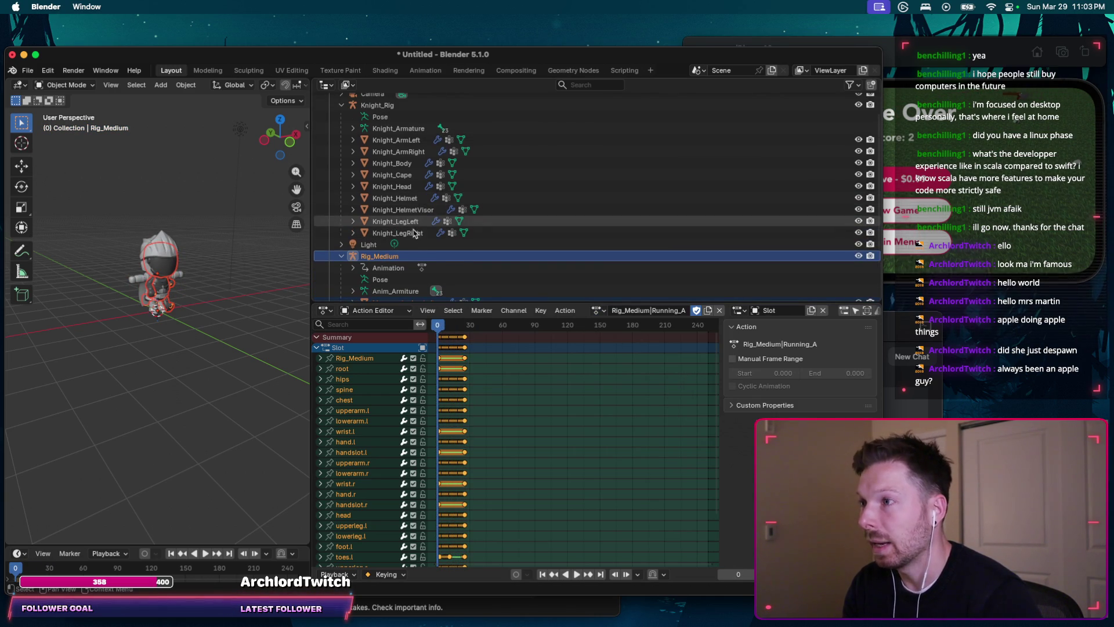
pyautogui.keyDown('shift'); pyautogui.click(400, 140); pyautogui.keyUp('shift')
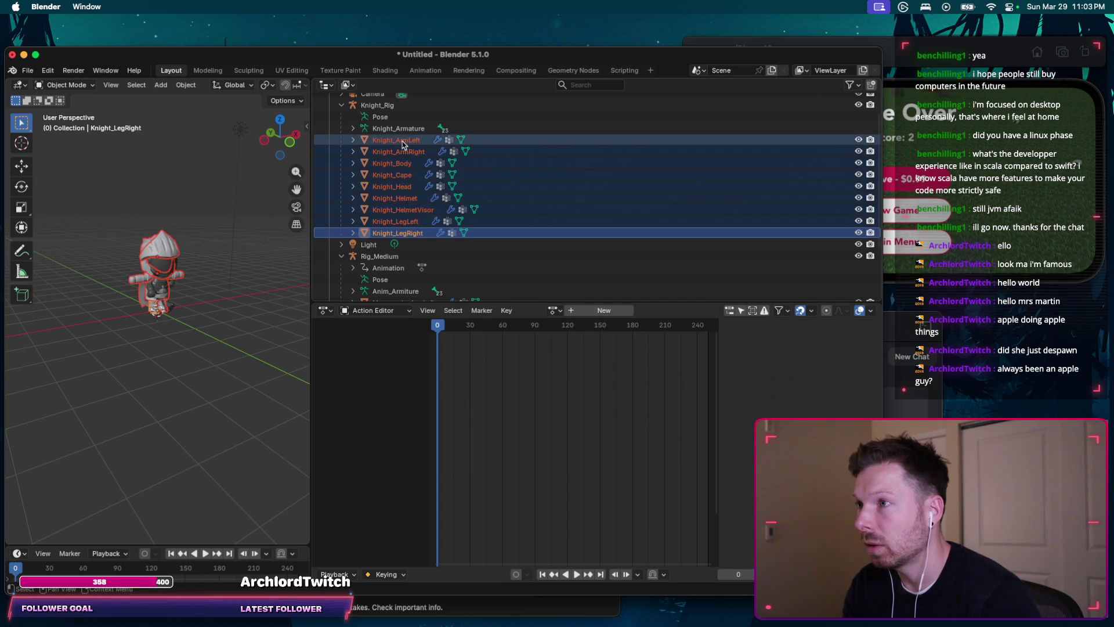
pyautogui.keyDown('ctrl'); pyautogui.click(380, 256); pyautogui.keyUp('ctrl')
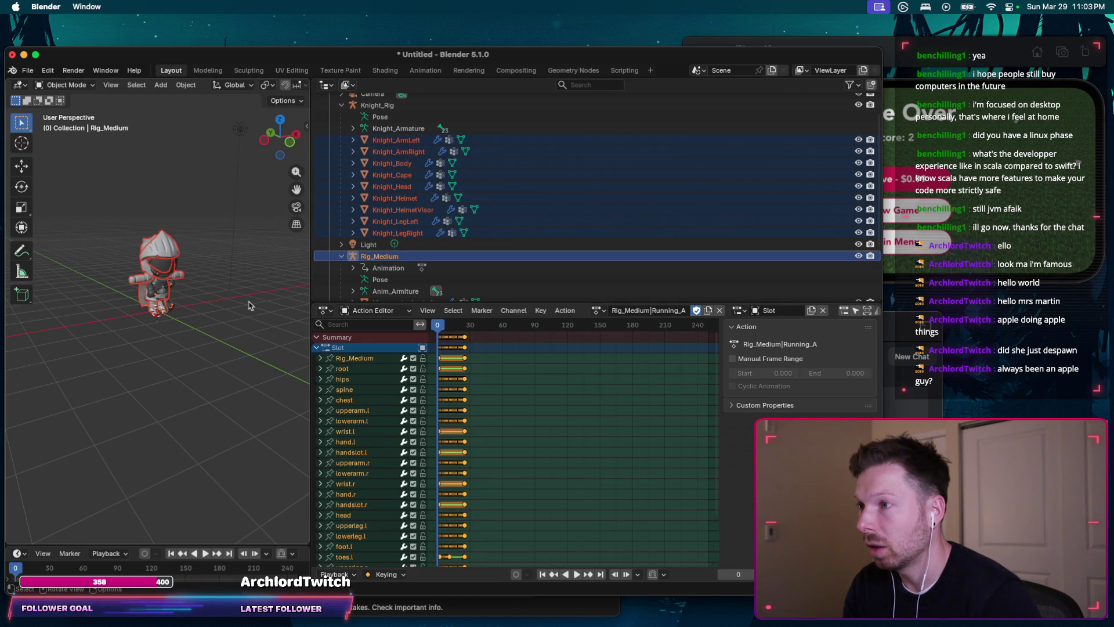
pyautogui.hotkey('ctrl', 'p')
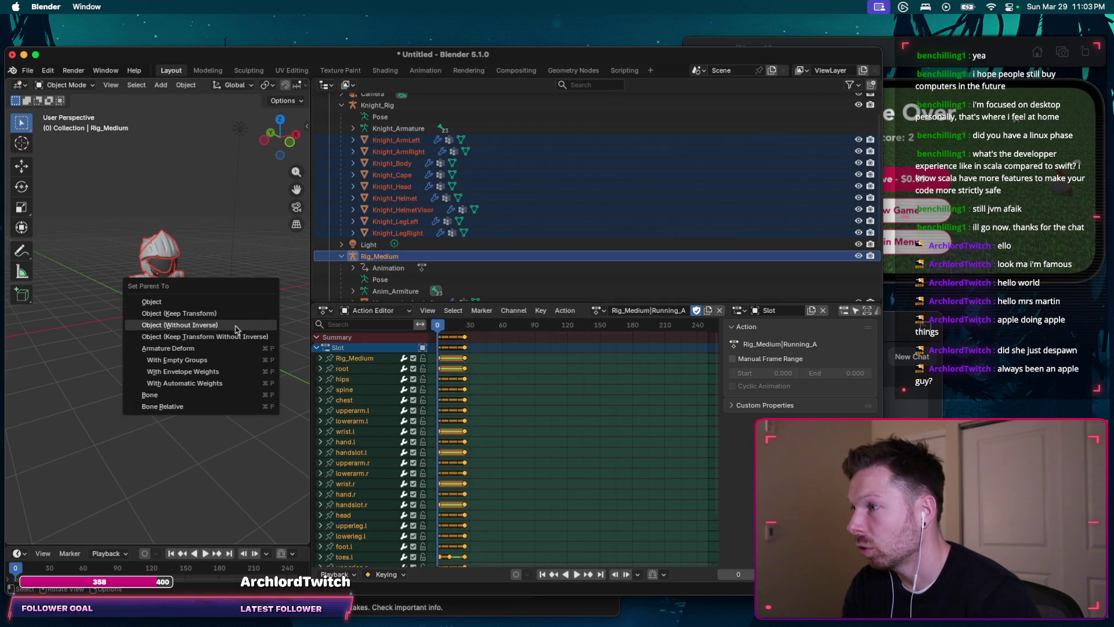
pyautogui.click(232, 348)
pyautogui.moveTo(233, 348); pyautogui.dragTo(183, 300, button='middle')
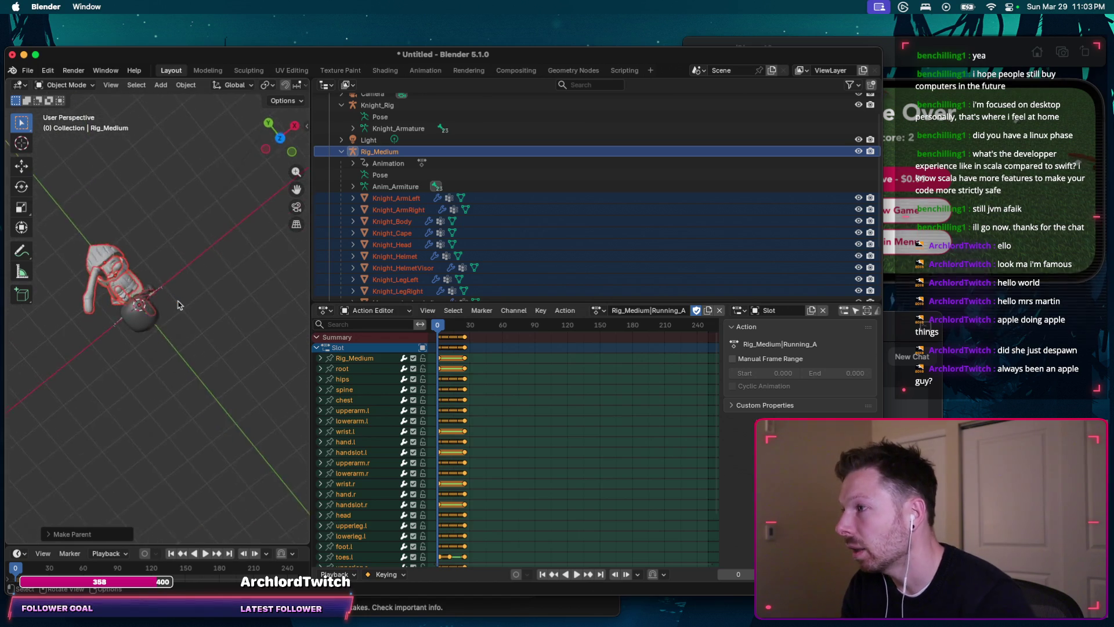
pyautogui.press('space')
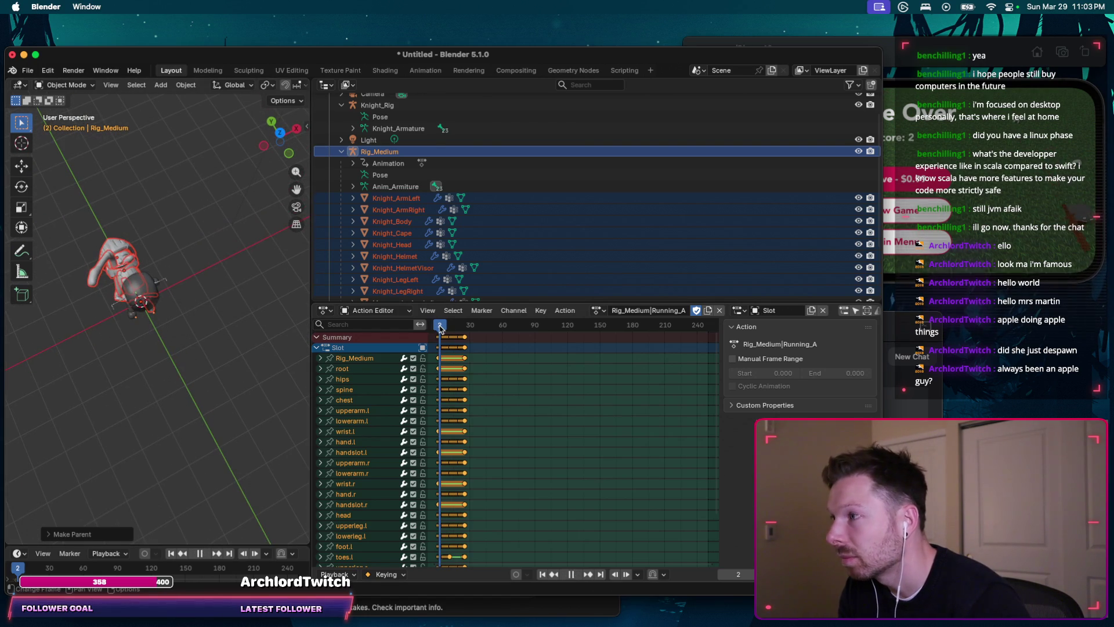
pyautogui.press('Escape')
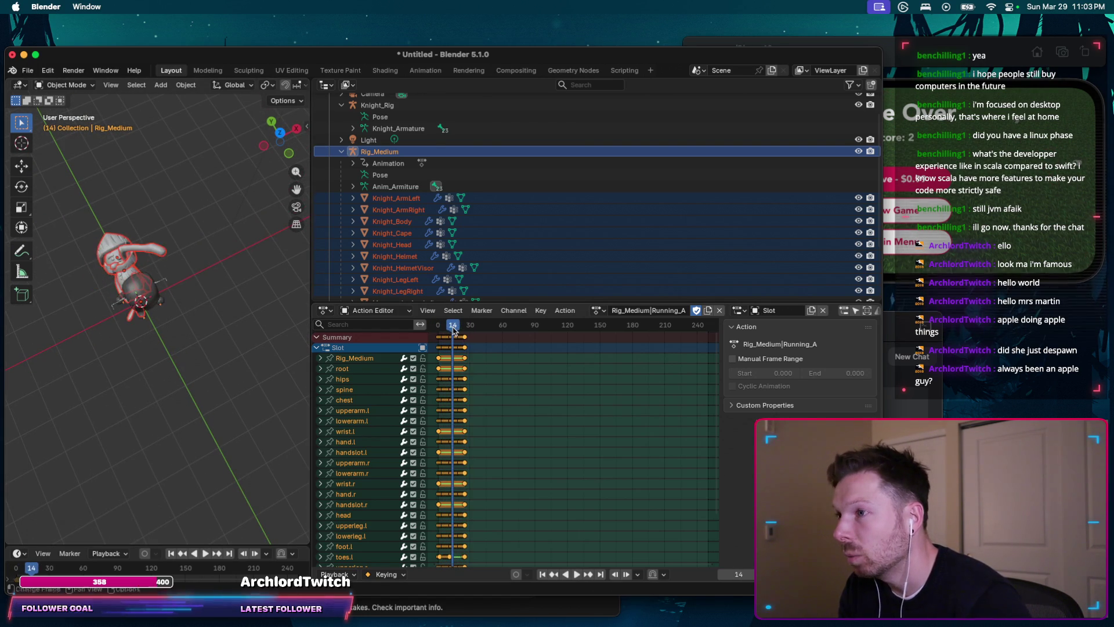
pyautogui.hotkey('ctrl', 'z')
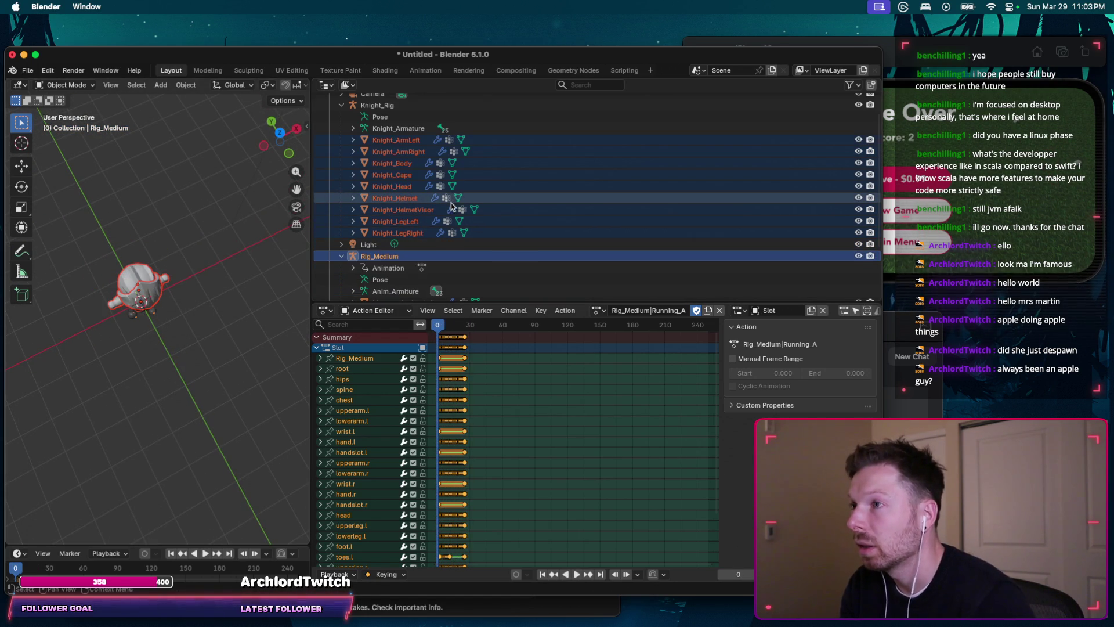
pyautogui.scroll(2, 471, 188)
pyautogui.hotkey('ctrl', 'z')
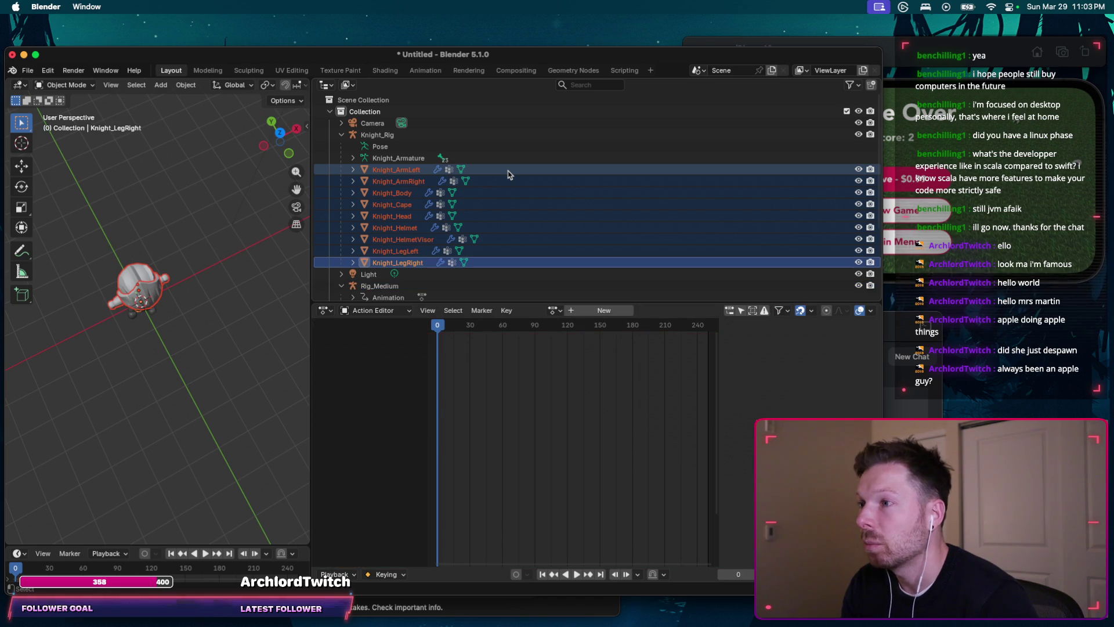
# Step: Step back through the undo history past the Knight mesh selections
pyautogui.hotkey('ctrl', 'z')
pyautogui.hotkey('ctrl', 'z')
pyautogui.hotkey('ctrl', 'z')
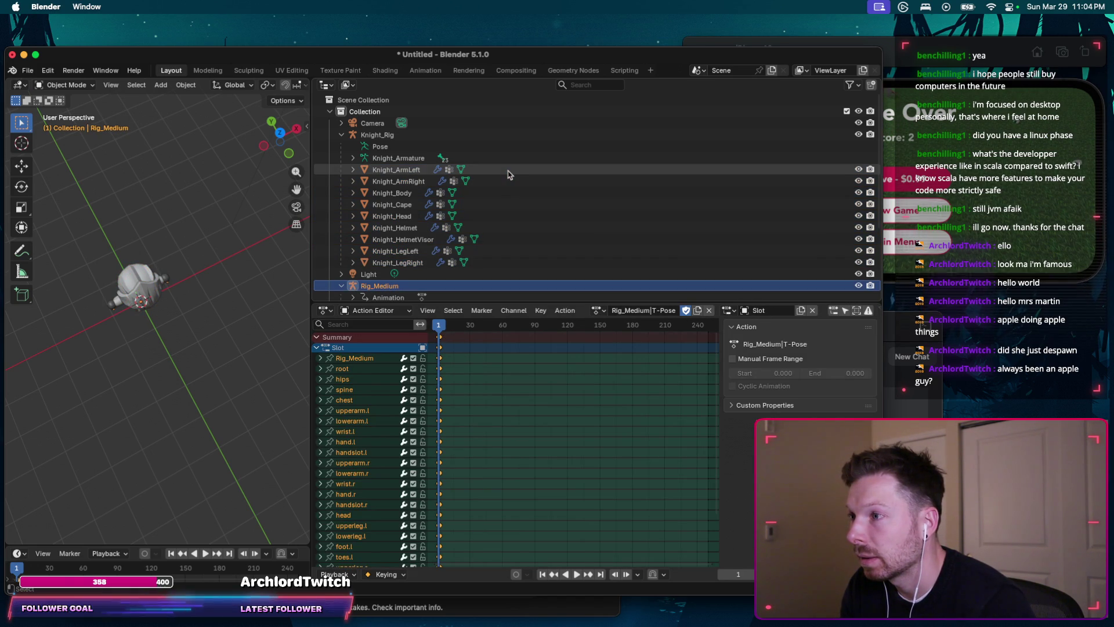
pyautogui.hotkey('ctrl', 'z')
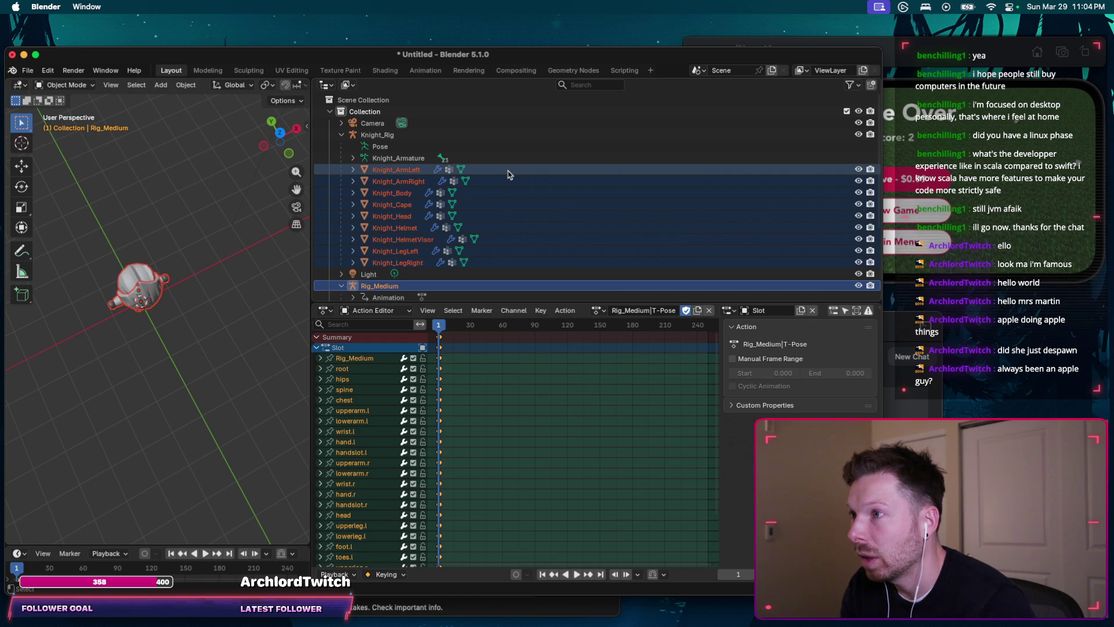
pyautogui.hotkey('ctrl', 'z')
pyautogui.hotkey('ctrl', 'z')
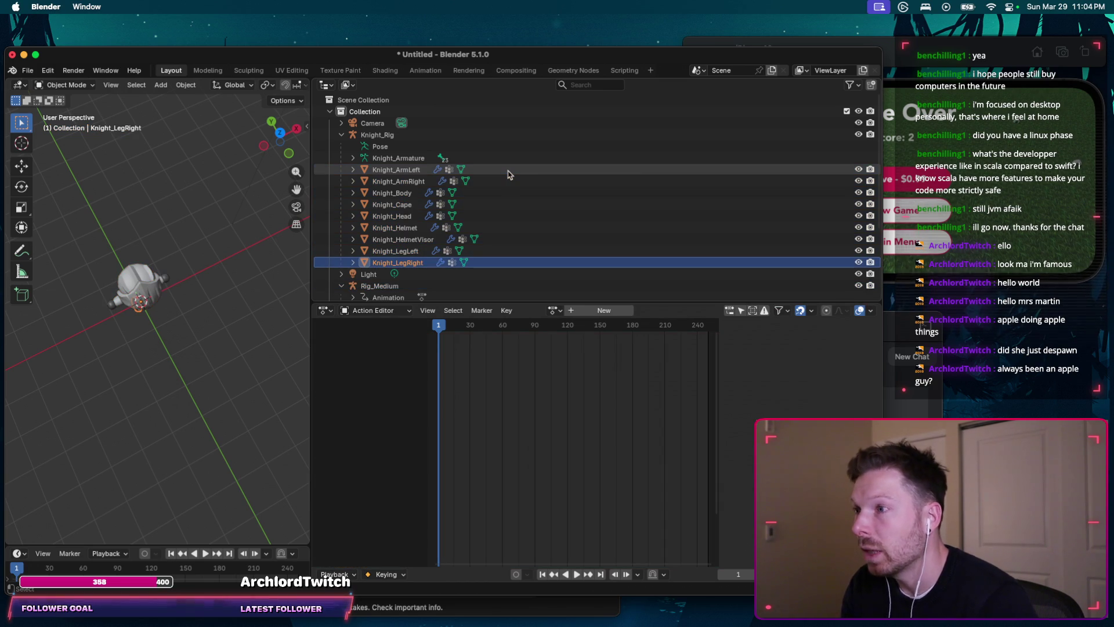
pyautogui.hotkey('ctrl', 'z')
pyautogui.hotkey('ctrl', 'z')
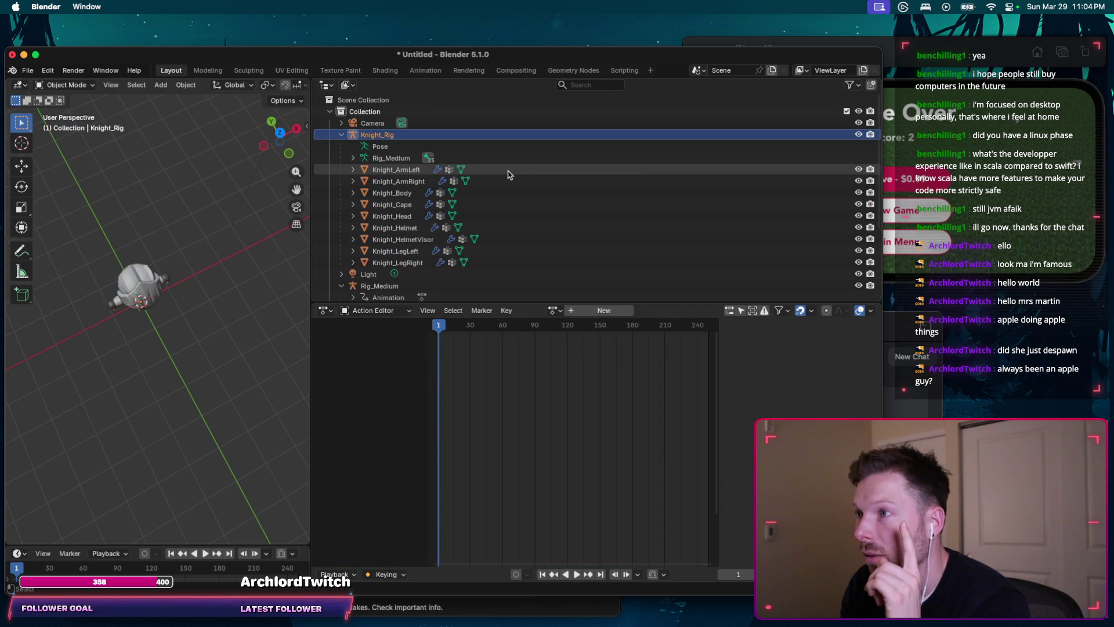
pyautogui.hotkey('ctrl', 'z')
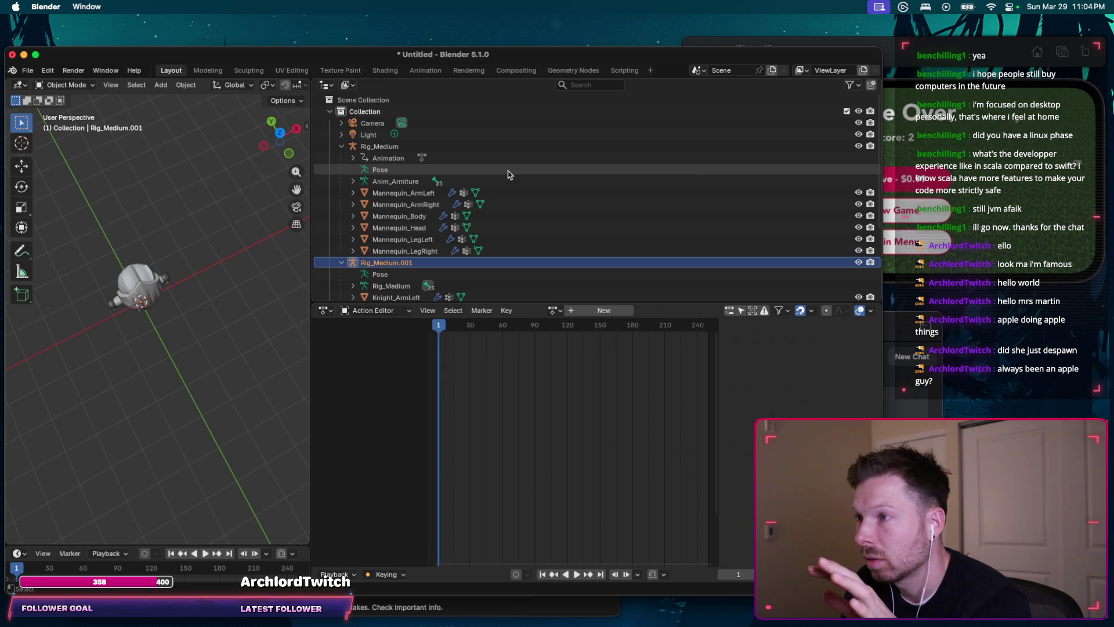
pyautogui.scroll(-3, 508, 175)
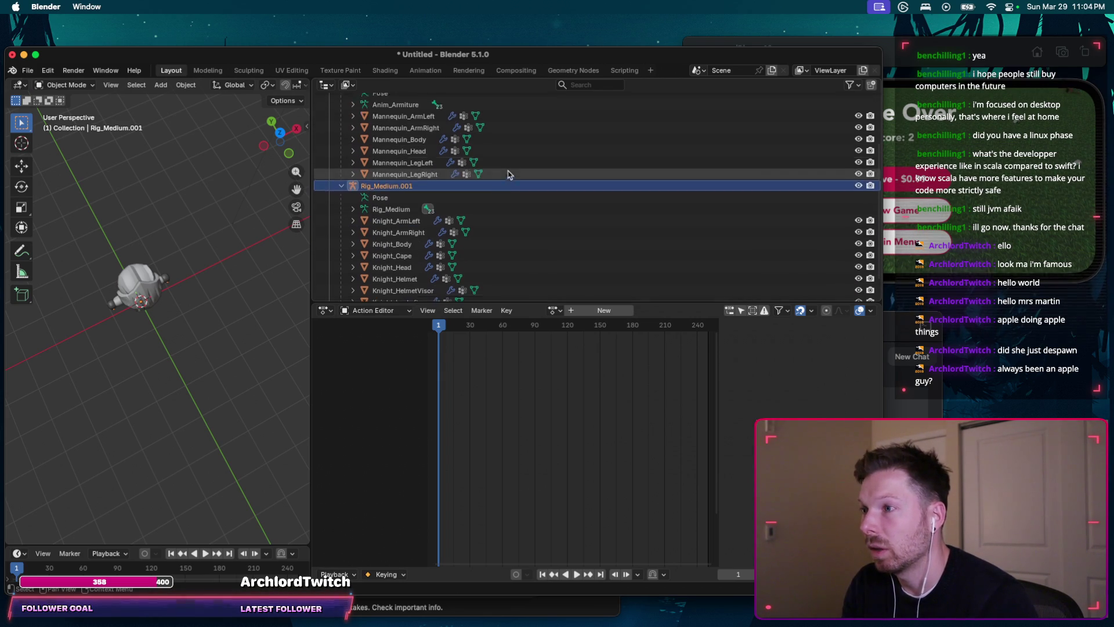
pyautogui.scroll(-1, 509, 174)
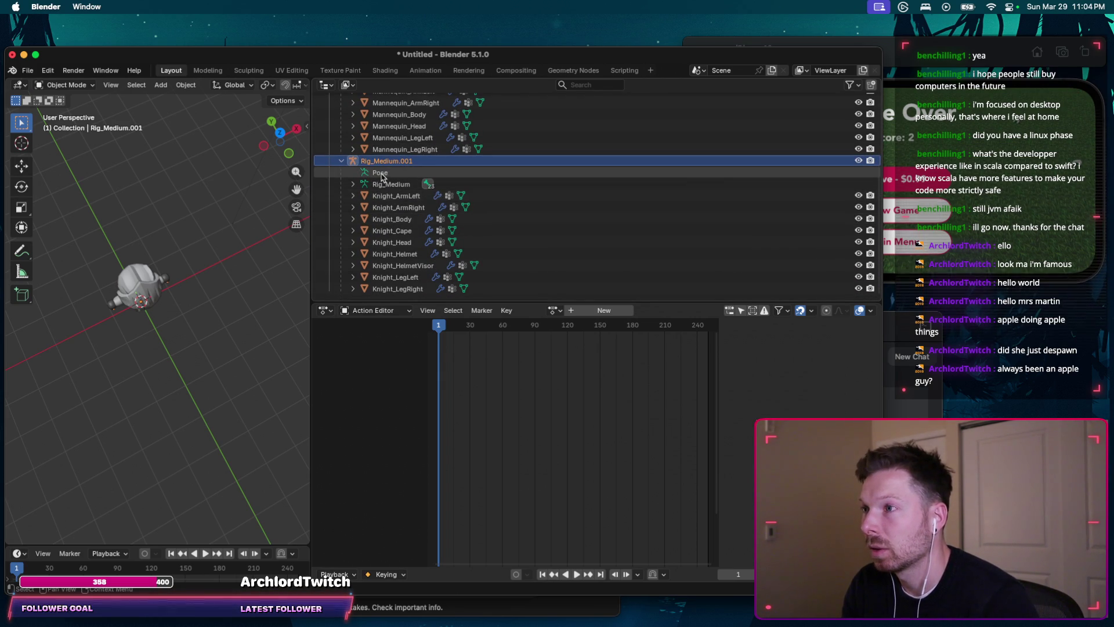
# Step: Inspect Rig_Medium.001's meshes and Pose, then select Anim_Armature to show its T-Pose action
pyautogui.click(400, 290)
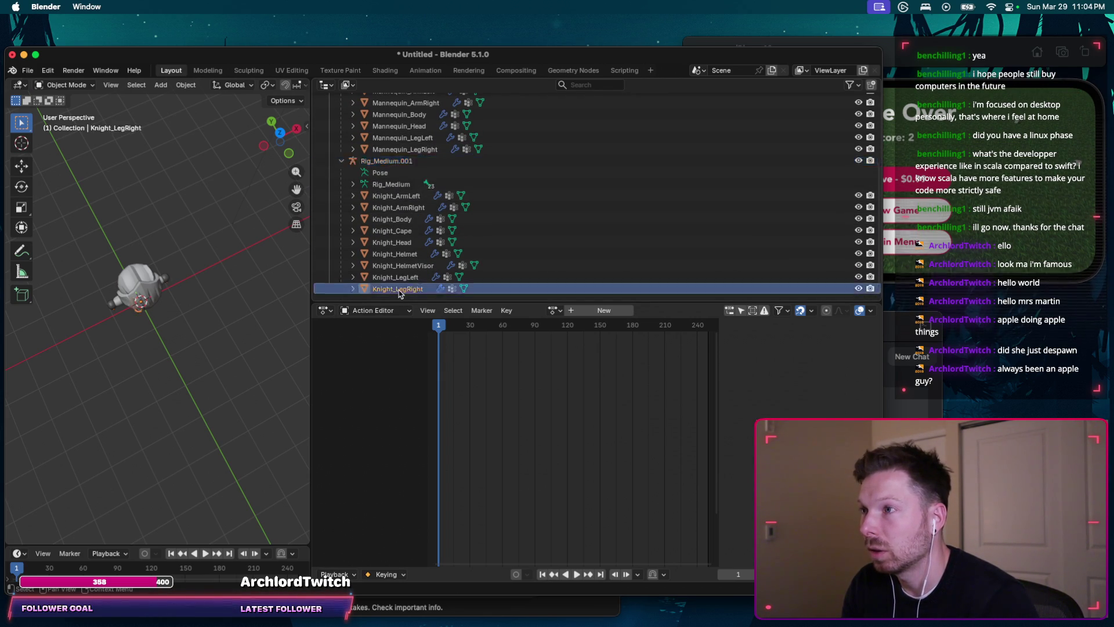
pyautogui.scroll(2, 398, 199)
pyautogui.click(392, 194)
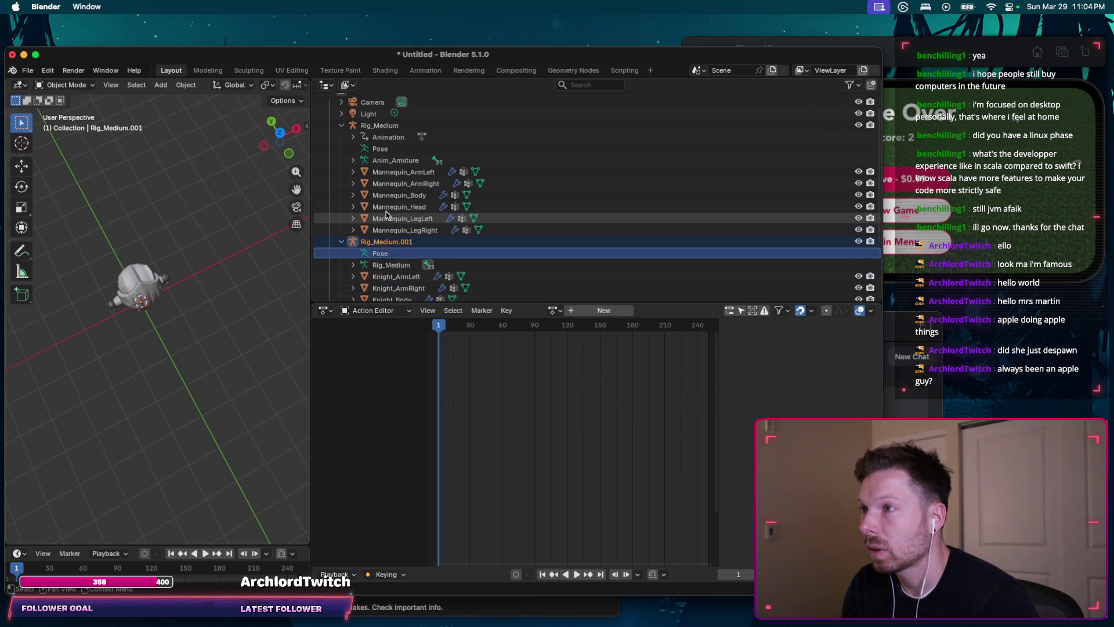
pyautogui.scroll(2, 389, 189)
pyautogui.click(392, 182)
pyautogui.write('runni')
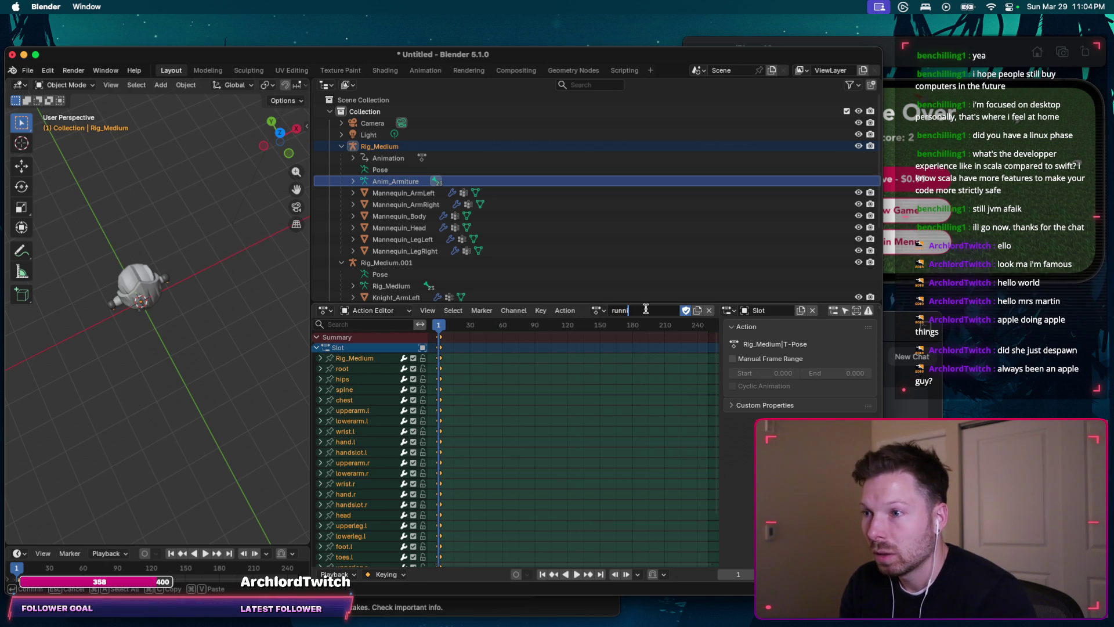
pyautogui.press('Return')
pyautogui.click(599, 310)
pyautogui.write('runn')
pyautogui.click(648, 340)
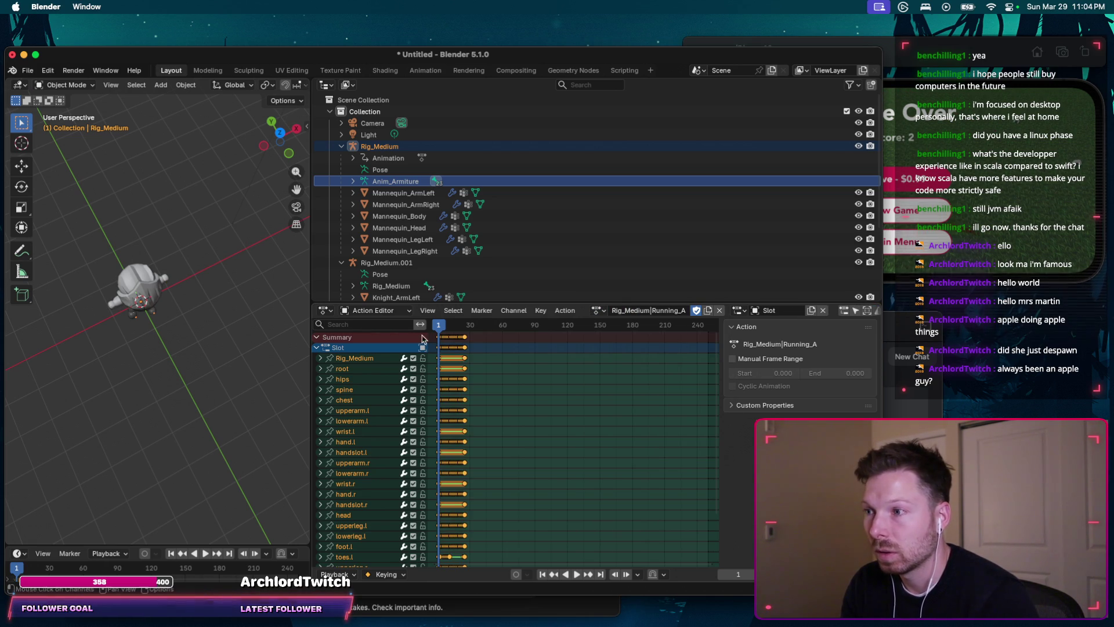
pyautogui.press('space')
pyautogui.moveTo(148, 348); pyautogui.dragTo(150, 343, button='middle')
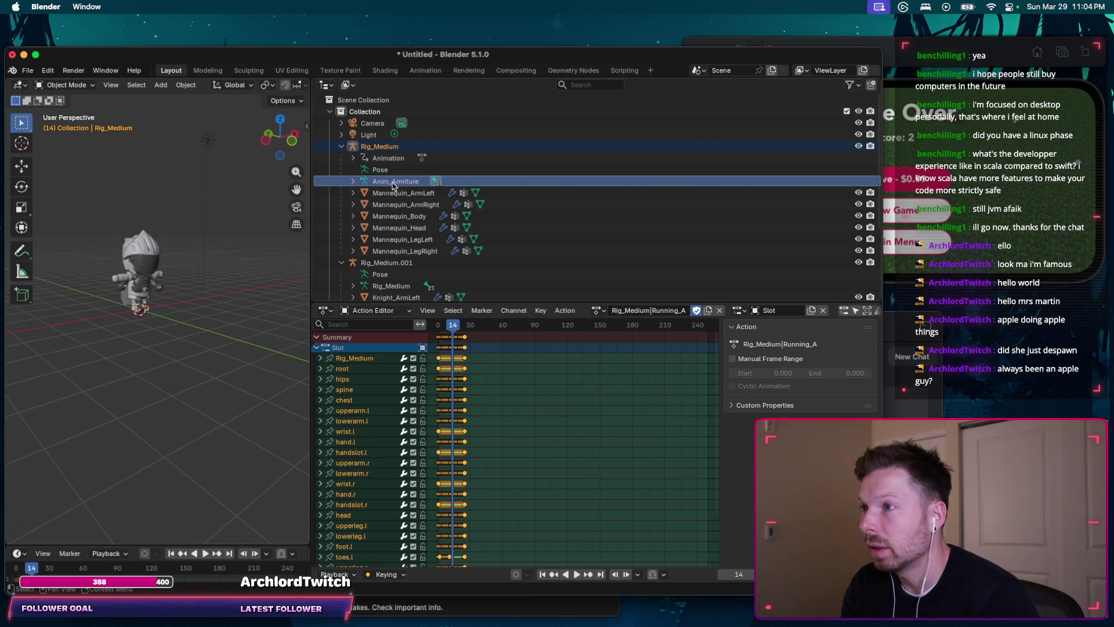
pyautogui.click(383, 146)
pyautogui.scroll(-3, 387, 174)
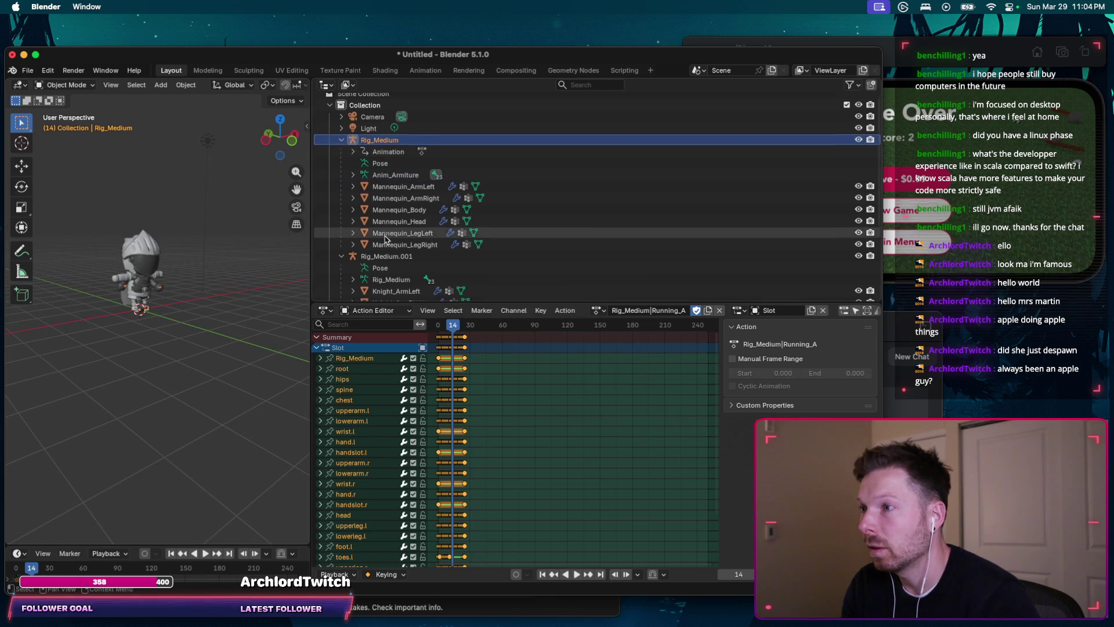
pyautogui.scroll(-3, 391, 201)
pyautogui.click(406, 220)
pyautogui.scroll(-2, 401, 244)
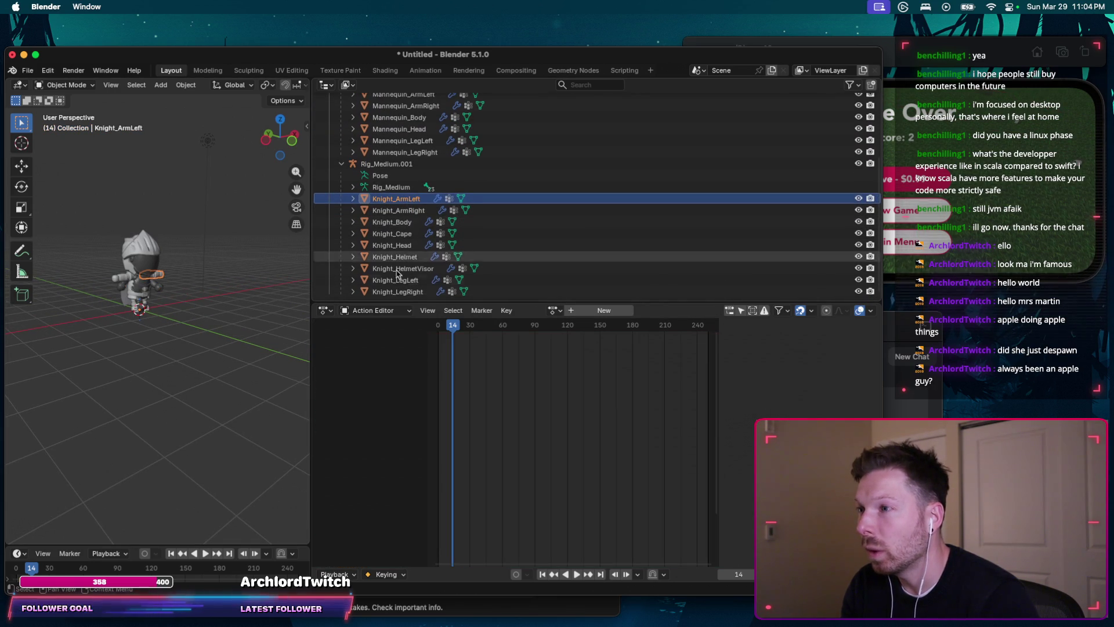
pyautogui.keyDown('shift'); pyautogui.click(394, 290); pyautogui.keyUp('shift')
pyautogui.scroll(5, 394, 262)
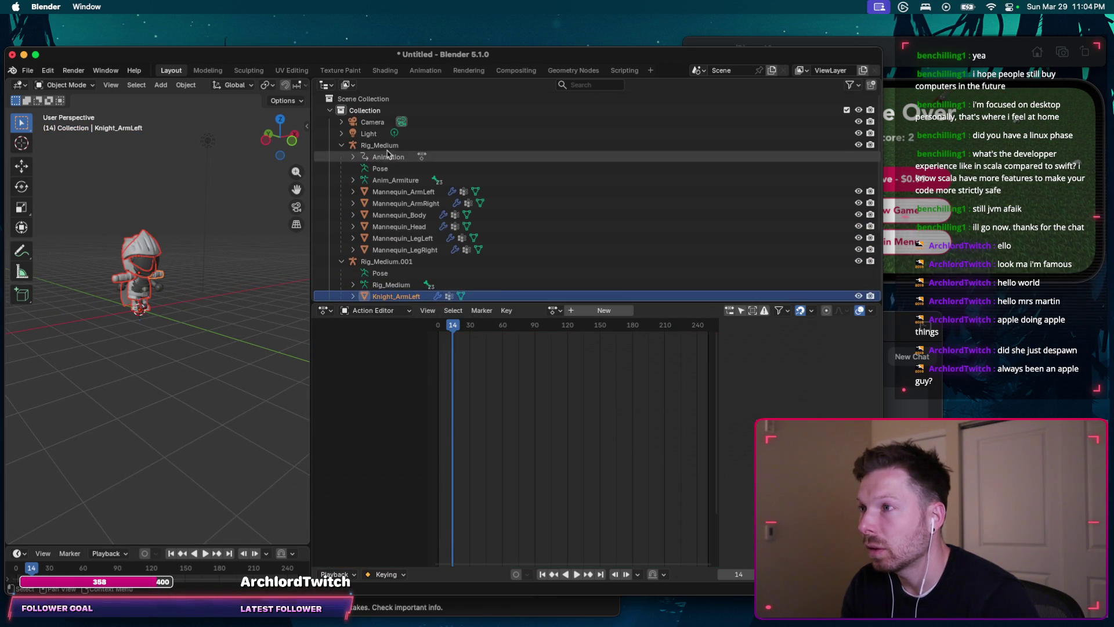
pyautogui.click(380, 145)
pyautogui.hotkey('ctrl', 'p')
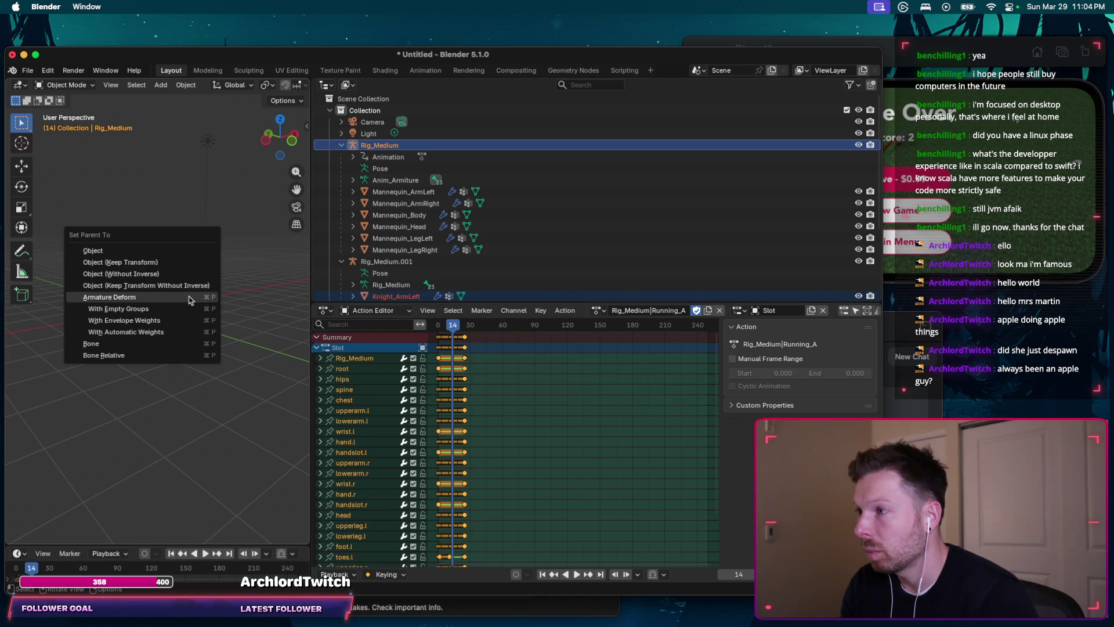
pyautogui.click(189, 299)
pyautogui.moveTo(159, 331)
pyautogui.mouseDown(button='middle')
pyautogui.moveTo(144, 279)
pyautogui.moveTo(224, 301)
pyautogui.mouseUp(button='middle')
pyautogui.moveTo(452, 327); pyautogui.dragTo(461, 329)
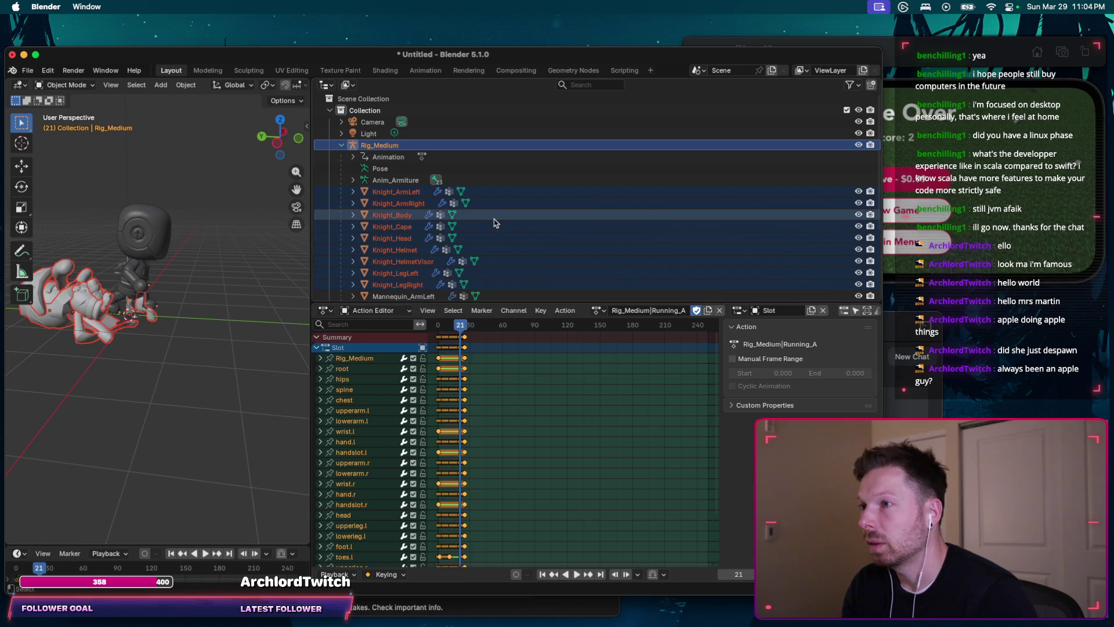
pyautogui.hotkey('ctrl', 'z')
pyautogui.hotkey('ctrl', 'z')
pyautogui.scroll(-2, 437, 215)
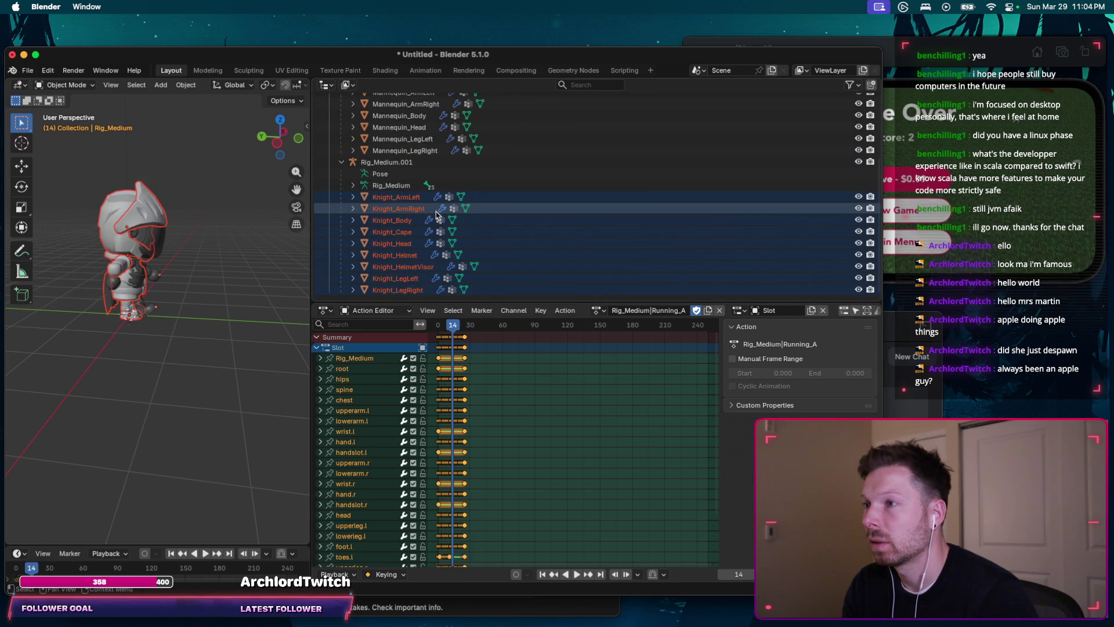
pyautogui.click(402, 186)
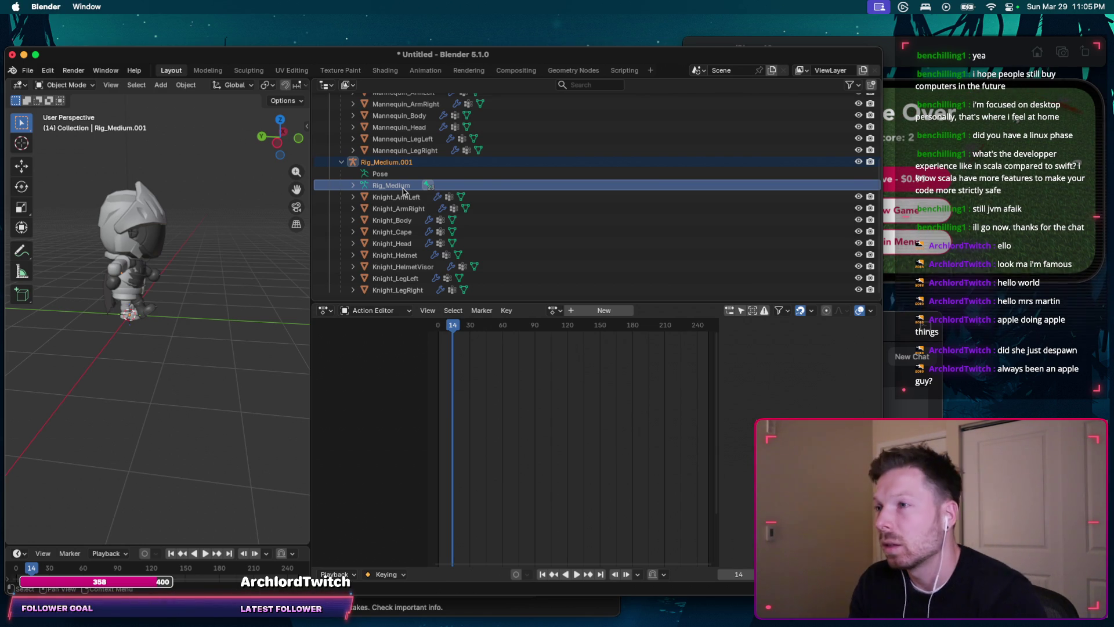
pyautogui.scroll(2, 404, 191)
# Step: Cycle the Outliner selection between the Mannequin meshes, Rig_Medium and the Knight meshes, ending on Knight_LegRight
pyautogui.click(410, 191)
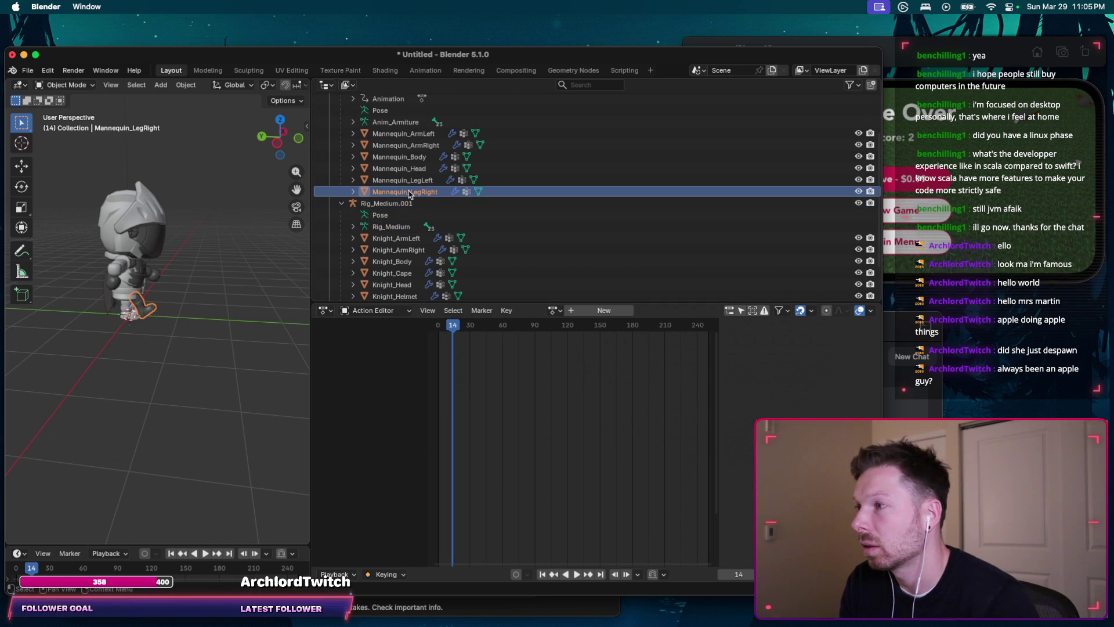
pyautogui.scroll(2, 410, 183)
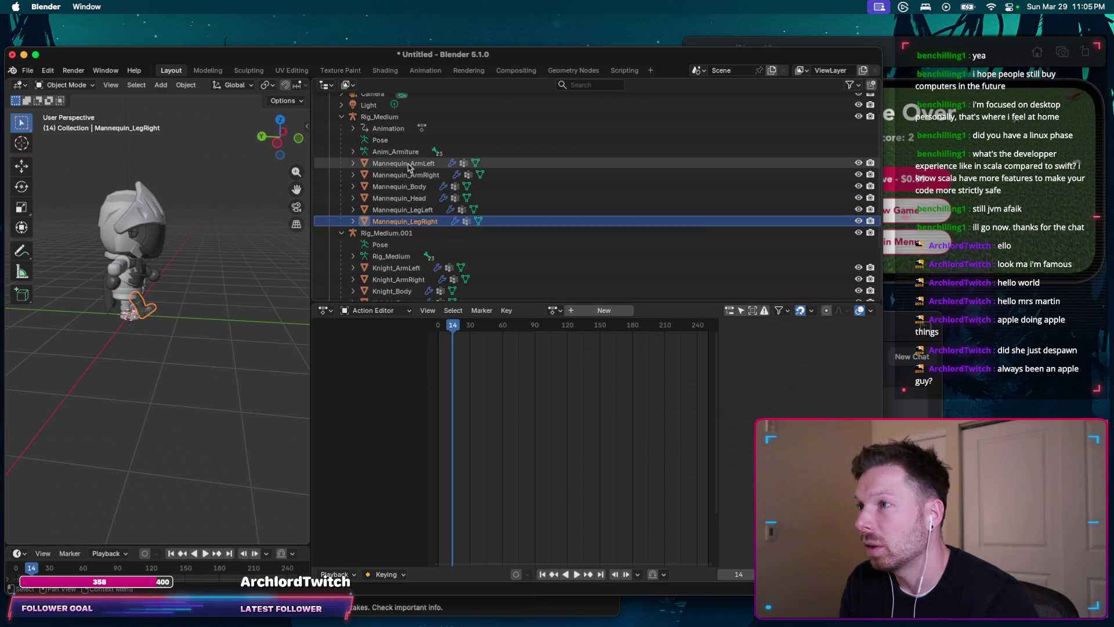
pyautogui.click(381, 117)
pyautogui.scroll(-3, 399, 218)
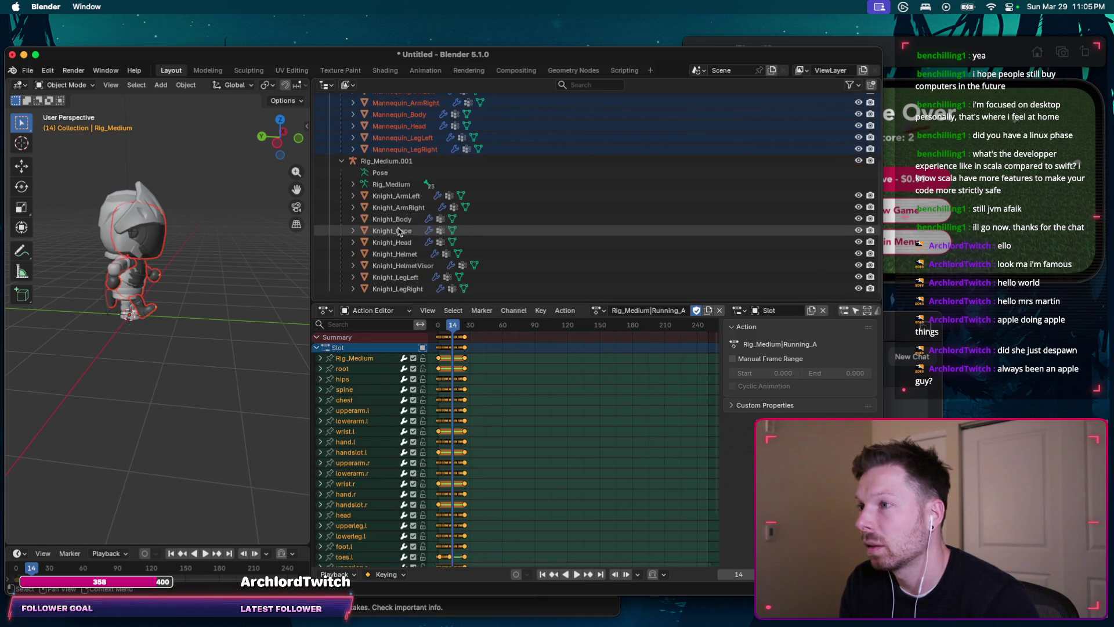
pyautogui.keyDown('shift'); pyautogui.click(396, 289); pyautogui.keyUp('shift')
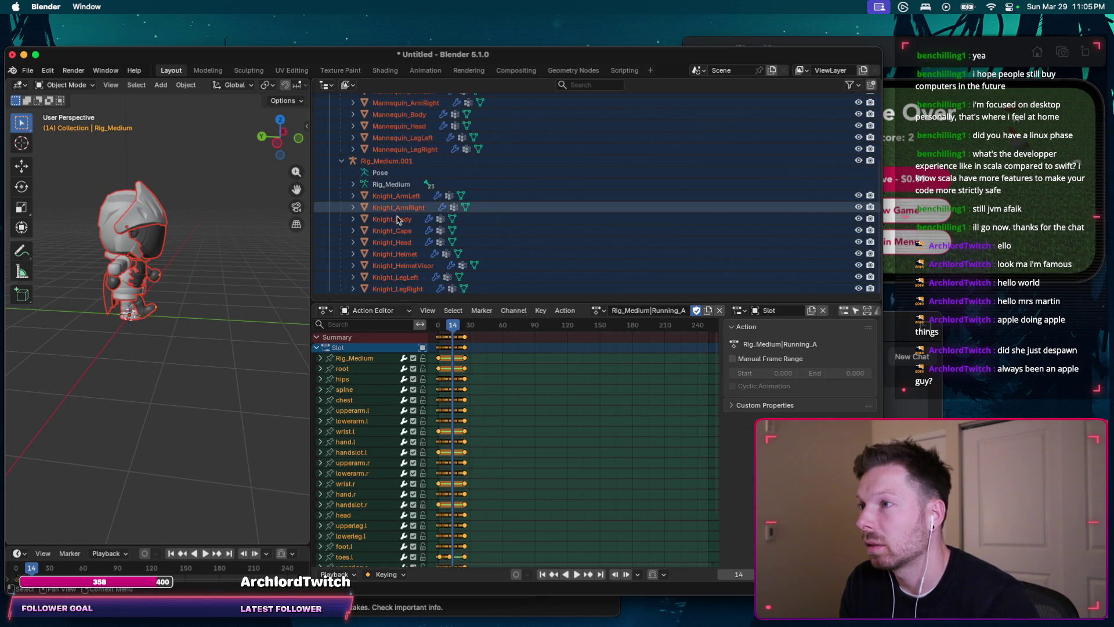
pyautogui.click(398, 218)
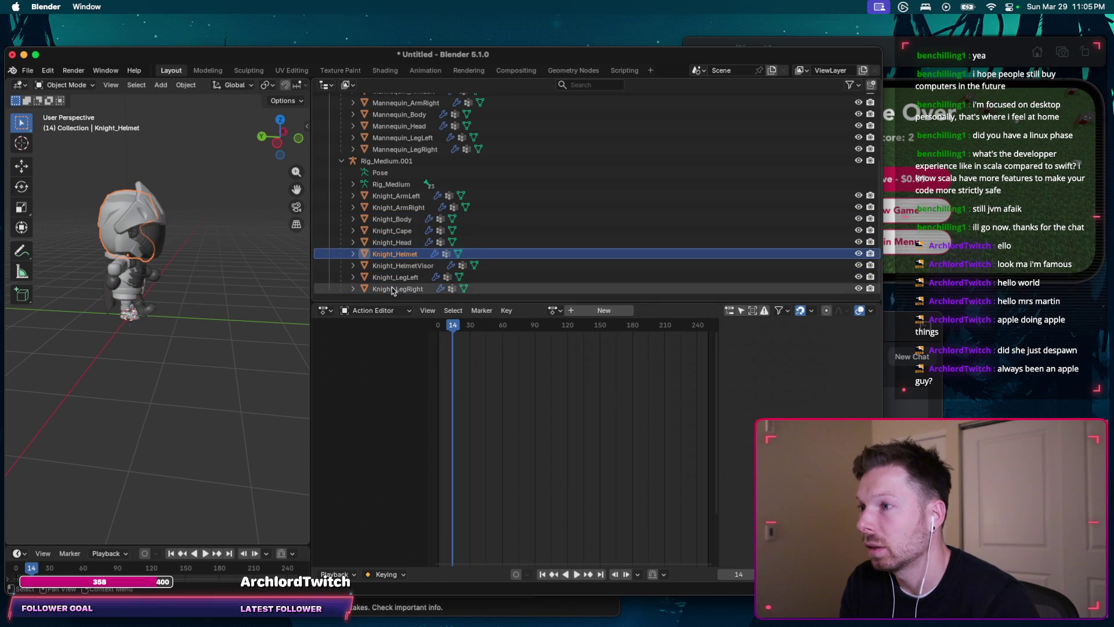
pyautogui.click(398, 288)
pyautogui.keyDown('shift'); pyautogui.click(391, 199); pyautogui.keyUp('shift')
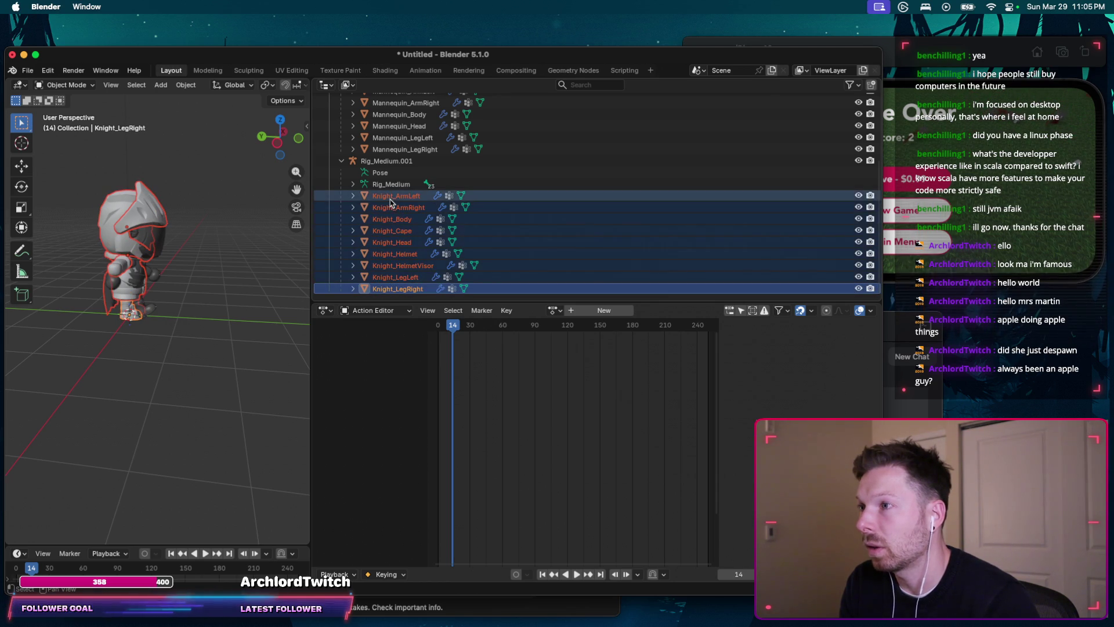
pyautogui.scroll(2, 391, 202)
pyautogui.click(397, 188)
pyautogui.keyDown('shift'); pyautogui.click(396, 131); pyautogui.keyUp('shift')
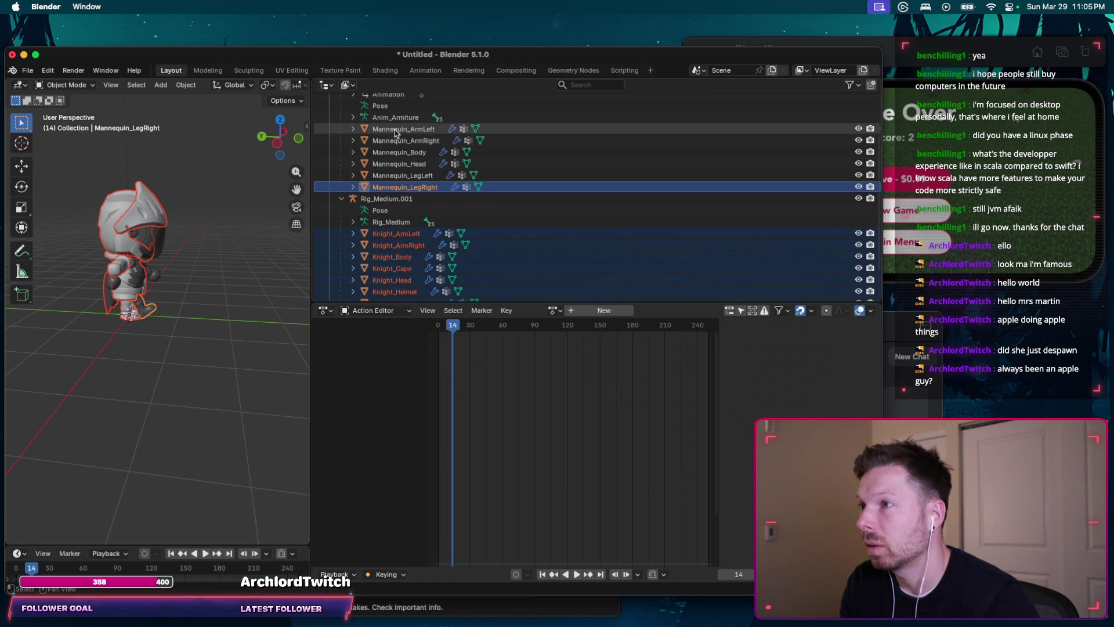
pyautogui.scroll(-1, 392, 253)
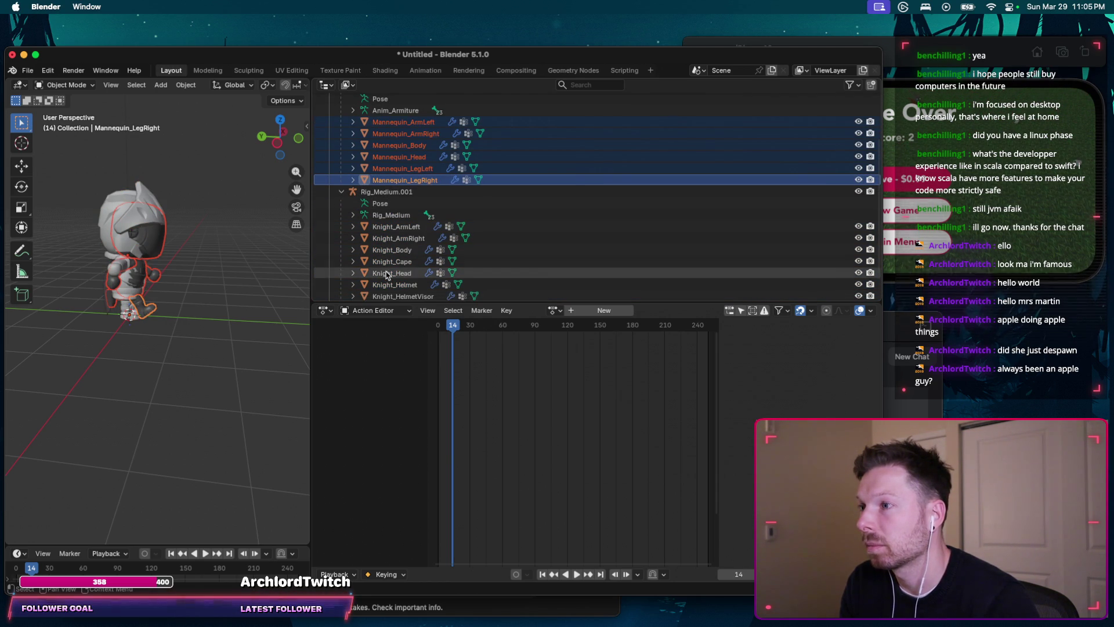
pyautogui.scroll(-1, 389, 287)
pyautogui.click(390, 290)
pyautogui.scroll(1, 418, 139)
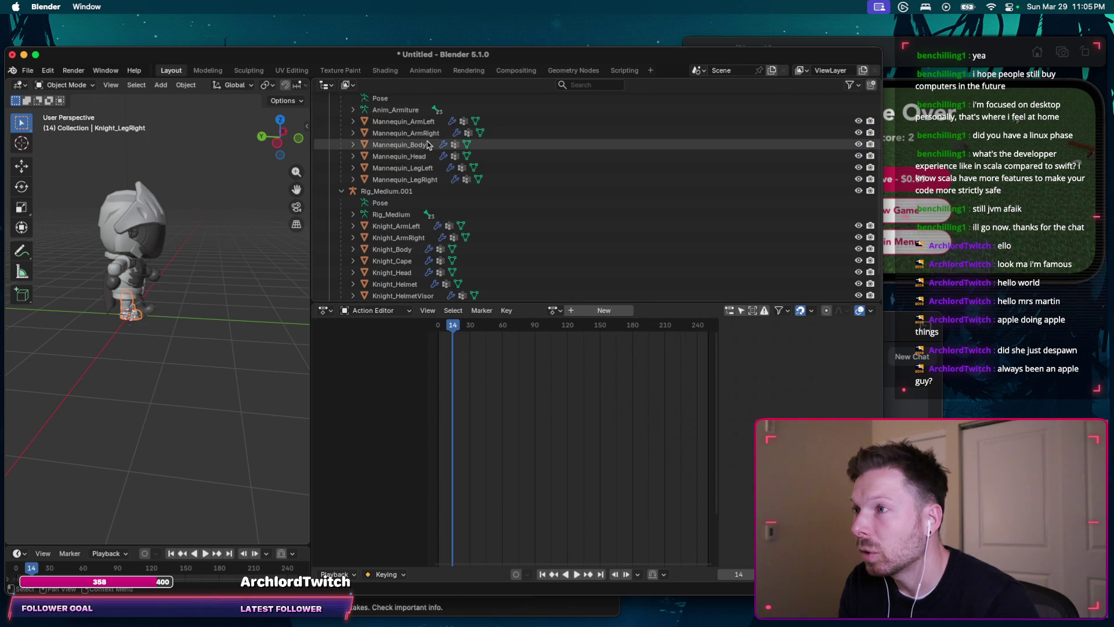
pyautogui.scroll(-1, 428, 170)
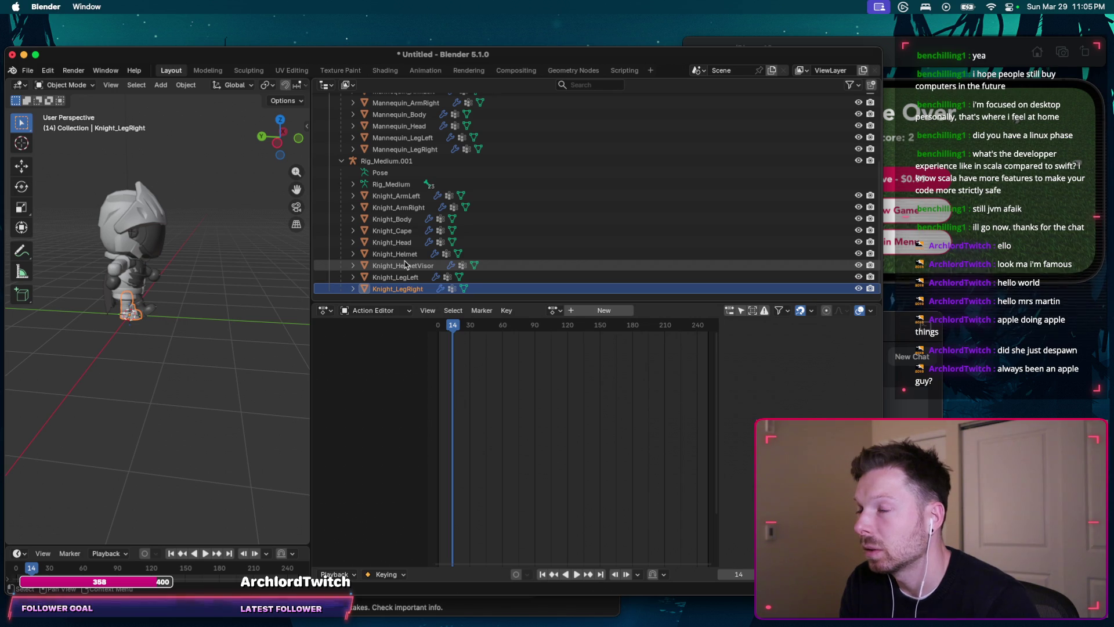
pyautogui.scroll(2, 405, 262)
pyautogui.scroll(2, 403, 217)
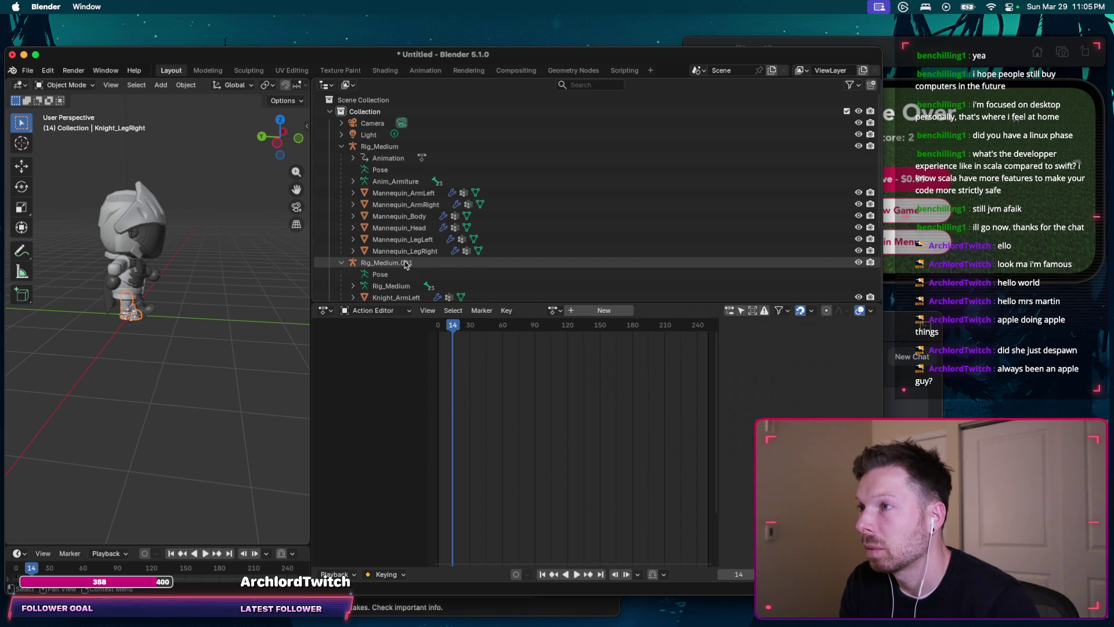
# Step: Select the knight's Rig_Medium together with Anim_Armiture and bring up the parenting options (Ctrl+P)
pyautogui.click(353, 181)
pyautogui.click(353, 181)
pyautogui.scroll(-1, 383, 227)
pyautogui.scroll(-1, 392, 244)
pyautogui.click(396, 262)
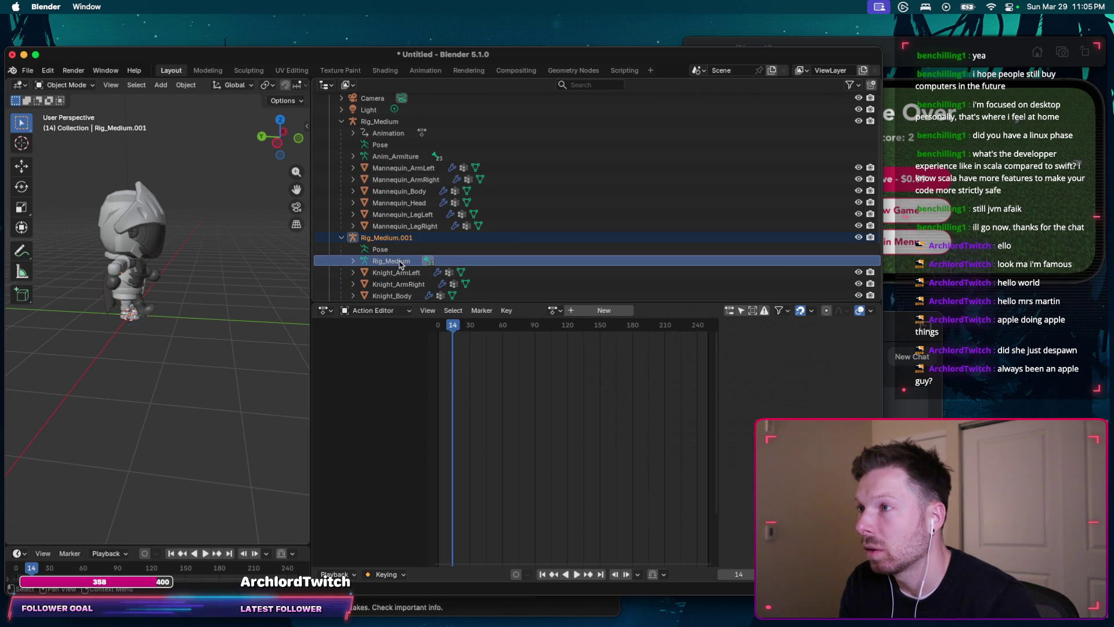
pyautogui.click(396, 156)
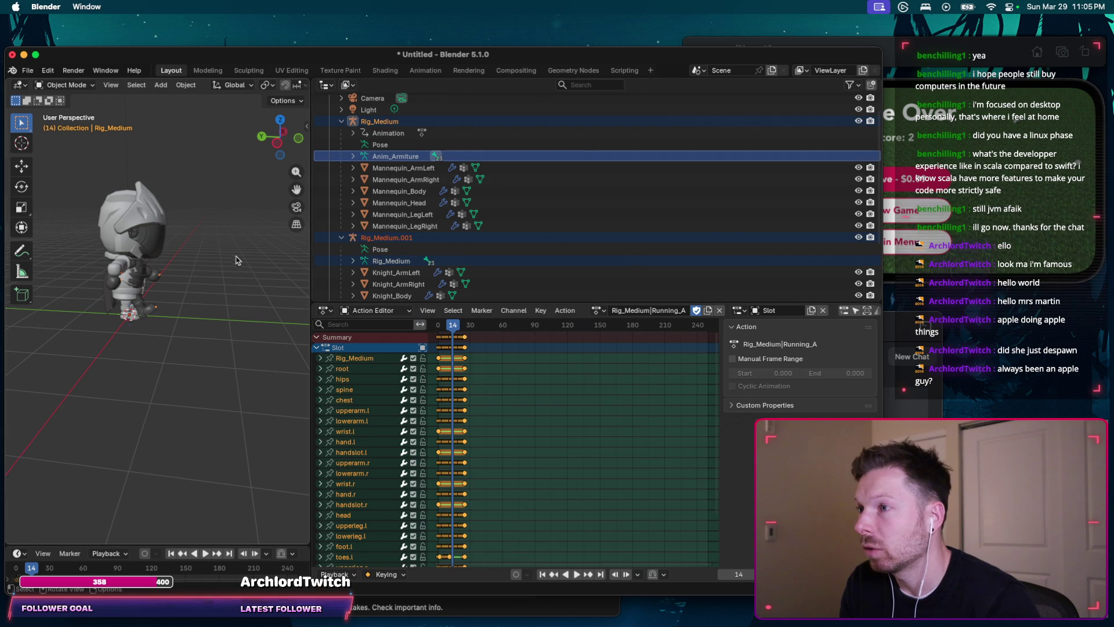
pyautogui.hotkey('ctrl', 'p')
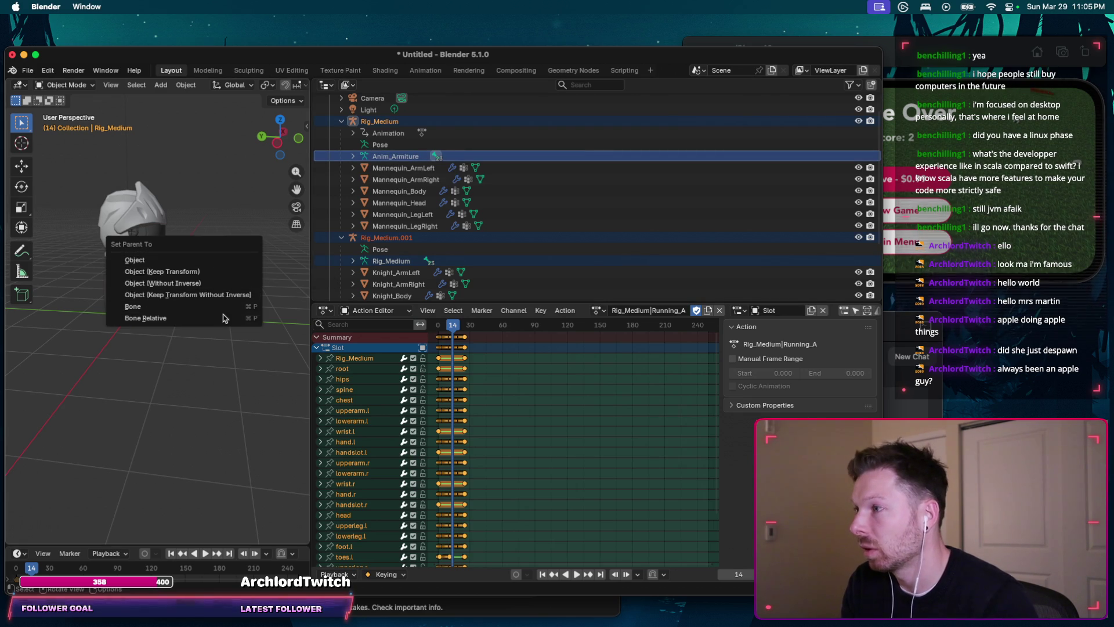
pyautogui.click(201, 283)
pyautogui.click(378, 123)
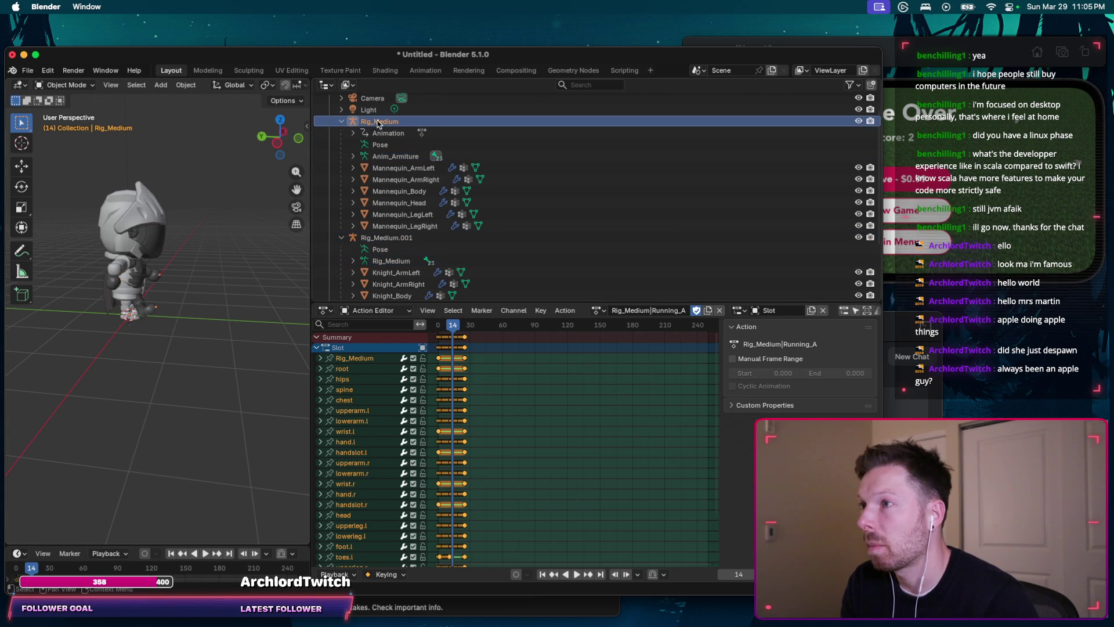
pyautogui.click(386, 237)
pyautogui.hotkey('ctrl', 'p')
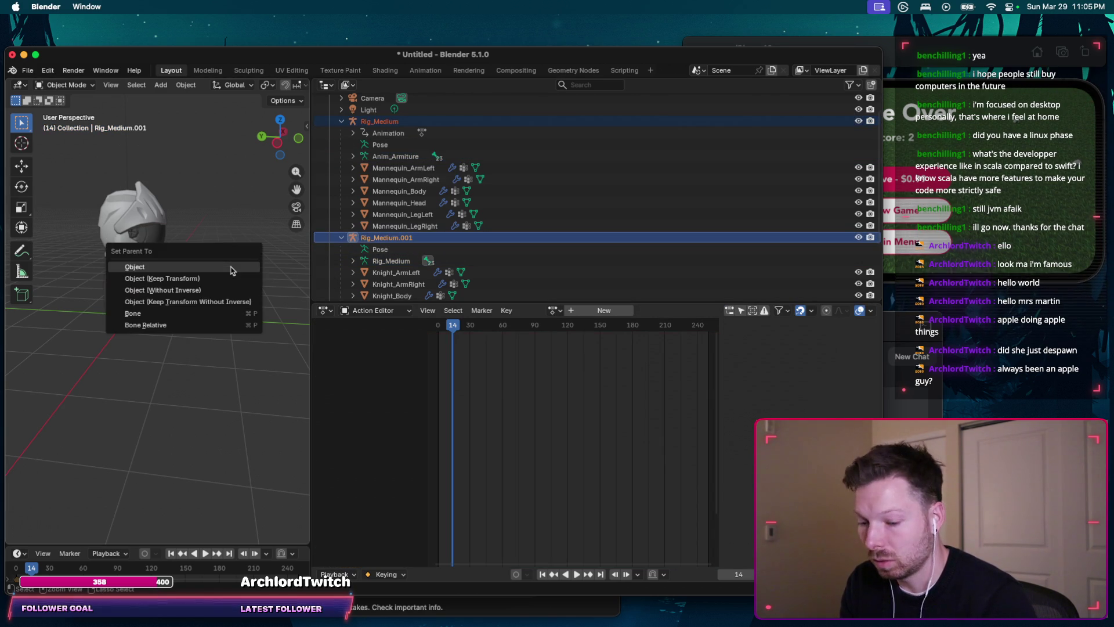
pyautogui.click(231, 270)
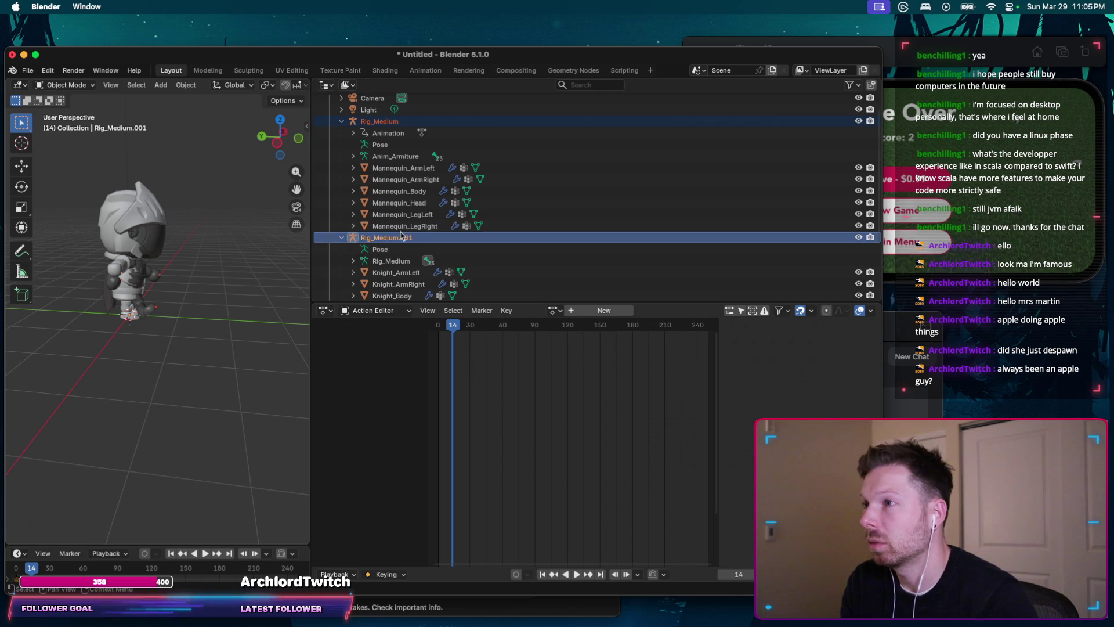
pyautogui.click(405, 131)
pyautogui.scroll(-1, 401, 226)
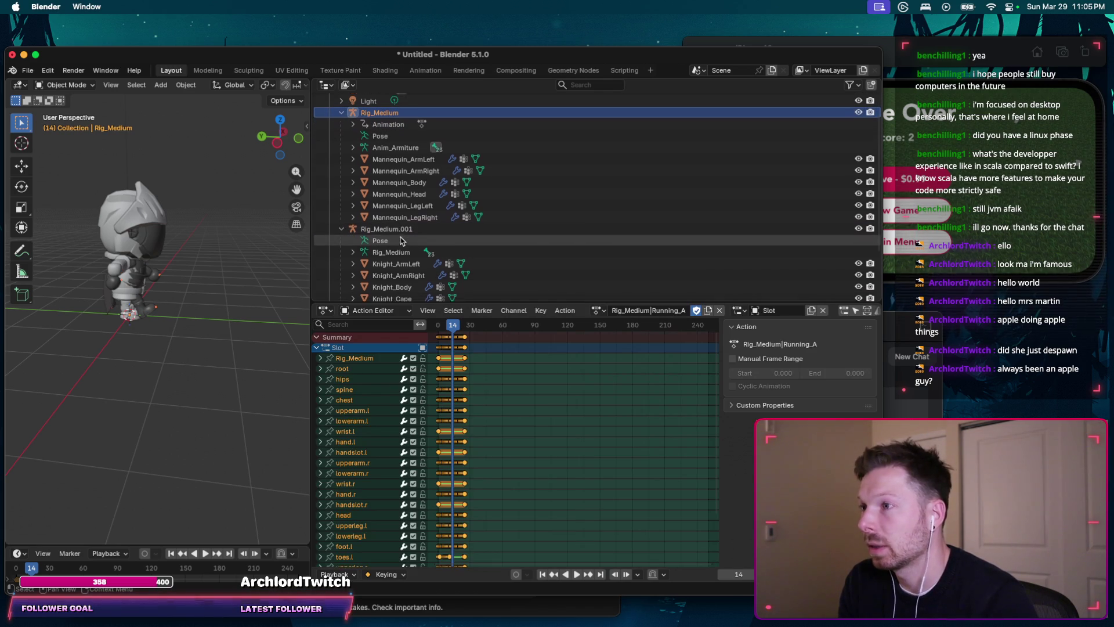
pyautogui.click(397, 258)
pyautogui.scroll(-3, 397, 261)
pyautogui.scroll(-1, 397, 271)
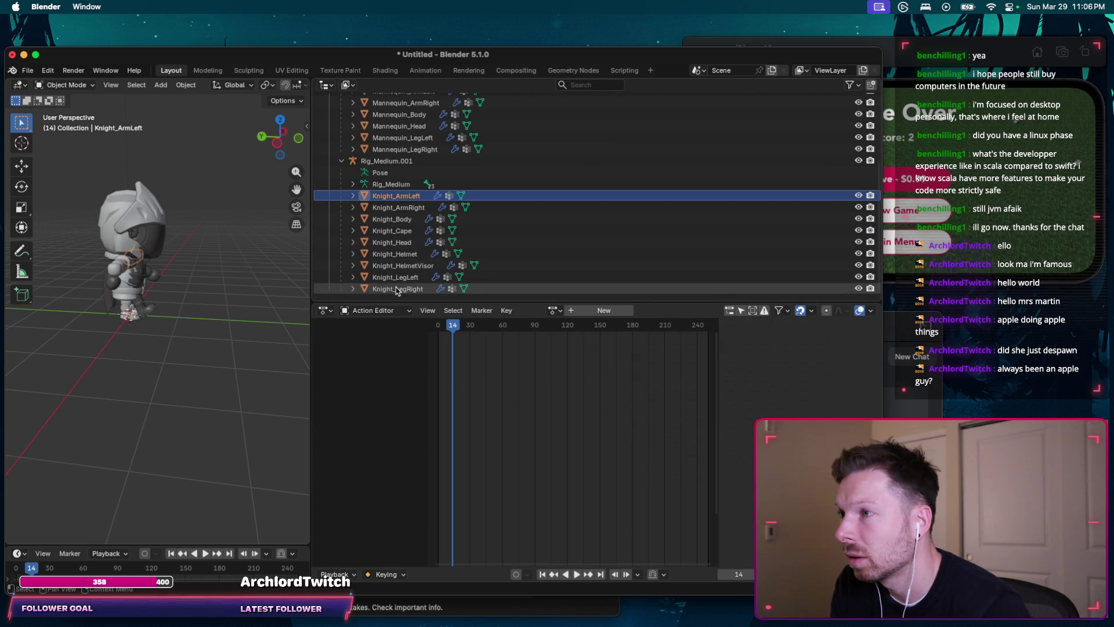
pyautogui.click(416, 209)
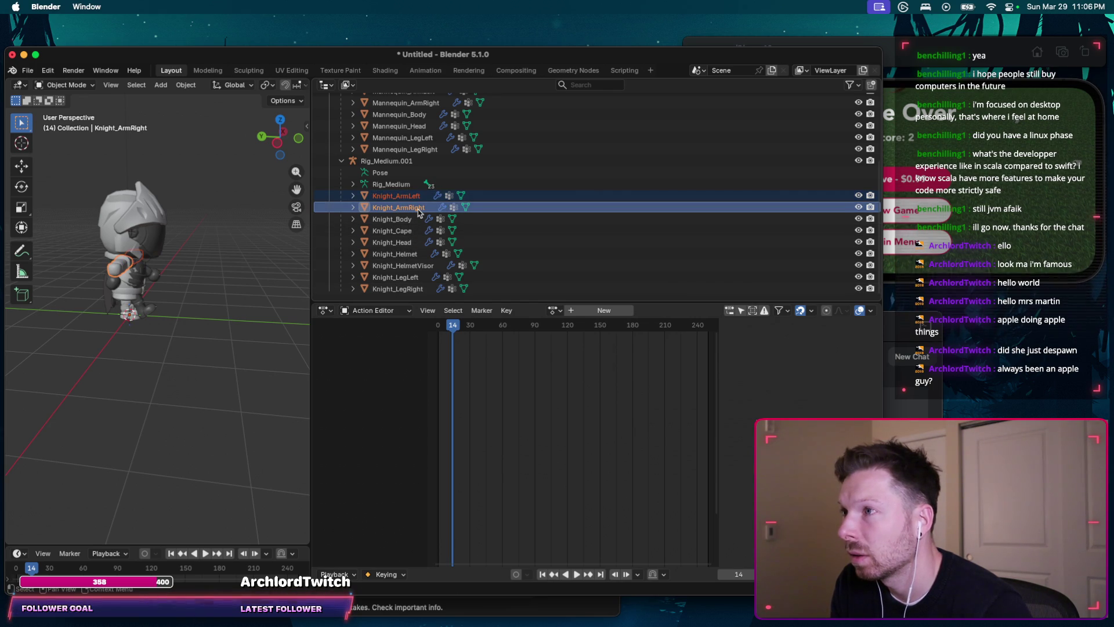
pyautogui.scroll(1, 418, 209)
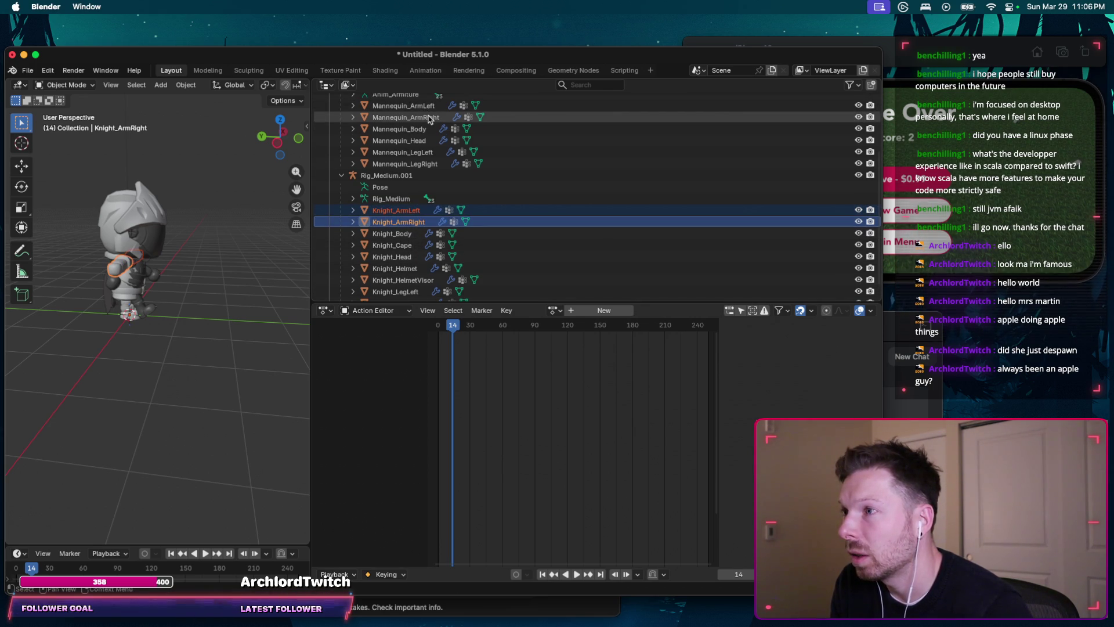
# Step: Extend the selection over Knight_Body, Knight_Head, Knight_LegLeft and the Mannequin meshes, leaving Mannequin_LegRight active
pyautogui.keyDown('ctrl'); pyautogui.click(409, 234); pyautogui.keyUp('ctrl')
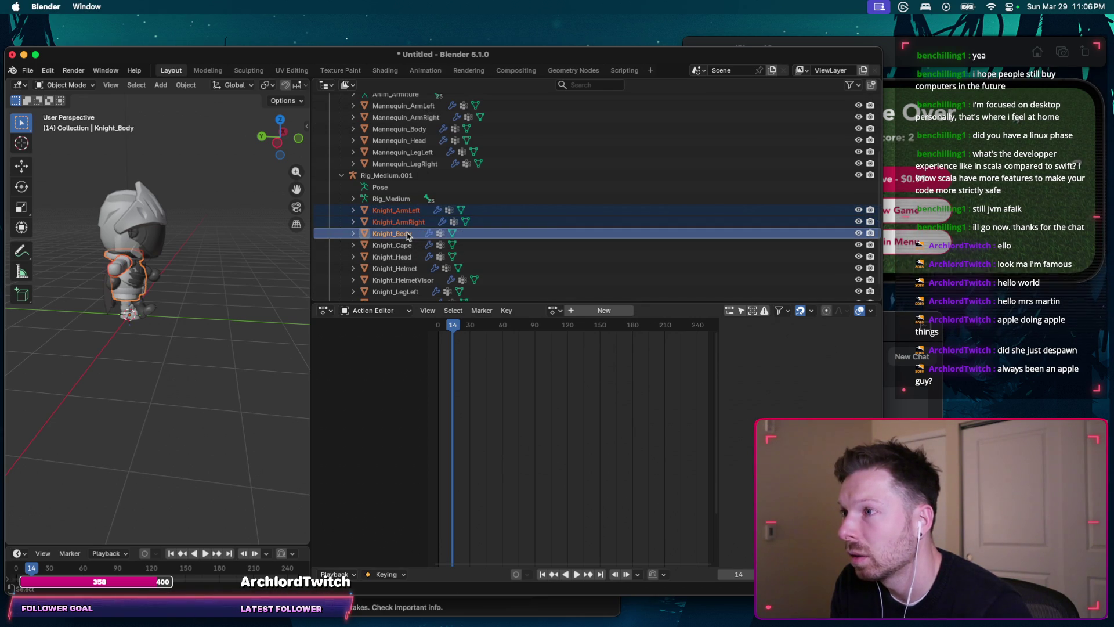
pyautogui.keyDown('ctrl'); pyautogui.click(410, 257); pyautogui.keyUp('ctrl')
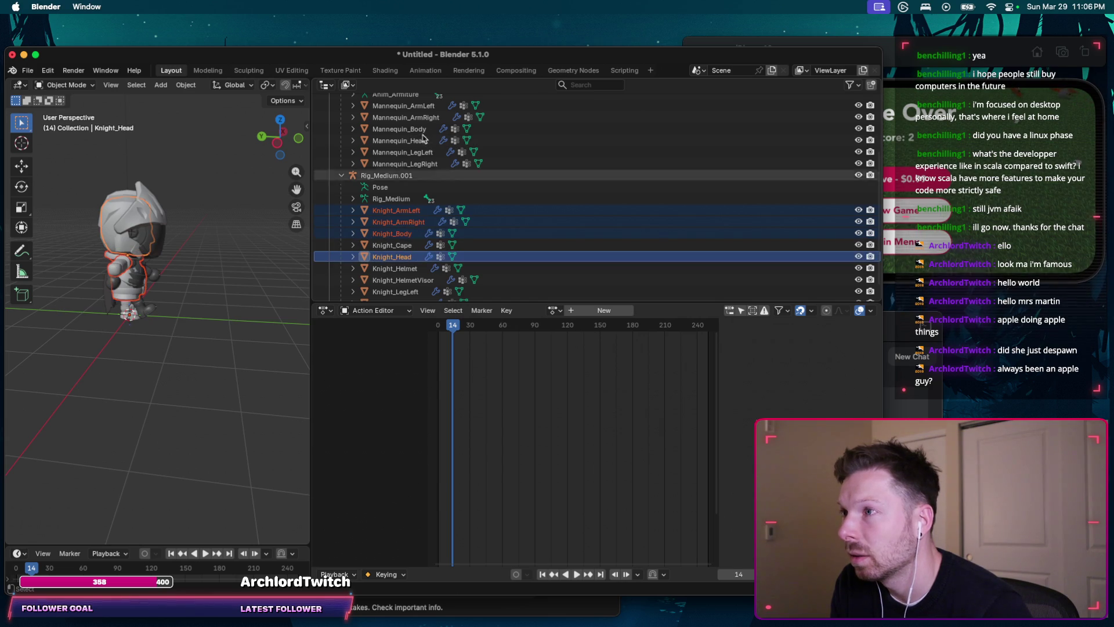
pyautogui.scroll(-1, 410, 261)
pyautogui.keyDown('ctrl'); pyautogui.click(410, 279); pyautogui.keyUp('ctrl')
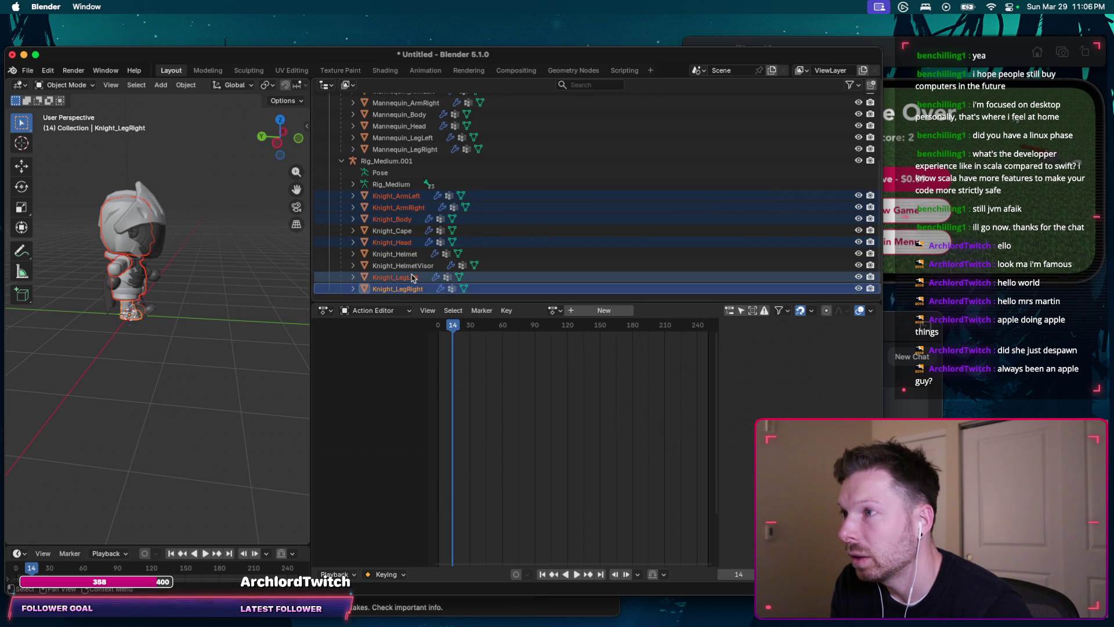
pyautogui.scroll(4, 418, 261)
pyautogui.keyDown('ctrl'); pyautogui.click(425, 229); pyautogui.keyUp('ctrl')
pyautogui.keyDown('ctrl'); pyautogui.click(416, 207); pyautogui.keyUp('ctrl')
pyautogui.keyDown('ctrl'); pyautogui.click(414, 183); pyautogui.keyUp('ctrl')
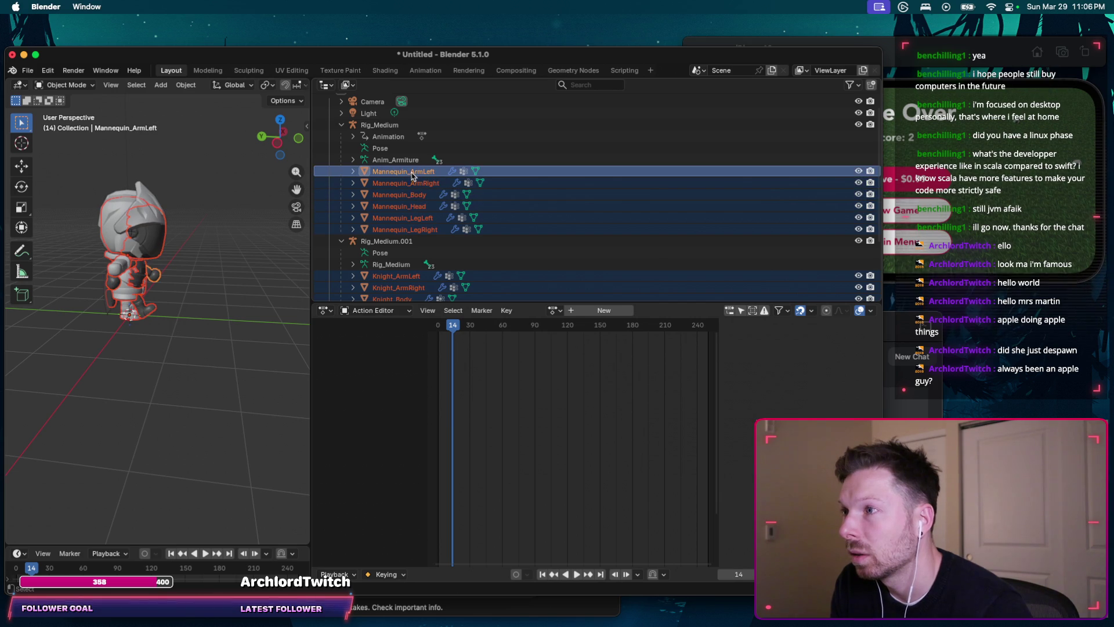
pyautogui.keyDown('ctrl'); pyautogui.click(403, 183); pyautogui.keyUp('ctrl')
pyautogui.keyDown('ctrl'); pyautogui.click(402, 195); pyautogui.keyUp('ctrl')
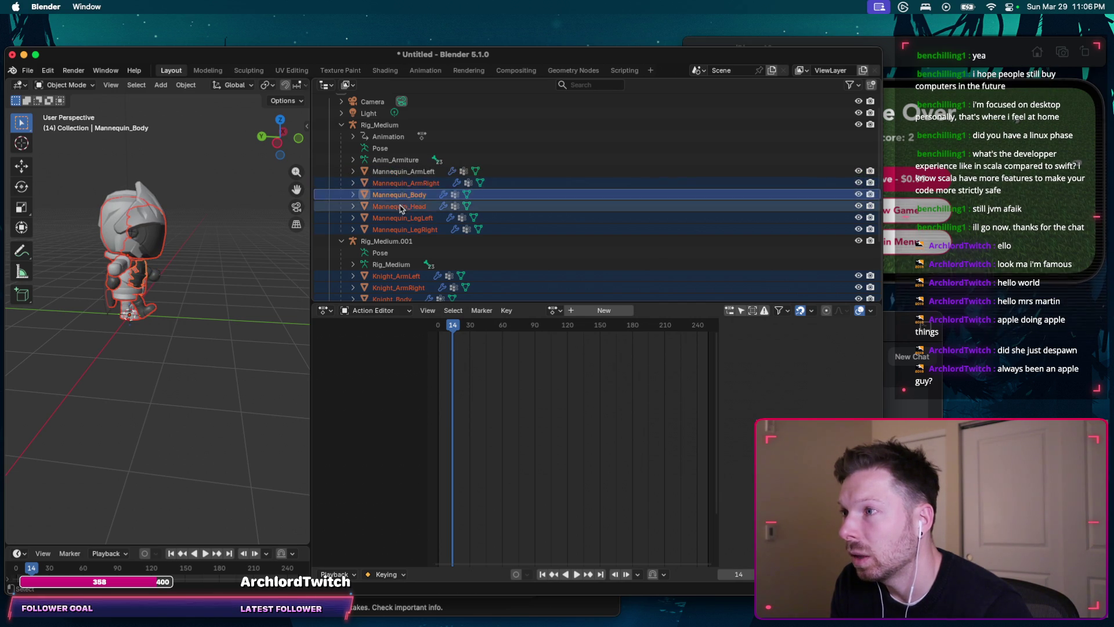
pyautogui.keyDown('ctrl'); pyautogui.click(408, 229); pyautogui.keyUp('ctrl')
pyautogui.scroll(-3, 414, 244)
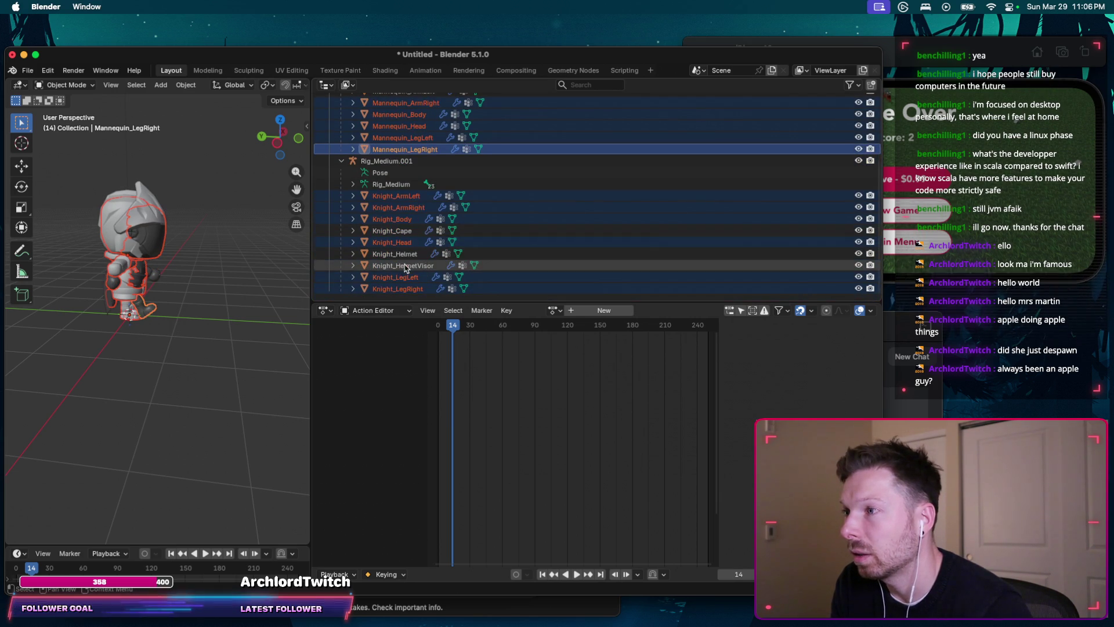
# Step: Select all the Knight mesh pieces together and make Rig_Medium the active armature
pyautogui.click(409, 196)
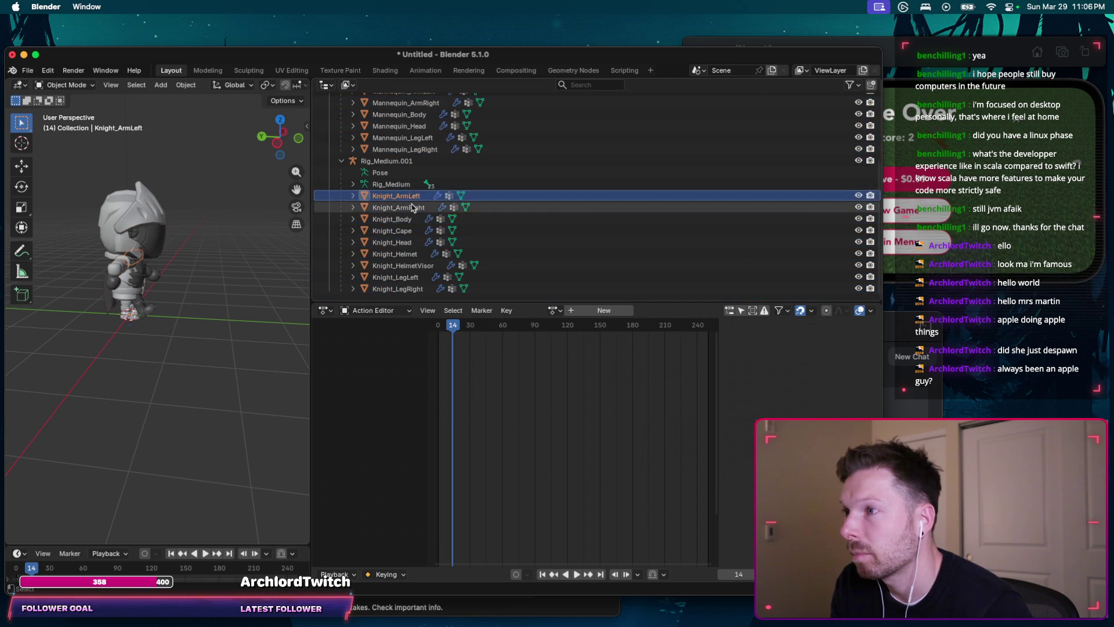
pyautogui.keyDown('ctrl'); pyautogui.click(409, 218); pyautogui.keyUp('ctrl')
pyautogui.keyDown('ctrl'); pyautogui.click(409, 242); pyautogui.keyUp('ctrl')
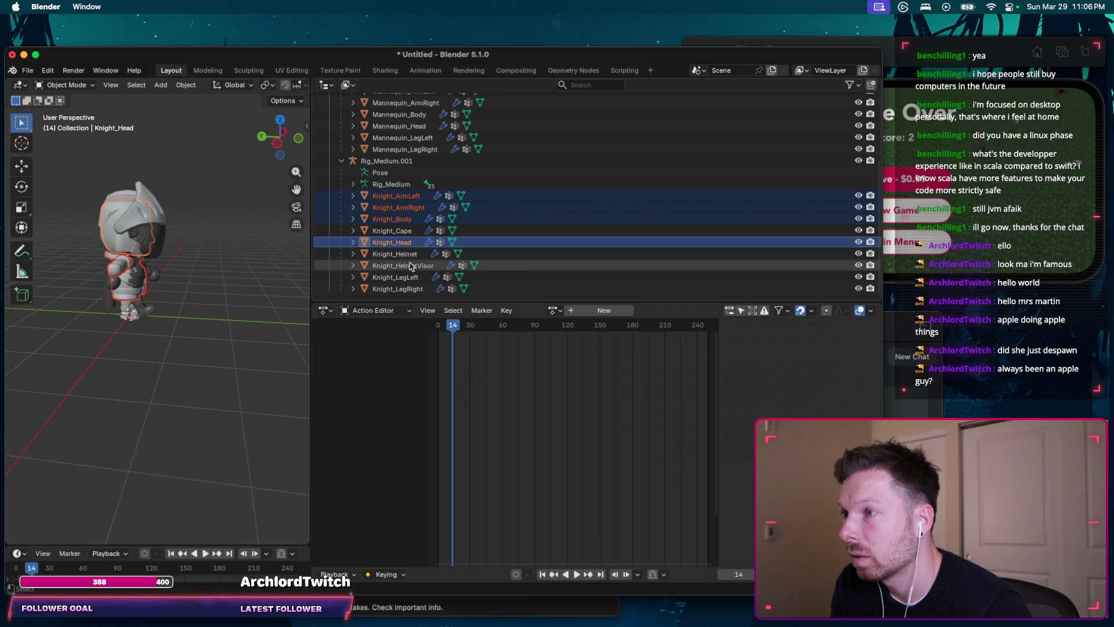
pyautogui.keyDown('ctrl'); pyautogui.click(412, 277); pyautogui.keyUp('ctrl')
pyautogui.scroll(4, 400, 219)
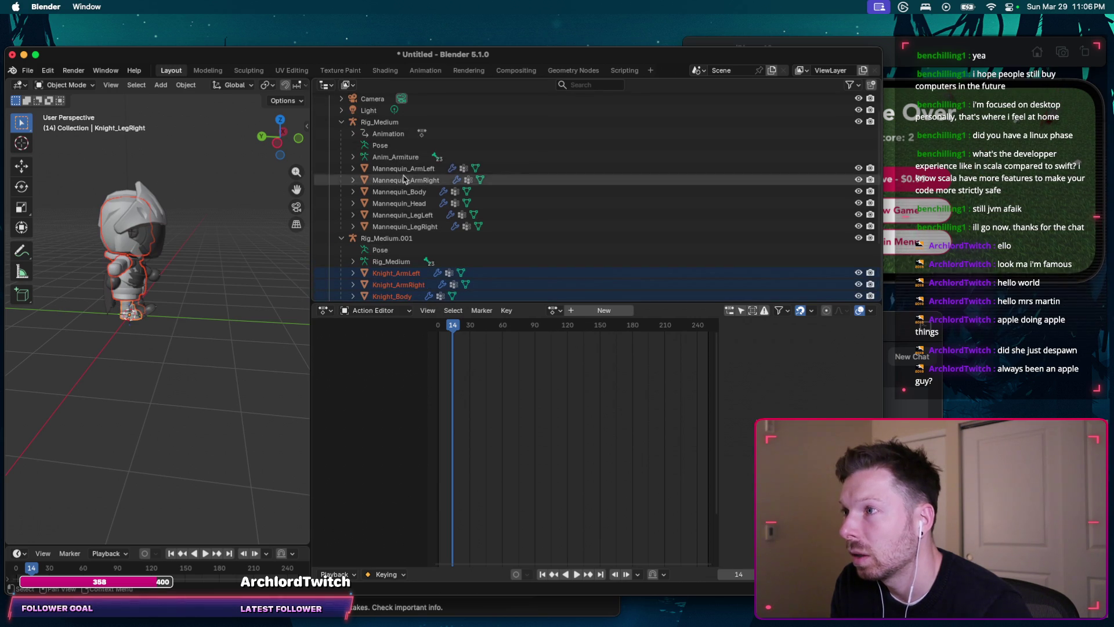
pyautogui.keyDown('ctrl'); pyautogui.click(388, 123); pyautogui.keyUp('ctrl')
# Step: Parent the Knight meshes to Rig_Medium with Armature Deform and scrub the running animation to frame 32
pyautogui.hotkey('ctrl', 'p')
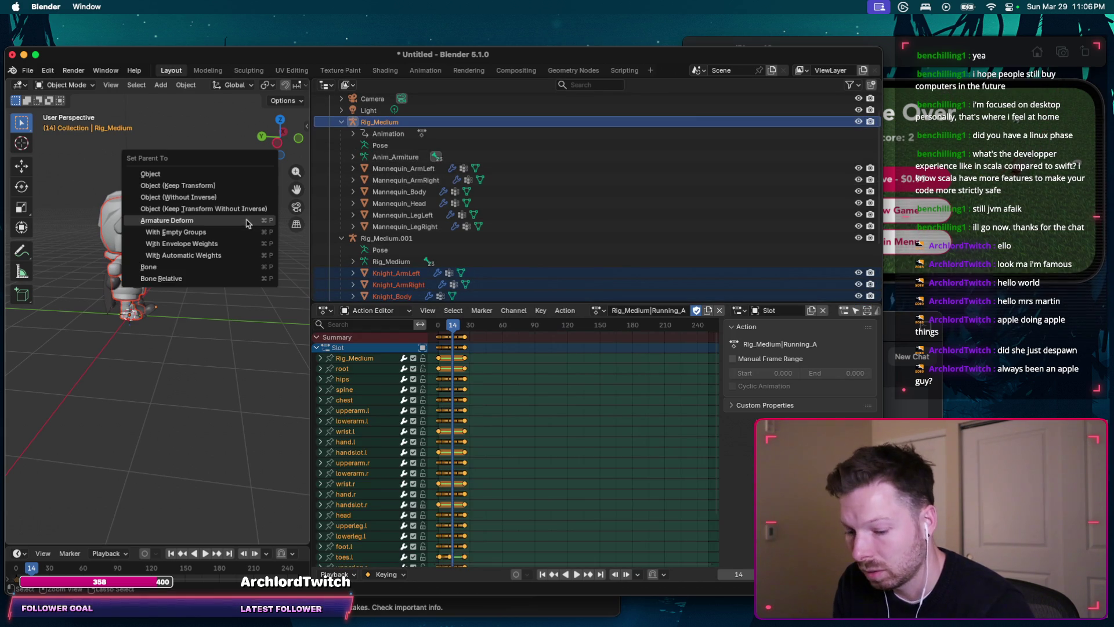
pyautogui.click(238, 222)
pyautogui.moveTo(204, 299); pyautogui.dragTo(202, 301, button='middle')
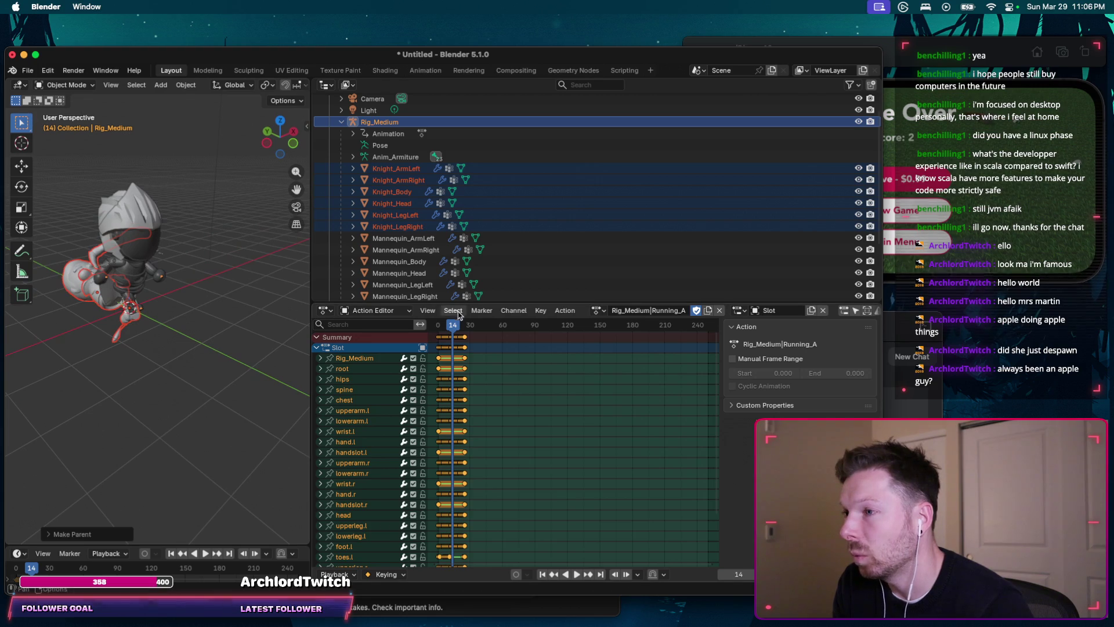
pyautogui.moveTo(453, 328); pyautogui.dragTo(472, 328)
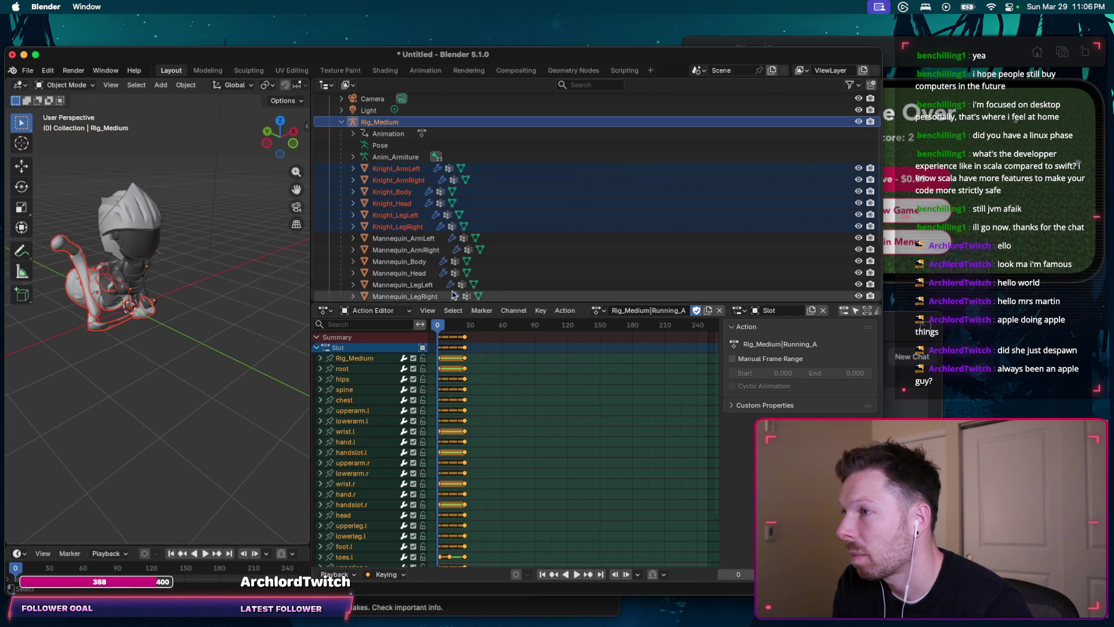
# Step: Undo the armature parenting, clear the selection and view the character from behind
pyautogui.hotkey('ctrl', 'z')
pyautogui.hotkey('ctrl', 'z')
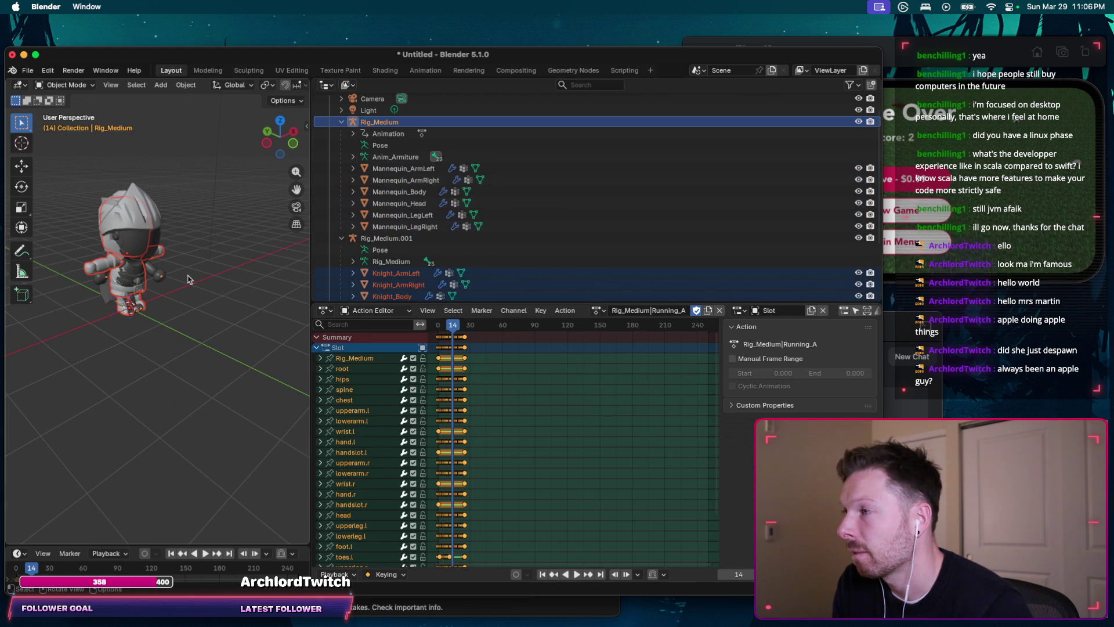
pyautogui.click(181, 281)
pyautogui.moveTo(198, 278); pyautogui.dragTo(253, 288, button='middle')
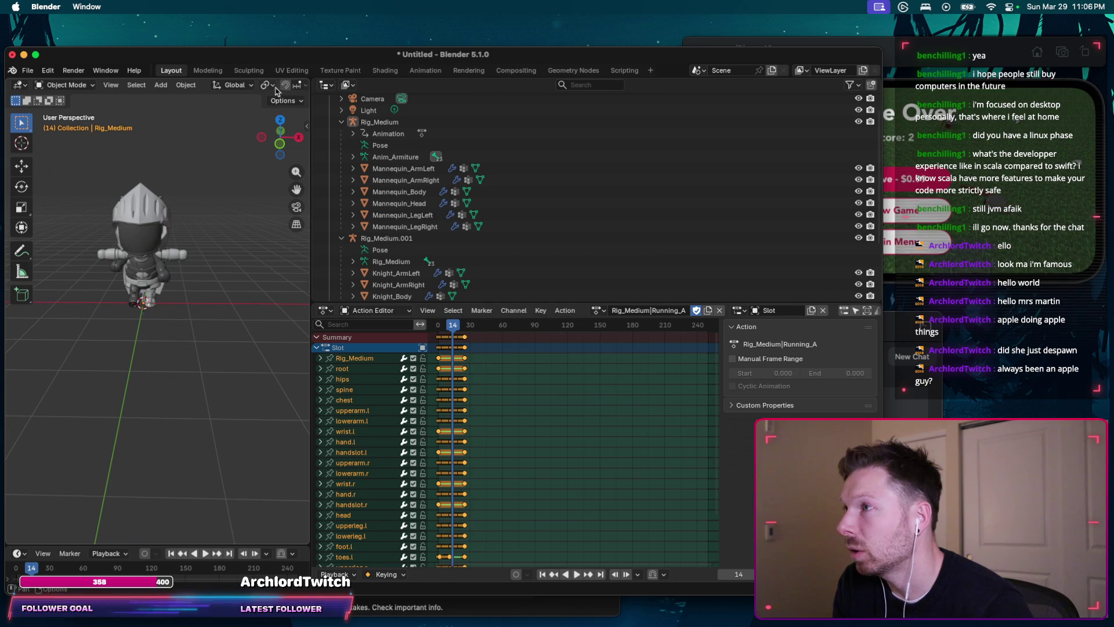
# Step: Widen the 3D view and preview the knight in wireframe, material and rendered shading before returning to Solid
pyautogui.moveTo(307, 99); pyautogui.dragTo(479, 99)
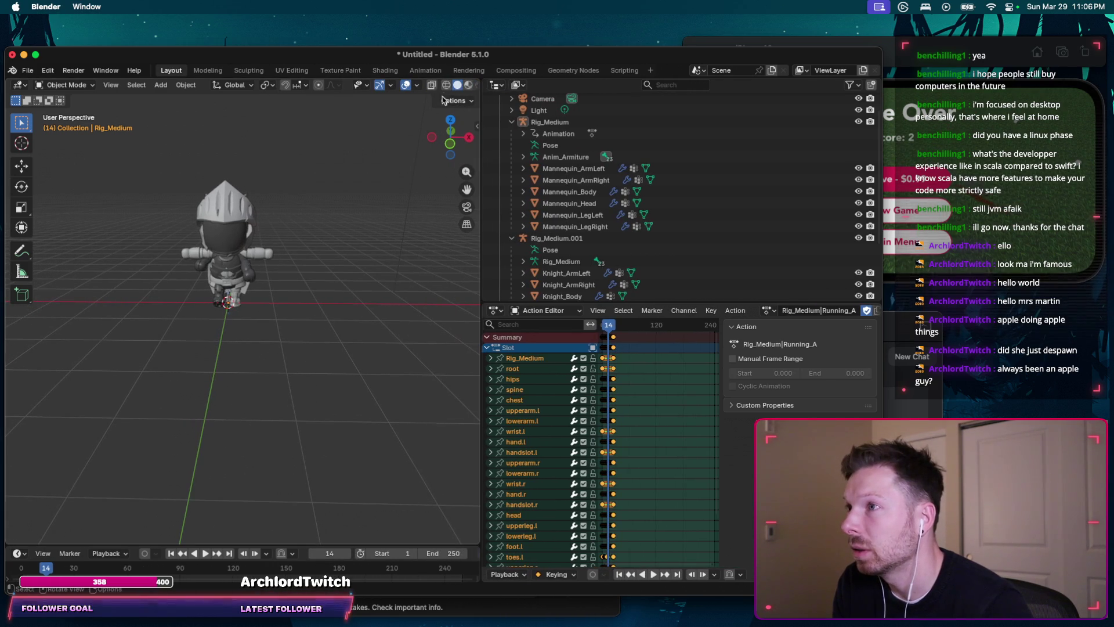
pyautogui.click(446, 85)
pyautogui.hscroll(-5, 169, 302)
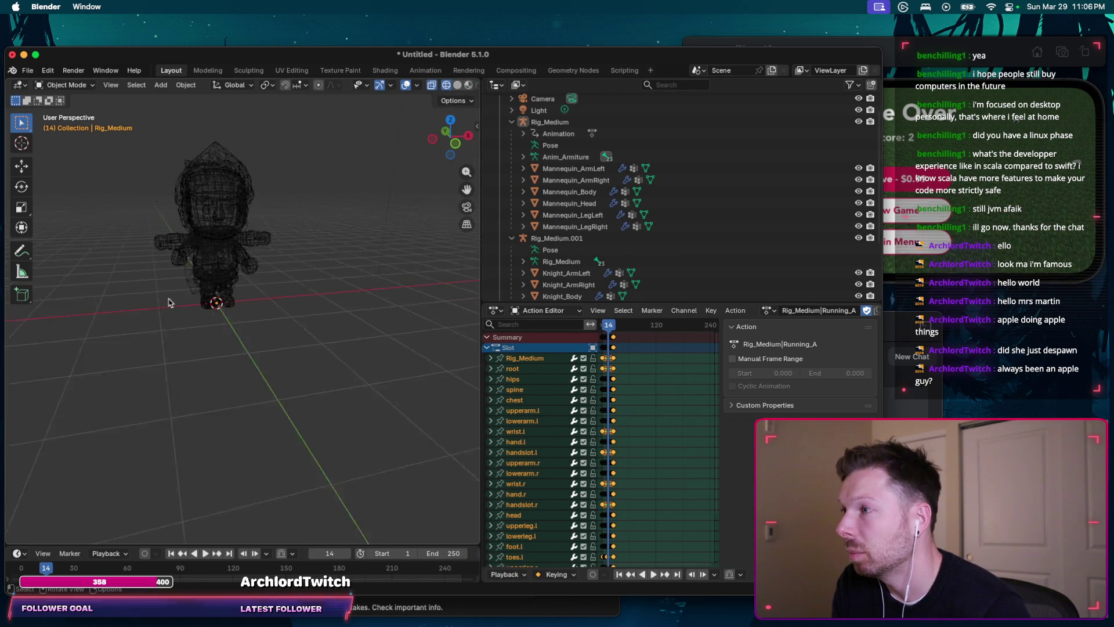
pyautogui.click(458, 84)
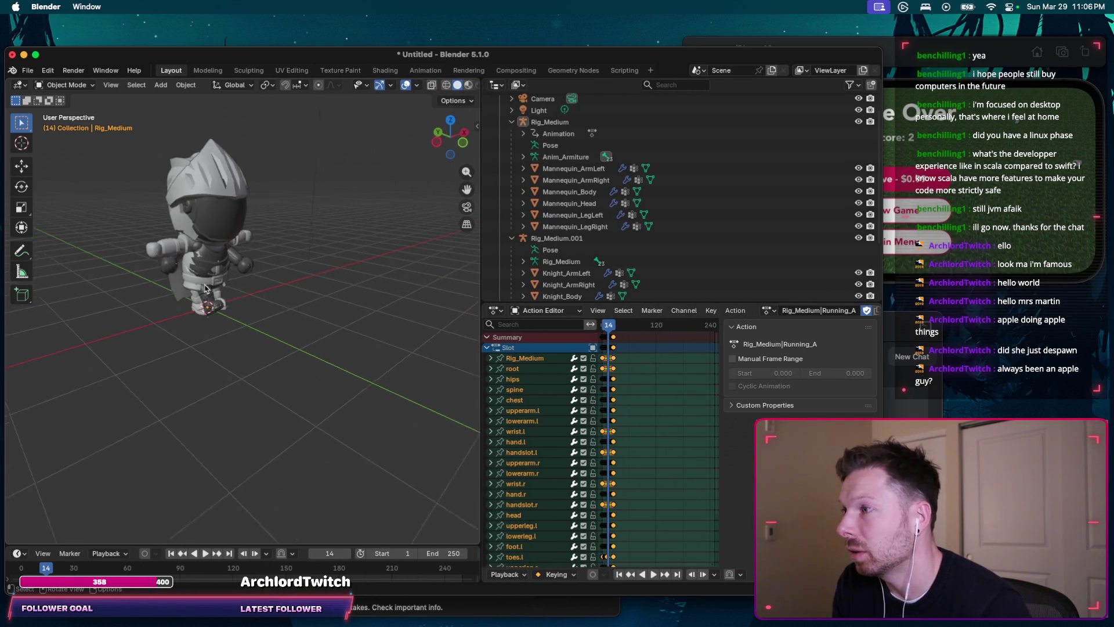
pyautogui.hscroll(-5, 212, 263)
pyautogui.keyDown('ctrl'); pyautogui.scroll(3, 211, 263); pyautogui.keyUp('ctrl')
pyautogui.hscroll(-3, 212, 263)
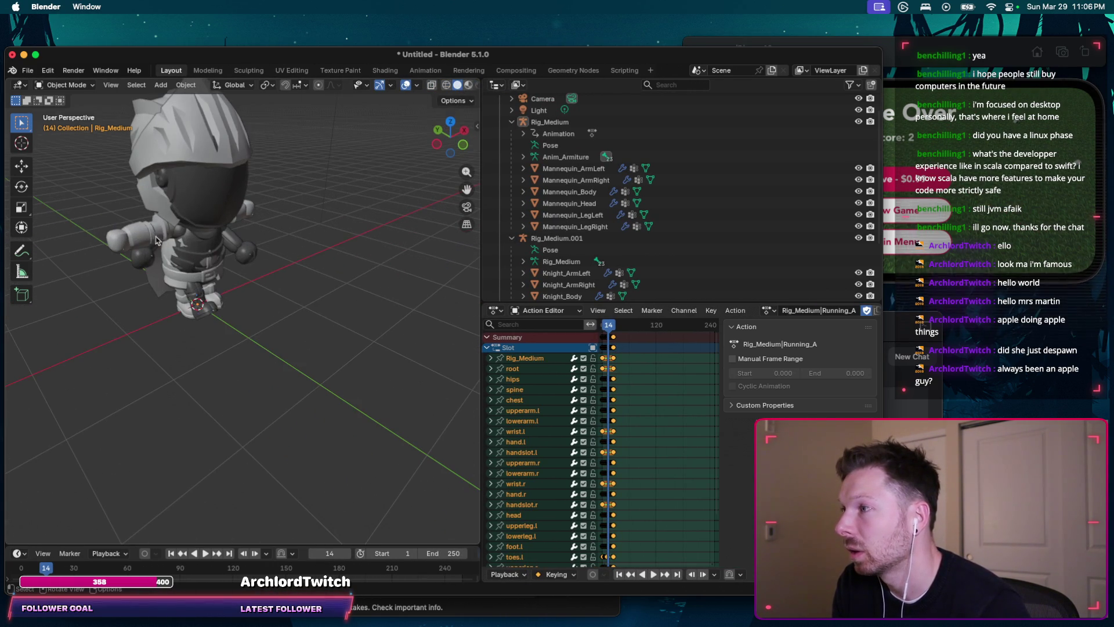
pyautogui.click(469, 85)
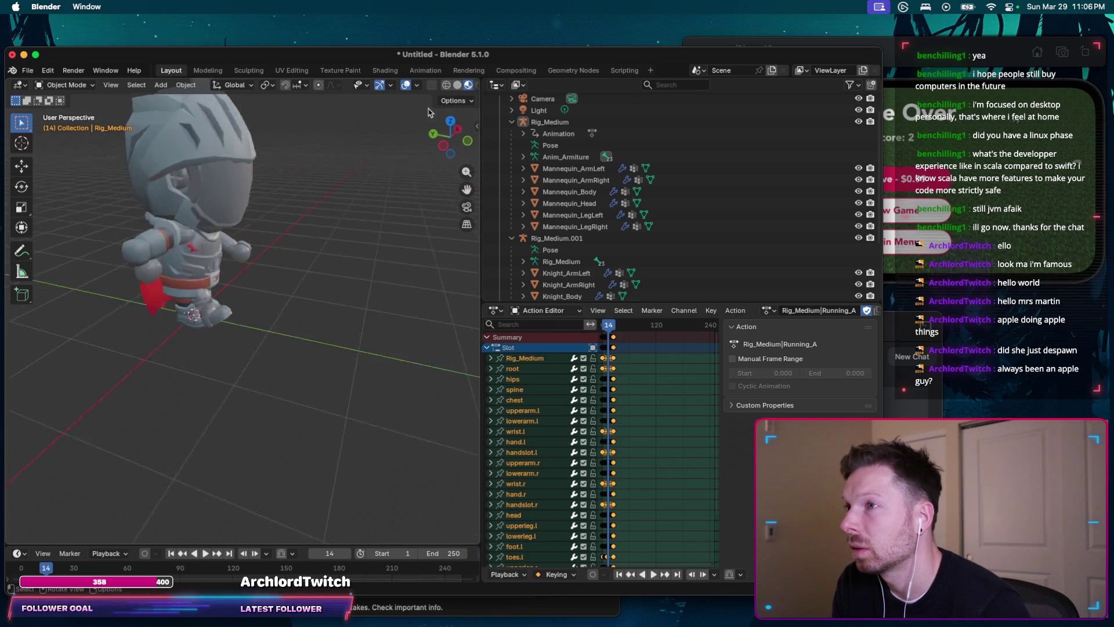
pyautogui.hscroll(-3, 463, 77)
pyautogui.hscroll(2, 453, 87)
pyautogui.click(459, 85)
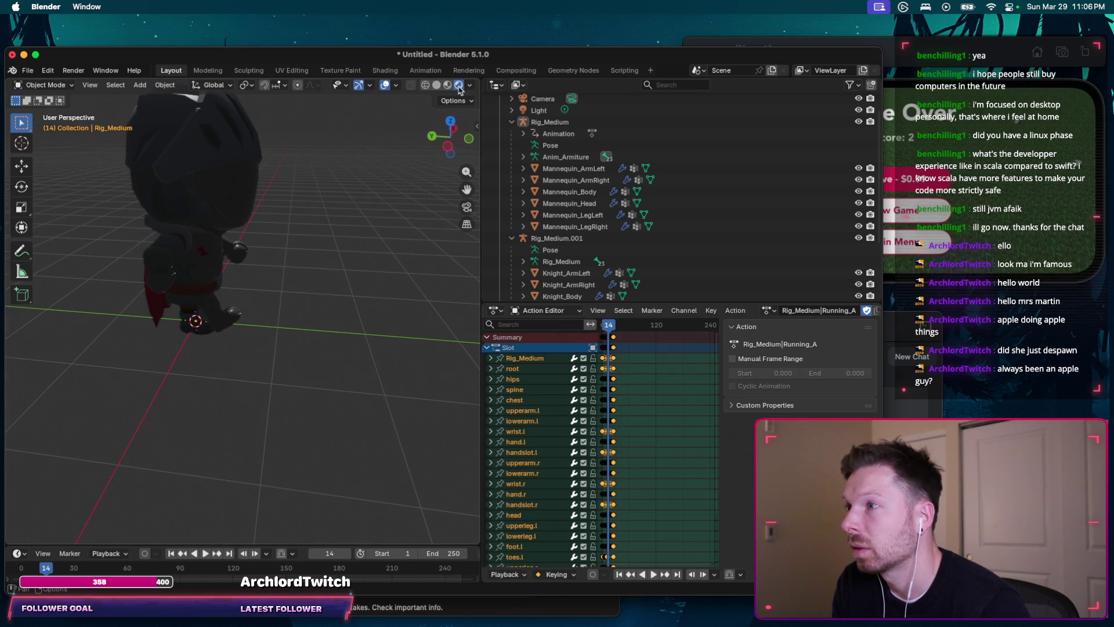
pyautogui.click(470, 85)
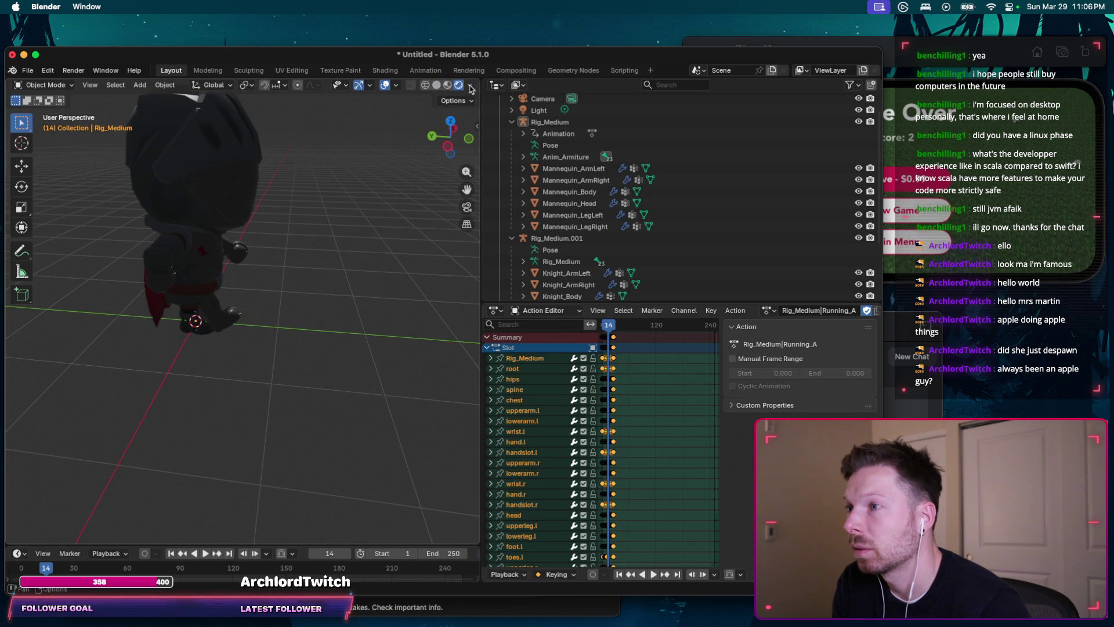
pyautogui.click(436, 84)
# Step: Select Mannequin_Body, then Knight_Body, and expand Knight_Body to show its modifiers and vertex groups
pyautogui.moveTo(261, 261); pyautogui.dragTo(213, 256, button='middle')
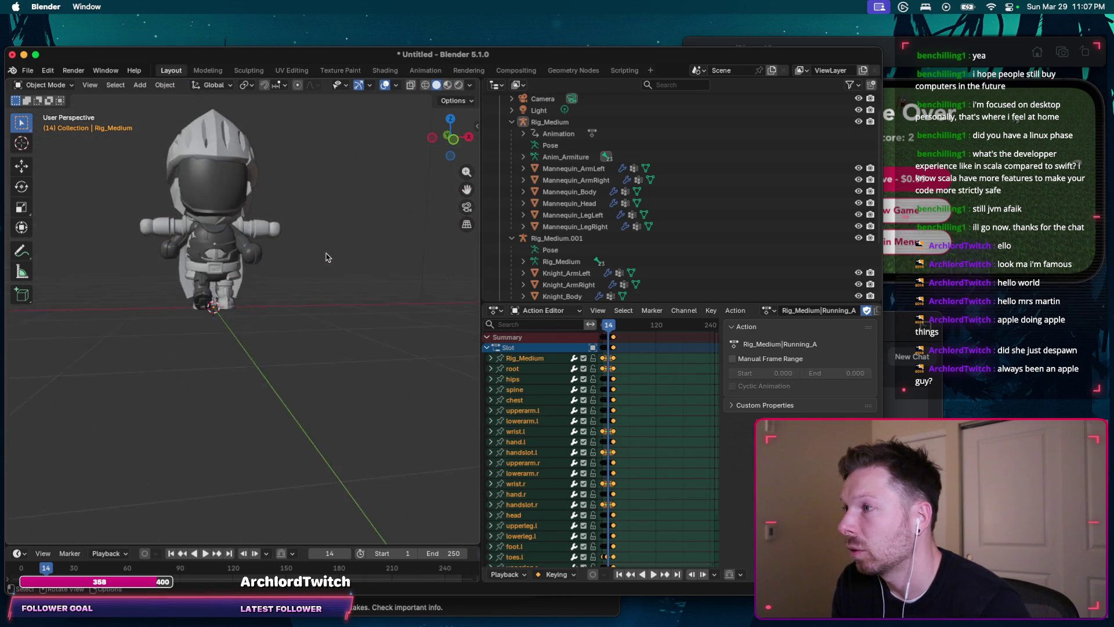
pyautogui.click(214, 253)
pyautogui.scroll(-2, 542, 202)
pyautogui.scroll(-2, 542, 202)
pyautogui.click(543, 220)
pyautogui.click(524, 220)
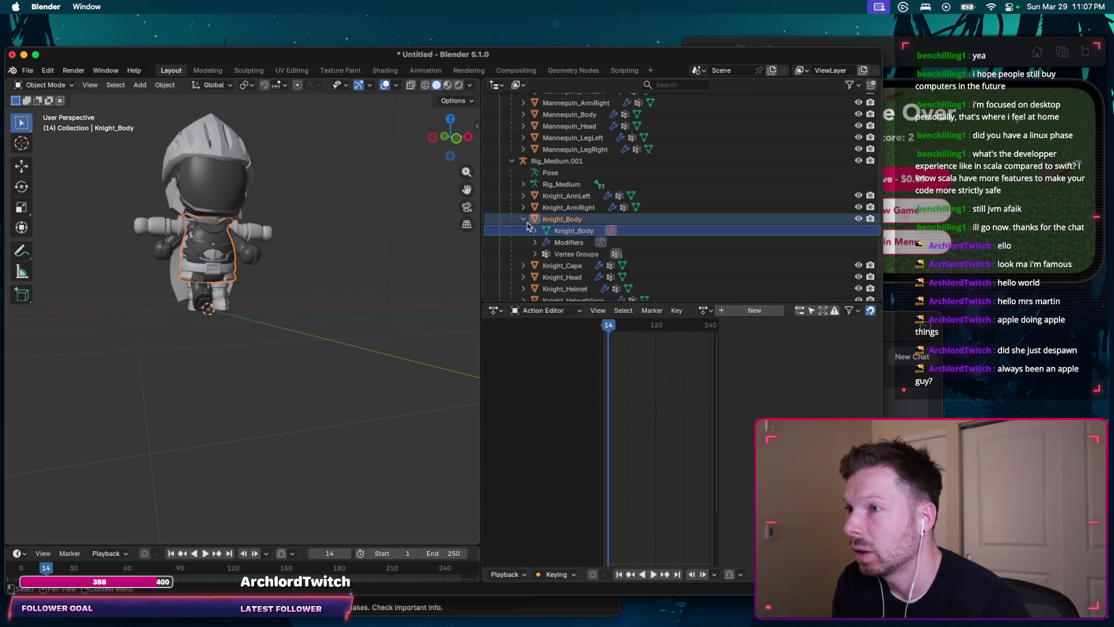
# Step: Collapse Knight_Body, select the Rig_Medium.001 armature and switch it into Pose Mode
pyautogui.click(523, 220)
pyautogui.click(38, 86)
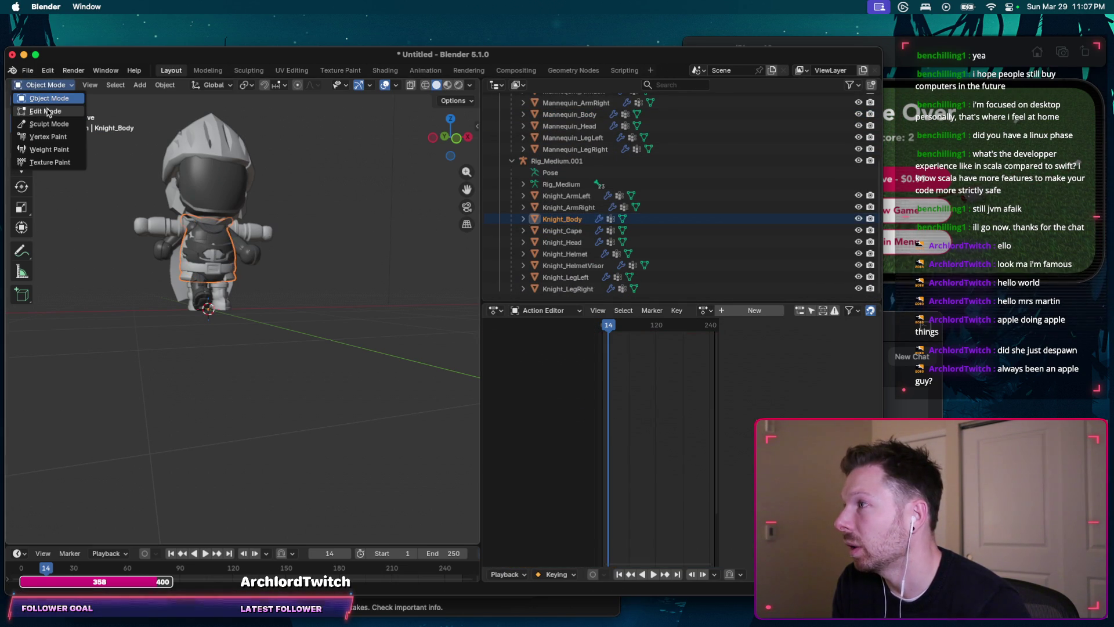
pyautogui.click(61, 88)
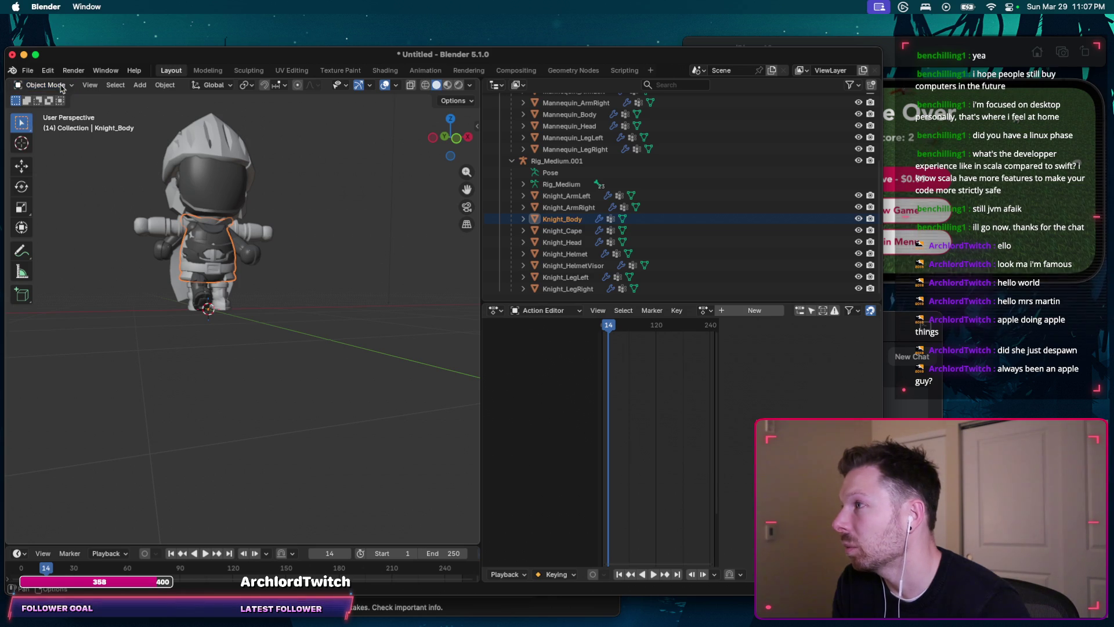
pyautogui.moveTo(187, 228); pyautogui.dragTo(262, 200, button='middle')
pyautogui.click(536, 162)
pyautogui.click(61, 87)
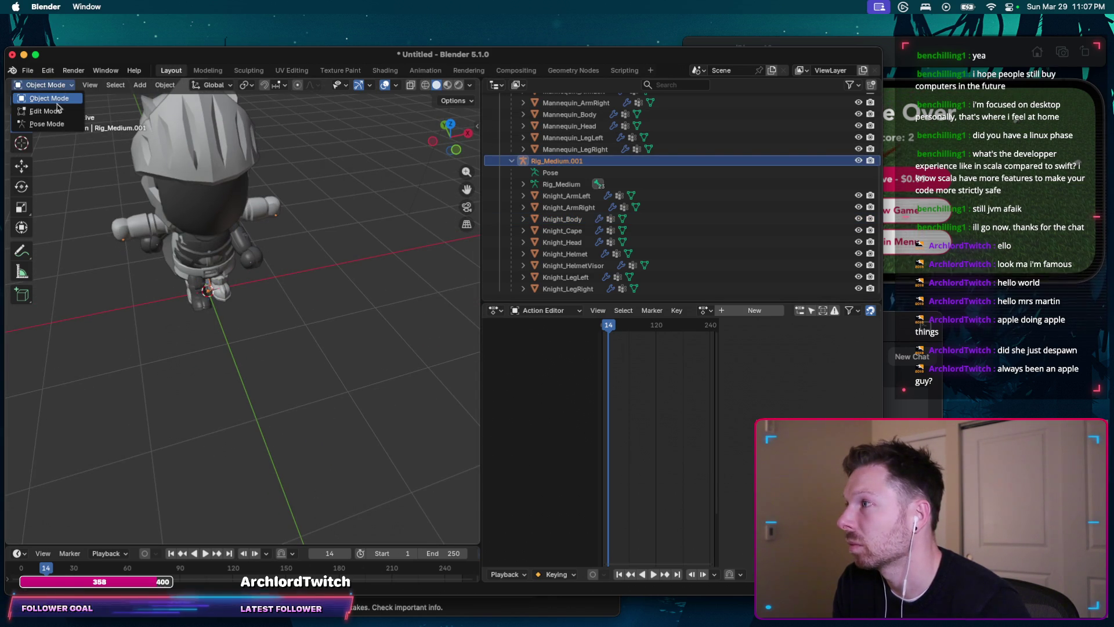
pyautogui.click(48, 124)
# Step: Switch to box selection, then bring the iPhone Simulator forward and restart the game from Game Over
pyautogui.moveTo(55, 129); pyautogui.dragTo(81, 157, button='middle')
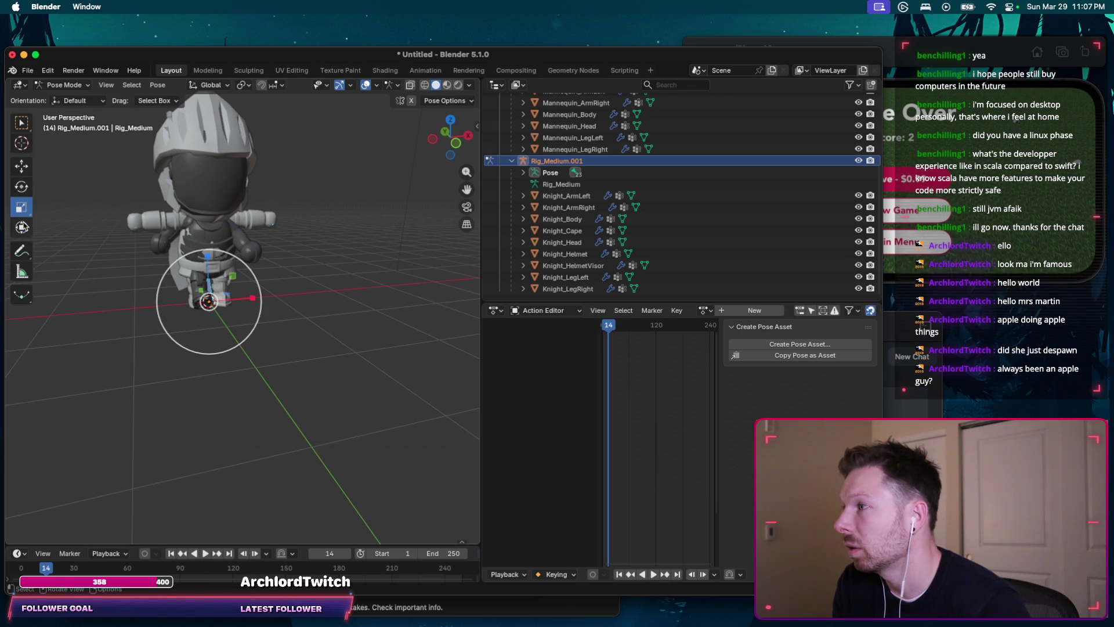
pyautogui.click(21, 125)
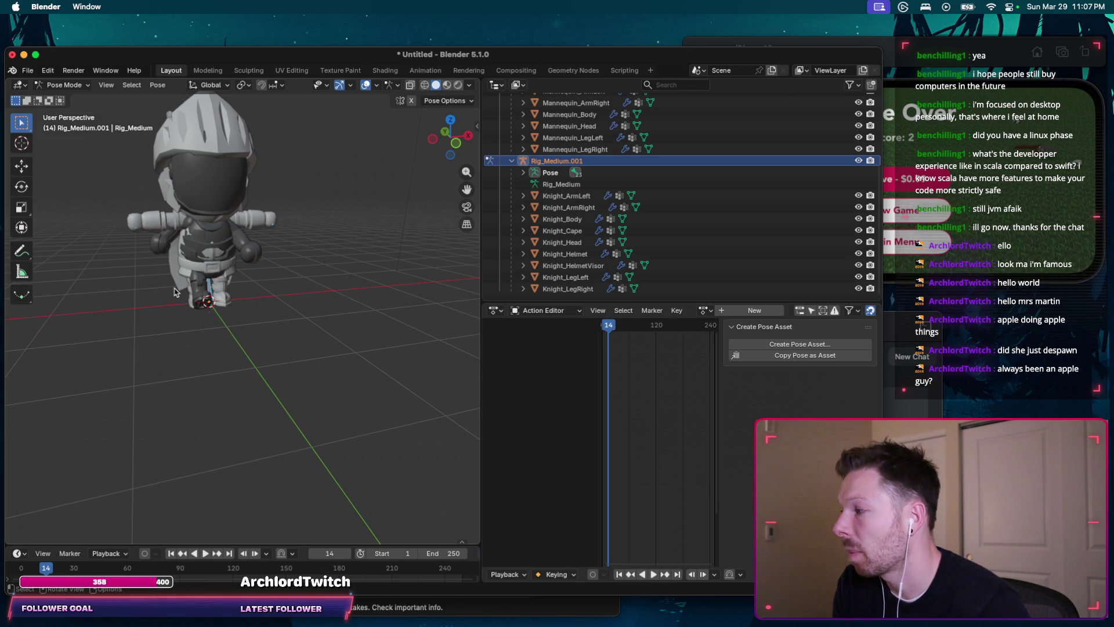
pyautogui.moveTo(150, 310); pyautogui.dragTo(166, 304, button='middle')
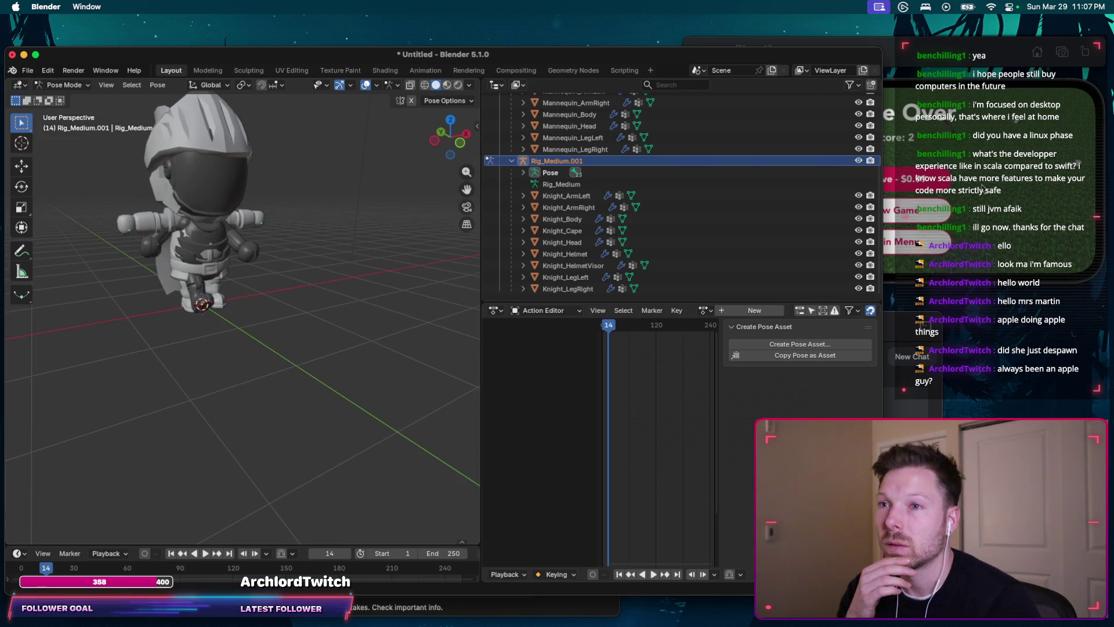
pyautogui.click(1001, 175)
pyautogui.click(918, 210)
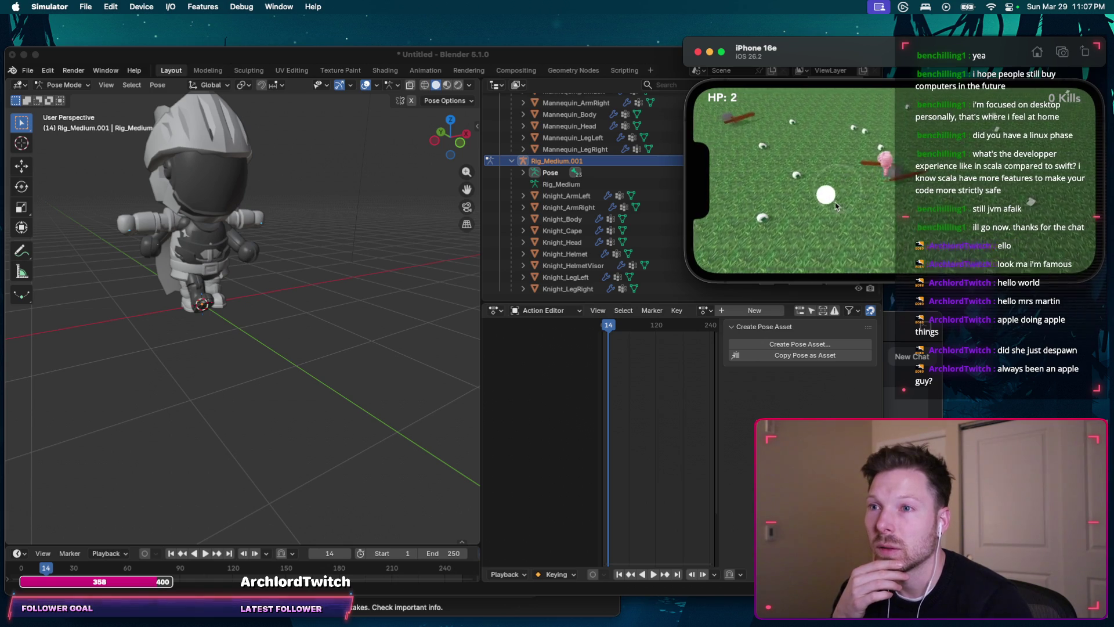
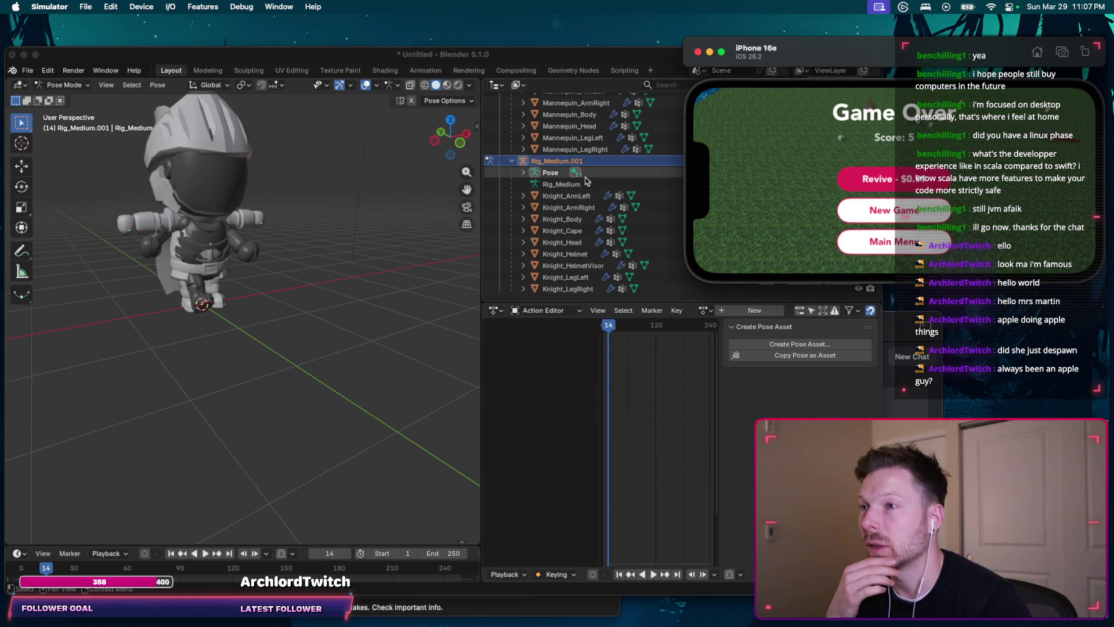
# Step: Bring Blender in front of the Simulator and enlarge the Outliner to list both rigs' meshes
pyautogui.click(685, 178)
pyautogui.scroll(3, 684, 186)
pyautogui.scroll(2, 685, 189)
pyautogui.scroll(1, 686, 189)
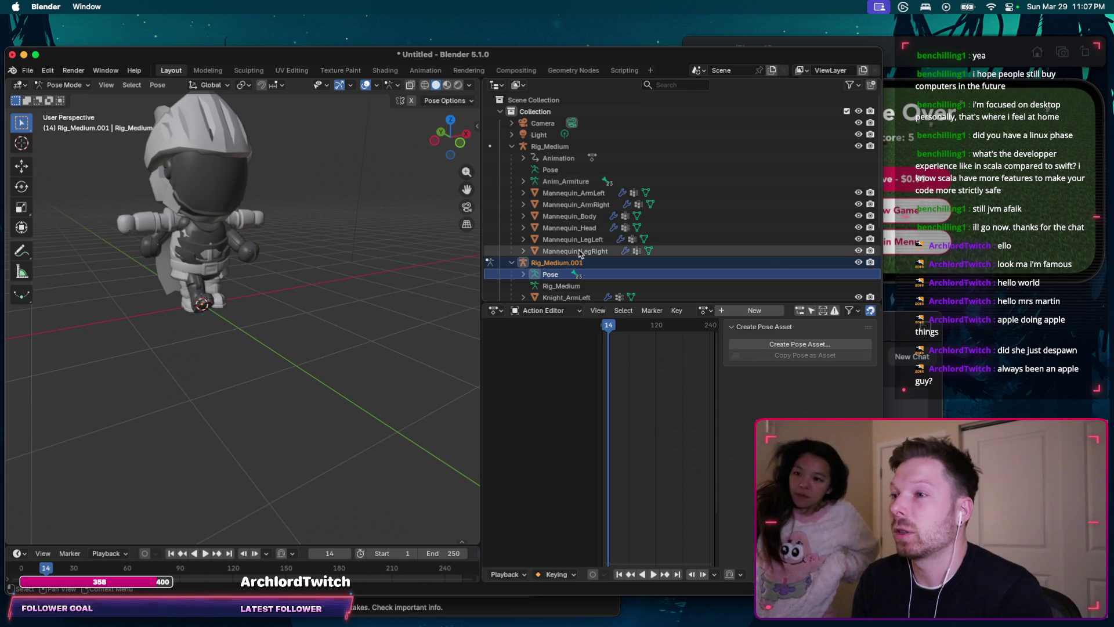
pyautogui.scroll(-2, 686, 270)
pyautogui.moveTo(687, 302); pyautogui.dragTo(687, 421)
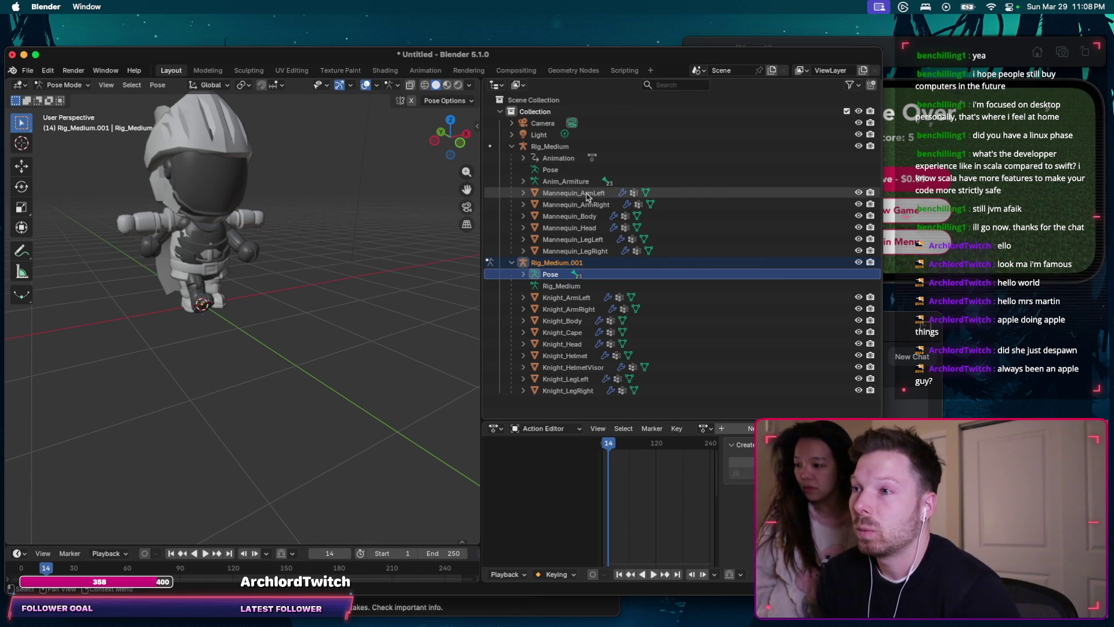
pyautogui.click(566, 297)
pyautogui.keyDown('shift'); pyautogui.click(574, 391); pyautogui.keyUp('shift')
pyautogui.keyDown('ctrl'); pyautogui.click(550, 146); pyautogui.keyUp('ctrl')
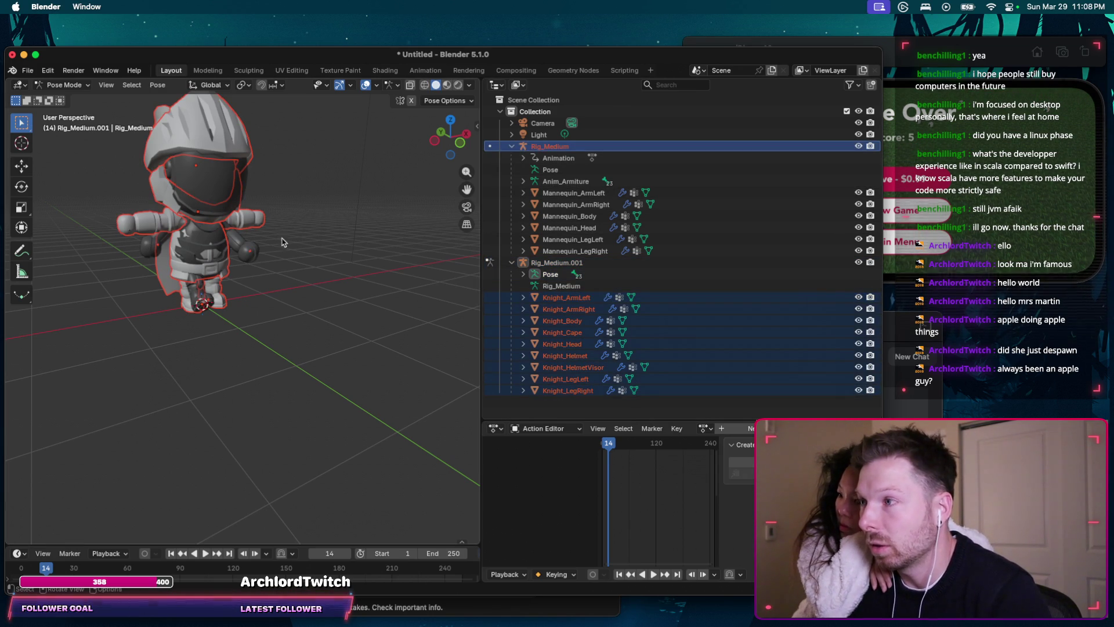
pyautogui.hotkey('ctrl', 'p')
pyautogui.click(251, 234)
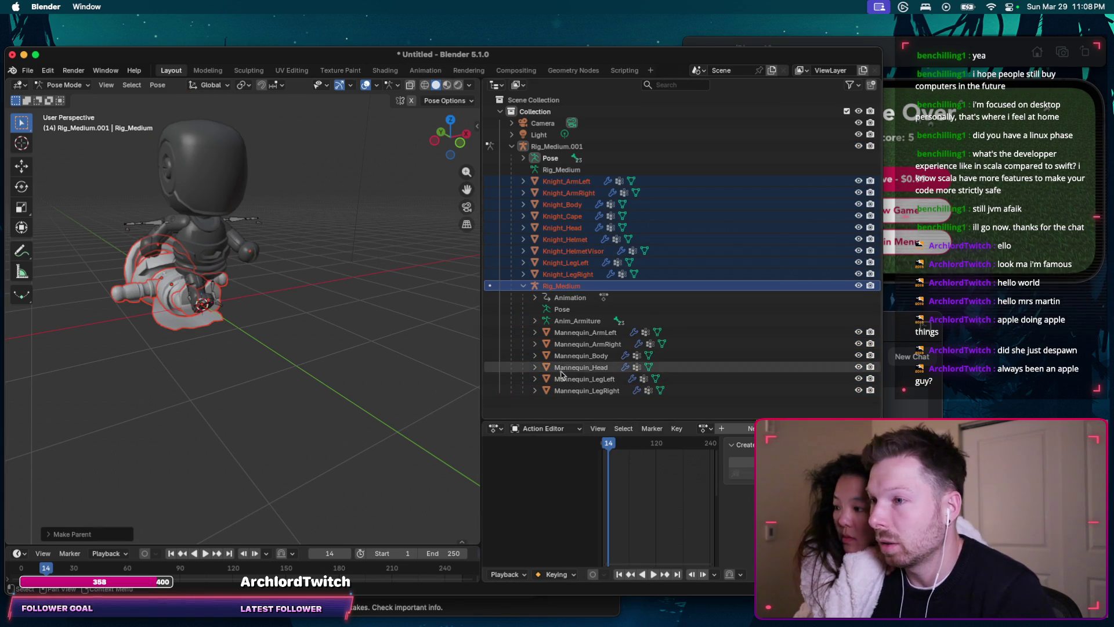
pyautogui.moveTo(296, 418); pyautogui.dragTo(194, 532, button='middle')
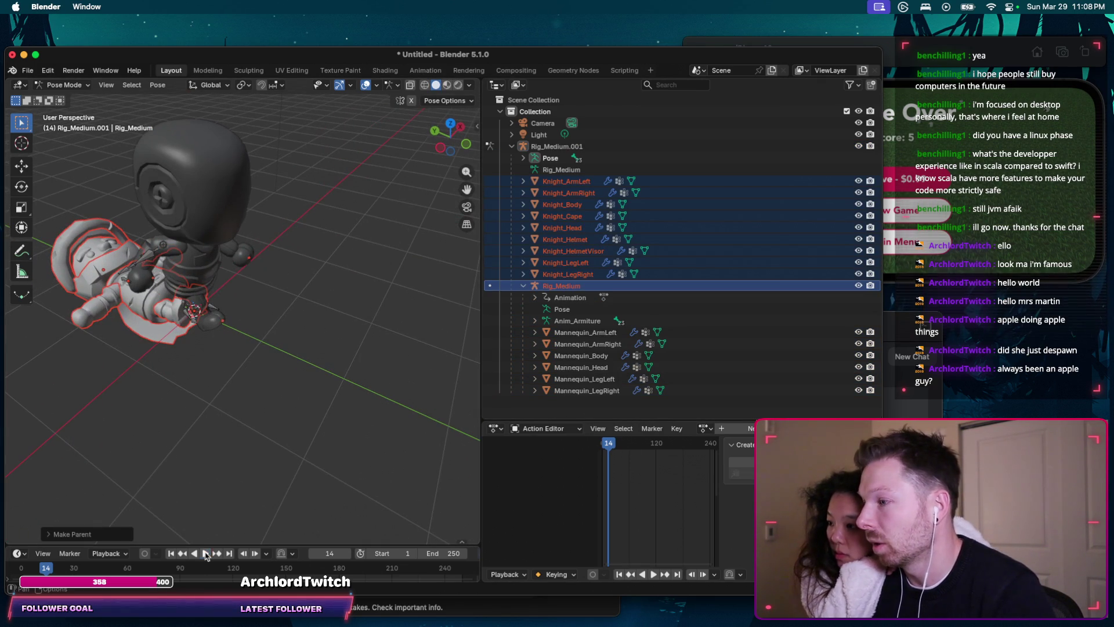
pyautogui.click(206, 555)
pyautogui.moveTo(218, 409); pyautogui.dragTo(227, 369, button='middle')
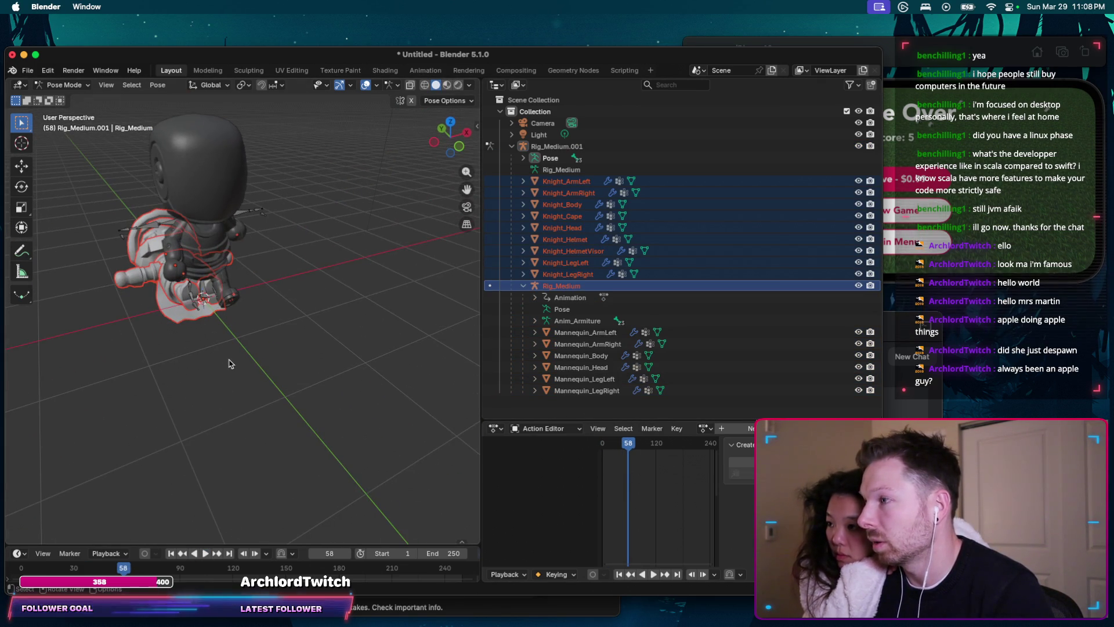
pyautogui.hscroll(-5, 652, 473)
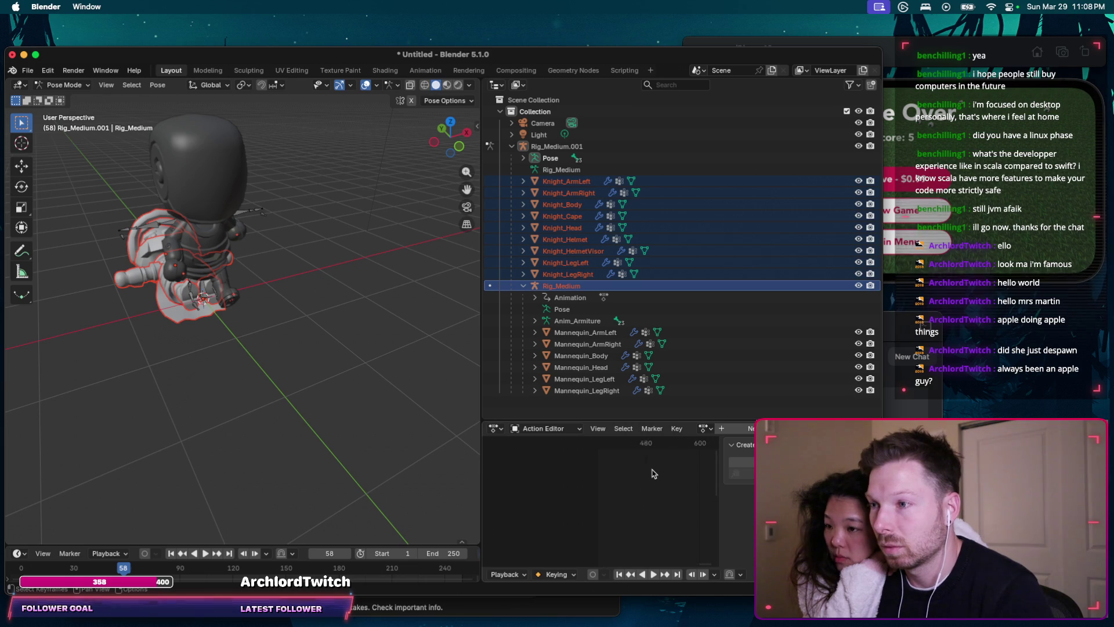
pyautogui.hscroll(-10, 652, 474)
pyautogui.click(589, 334)
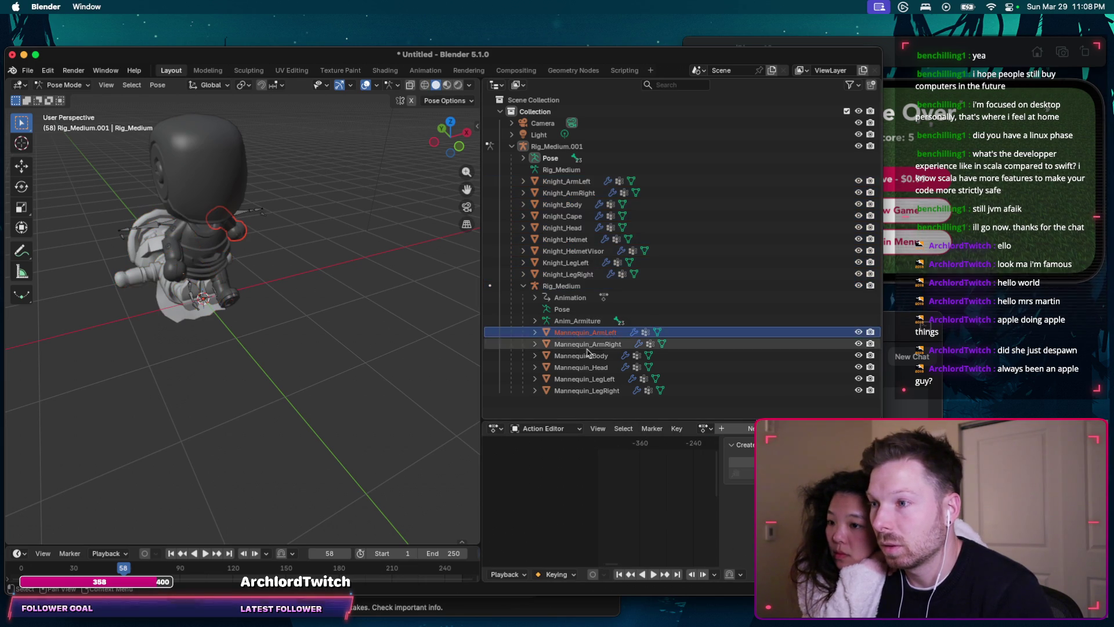
pyautogui.click(562, 286)
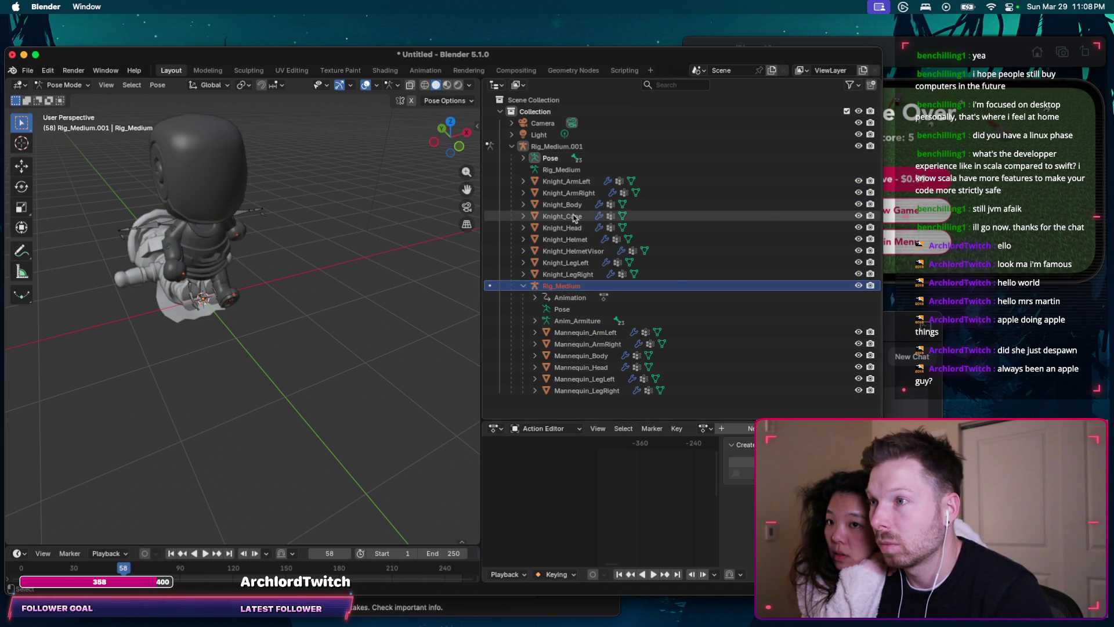
pyautogui.hotkey('ctrl', 'z')
pyautogui.hotkey('ctrl', 'z')
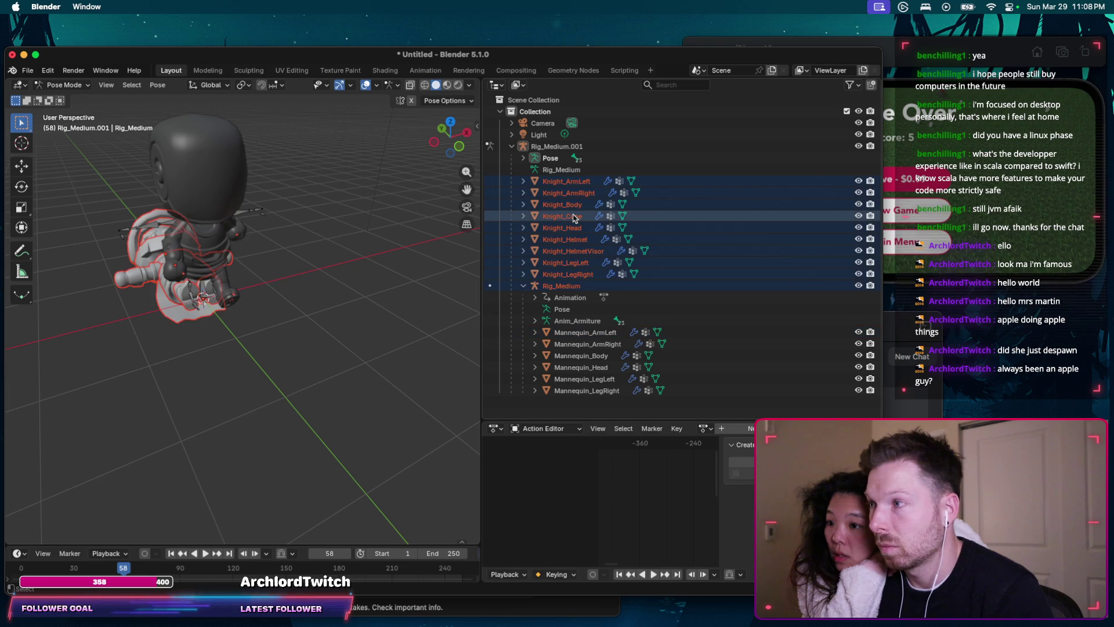
pyautogui.hotkey('ctrl', 'z')
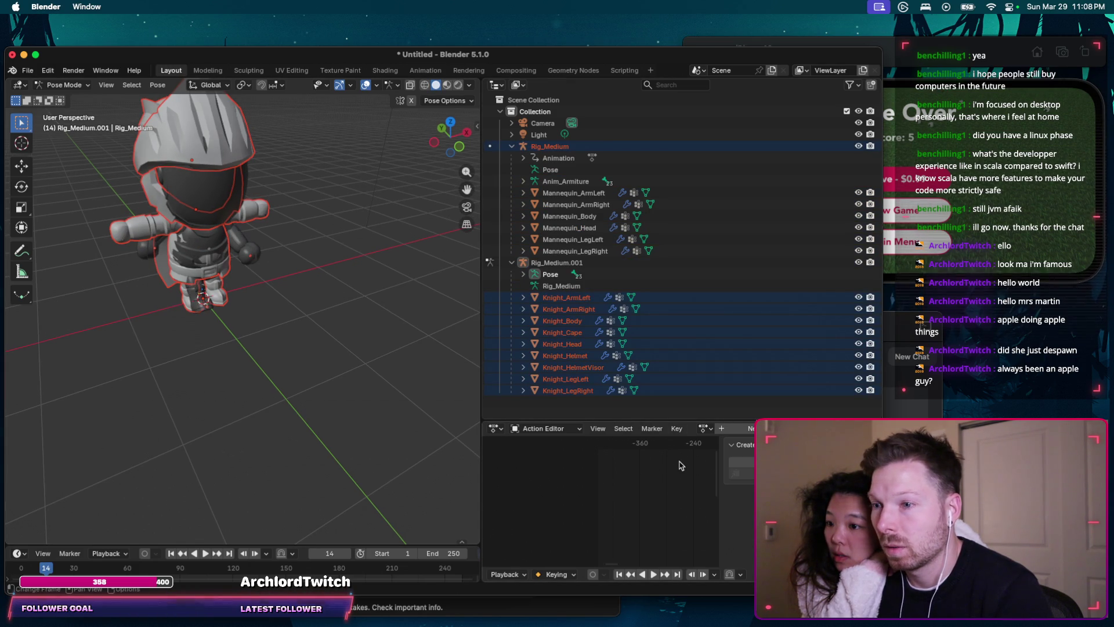
pyautogui.click(567, 427)
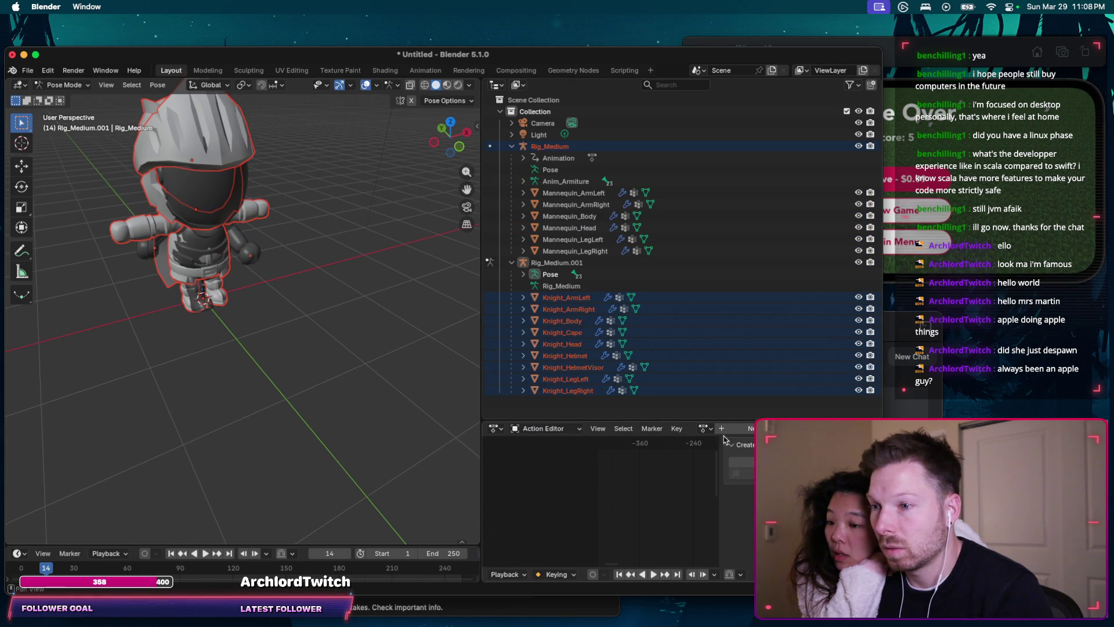
pyautogui.hscroll(5, 673, 473)
pyautogui.scroll(3, 672, 473)
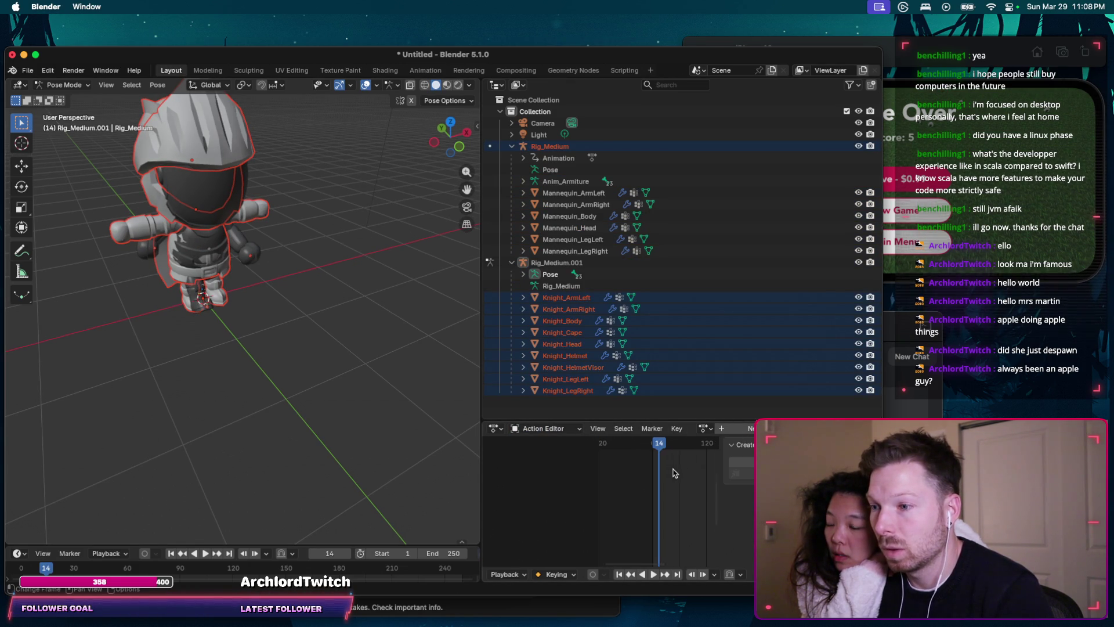
pyautogui.scroll(-2, 672, 473)
pyautogui.click(563, 332)
pyautogui.click(557, 262)
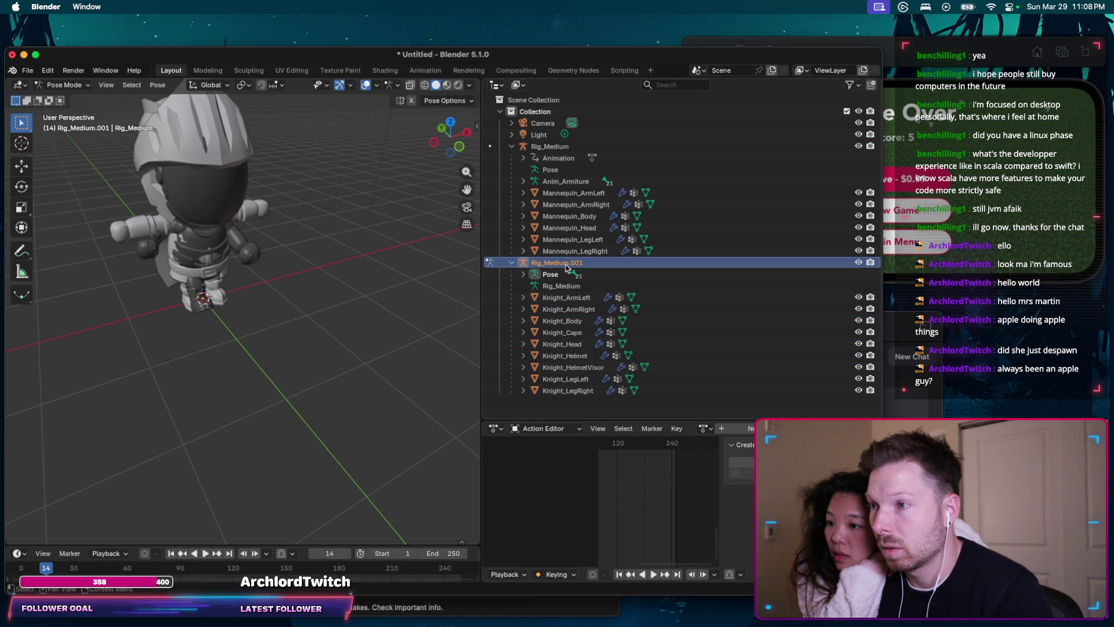
pyautogui.hscroll(-3, 639, 482)
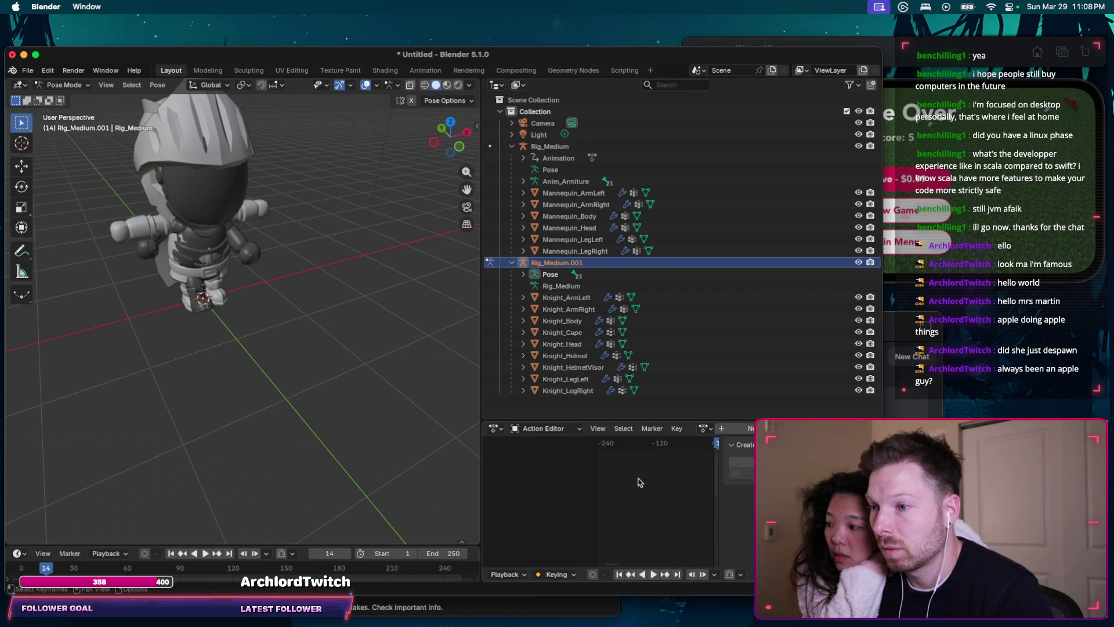
pyautogui.hscroll(-3, 639, 483)
pyautogui.scroll(3, 637, 482)
pyautogui.scroll(3, 635, 482)
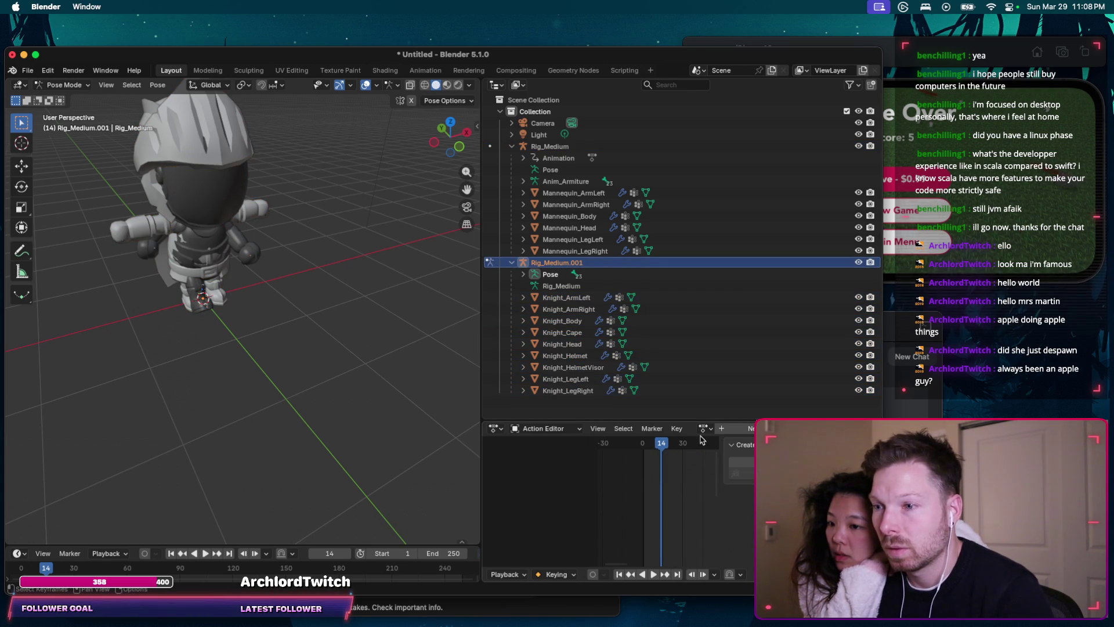
pyautogui.click(553, 429)
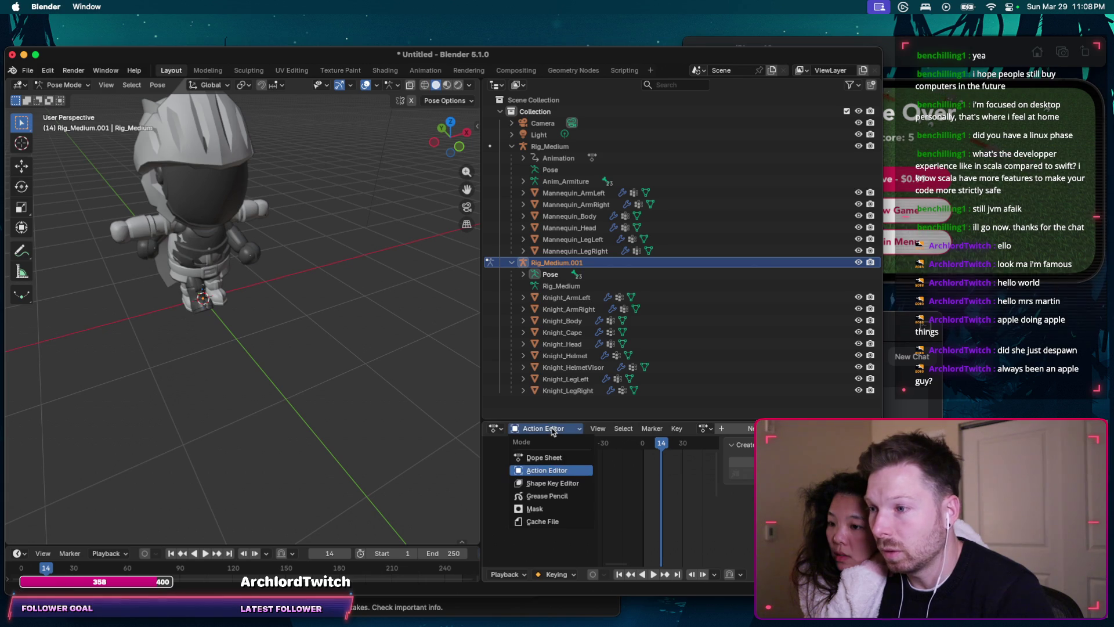
pyautogui.click(706, 430)
pyautogui.write('runni')
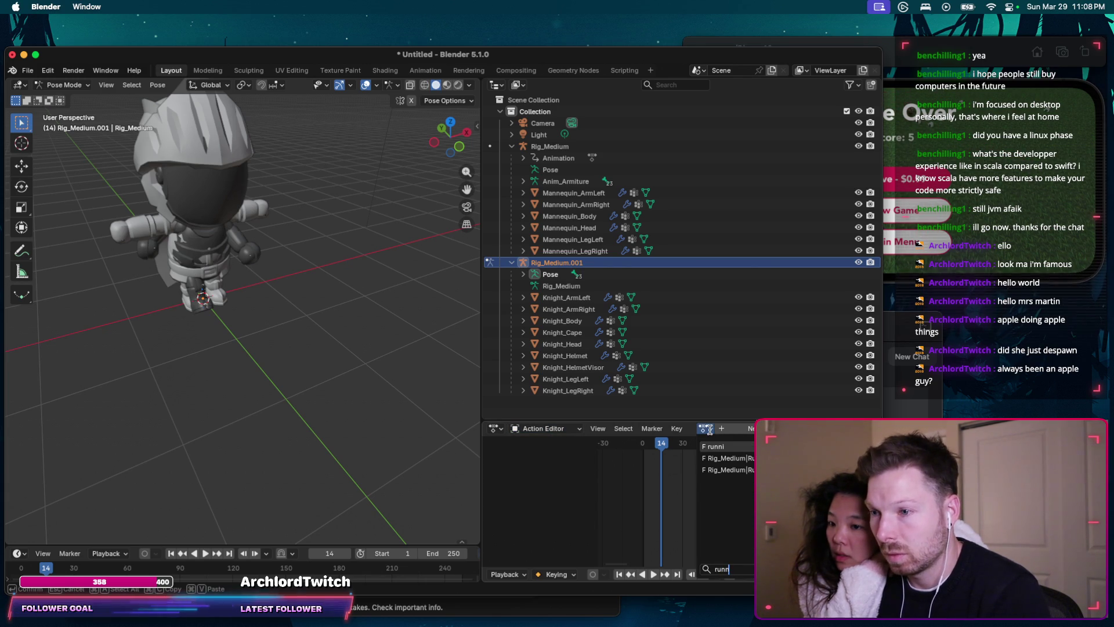
# Step: Assign the running action to Rig_Medium.001, play it, and show the knight in Material Preview
pyautogui.press('Return')
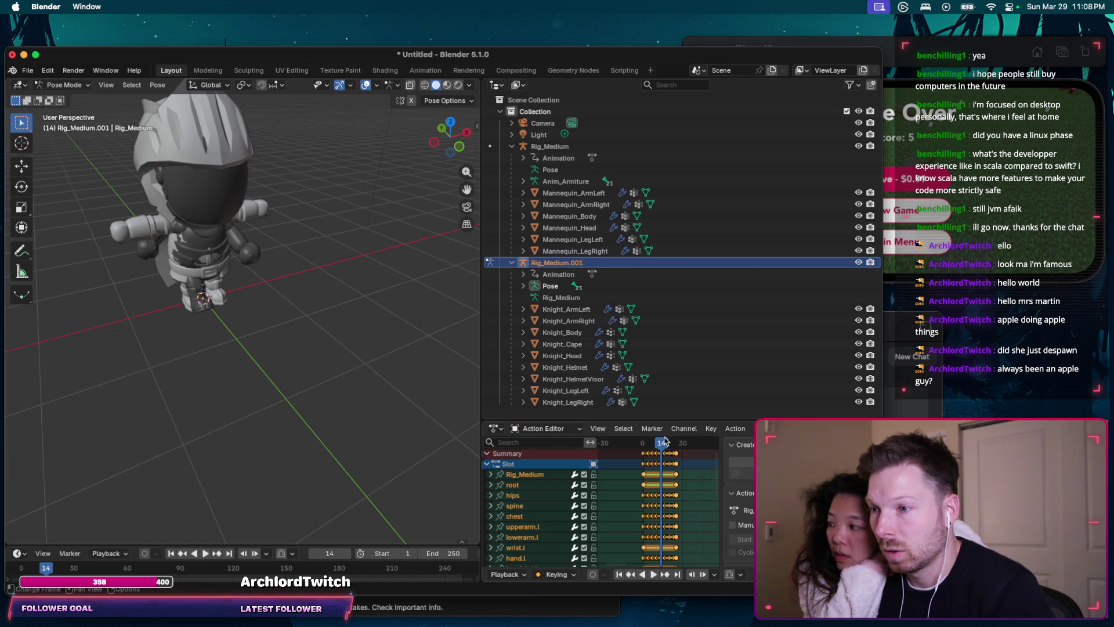
pyautogui.press('space')
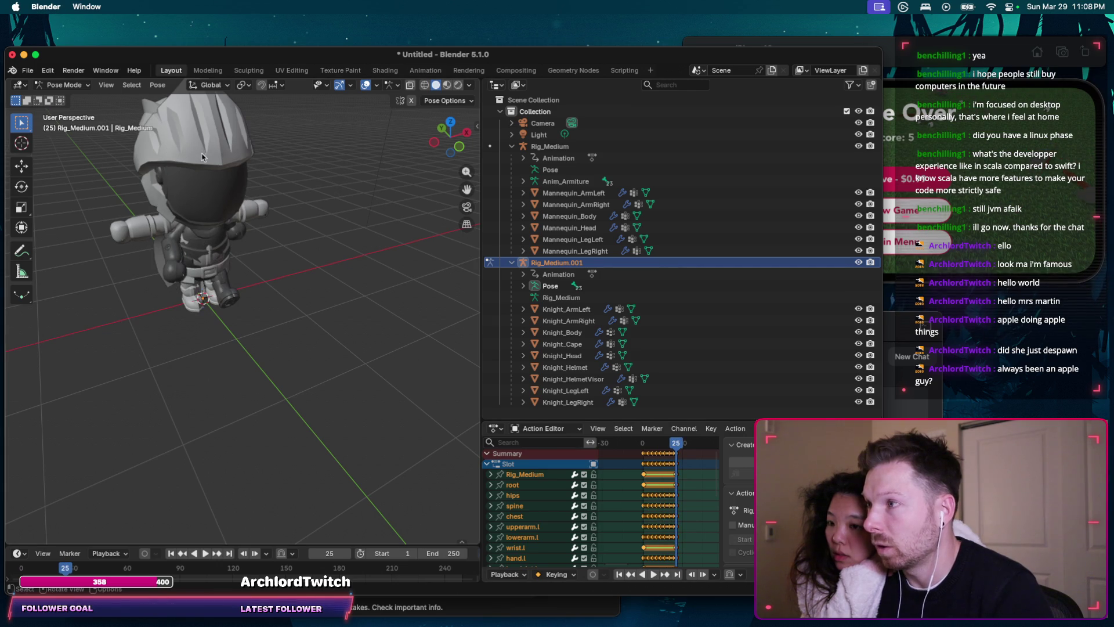
pyautogui.click(447, 85)
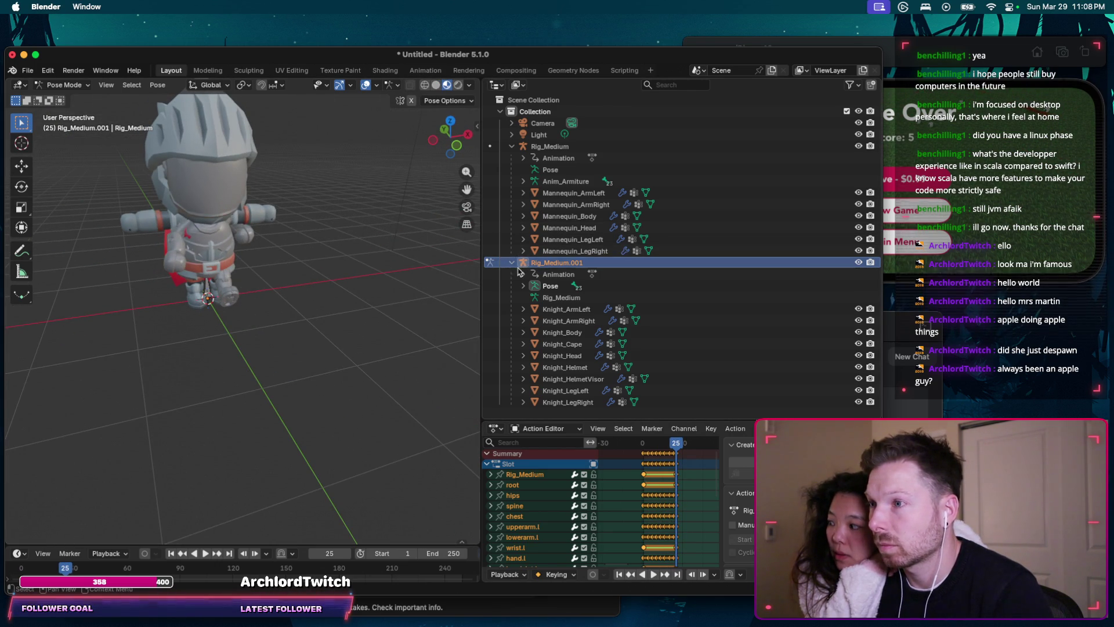
# Step: Toggle visibility and hide/reveal the Rig_Medium mannequin rig to tell the two rigs apart
pyautogui.click(860, 264)
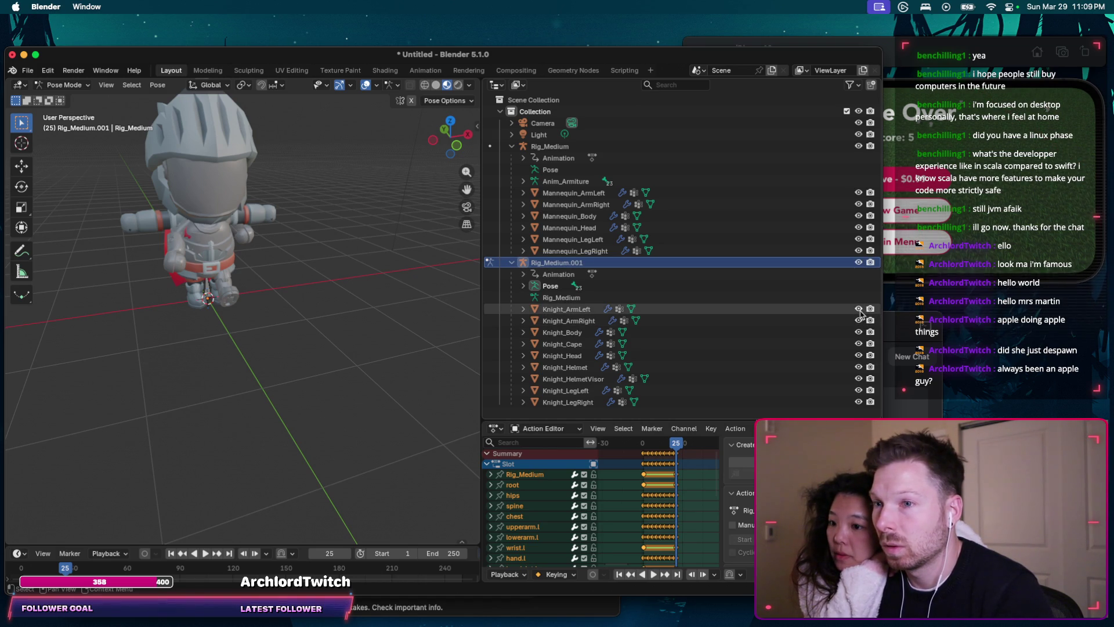
pyautogui.click(859, 310)
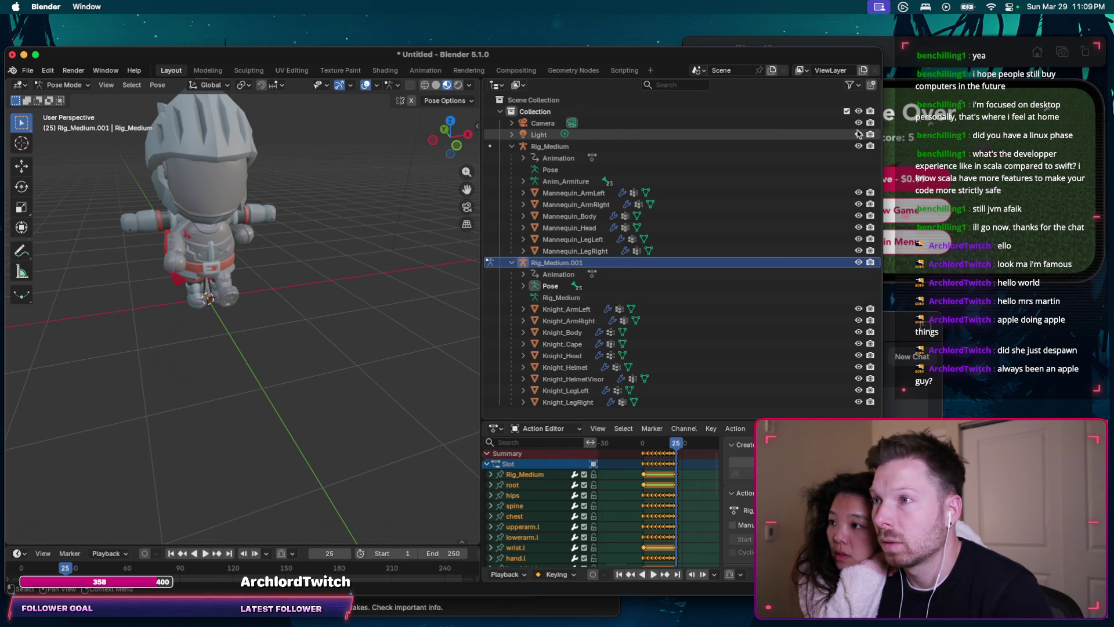
pyautogui.click(546, 147)
pyautogui.press('h')
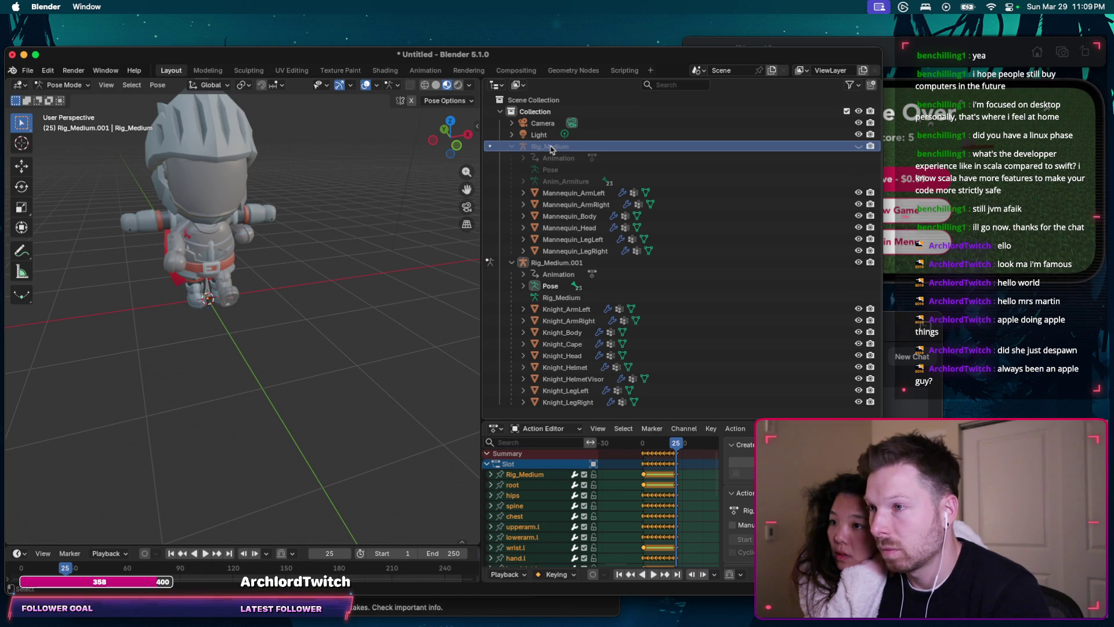
pyautogui.hotkey('alt', 'h')
pyautogui.click(571, 250)
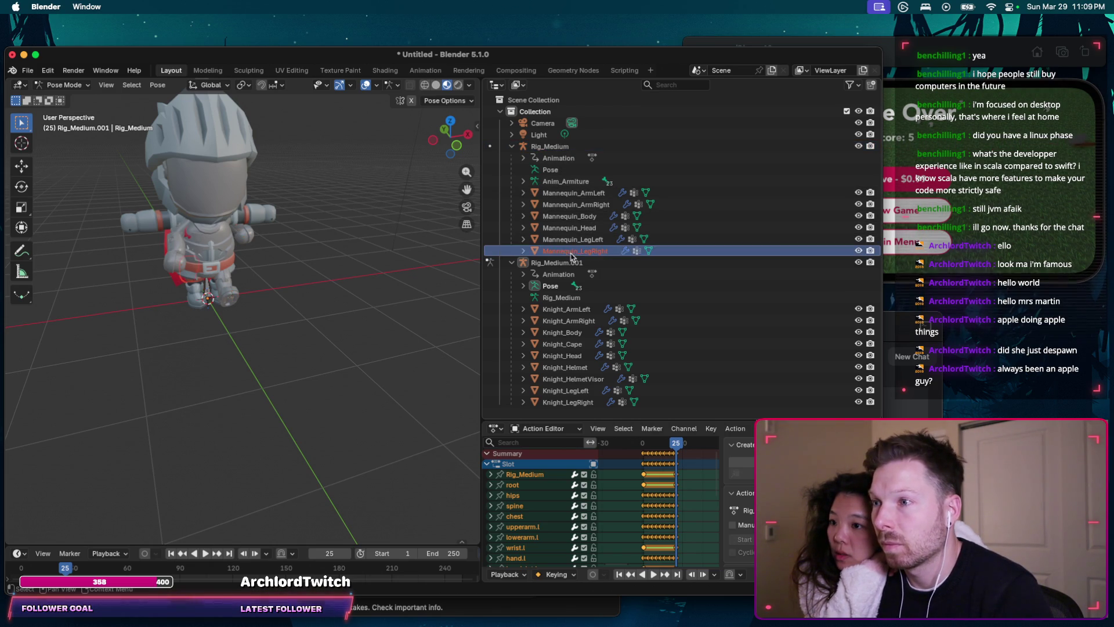
pyautogui.keyDown('shift'); pyautogui.click(567, 146); pyautogui.keyUp('shift')
pyautogui.press('h')
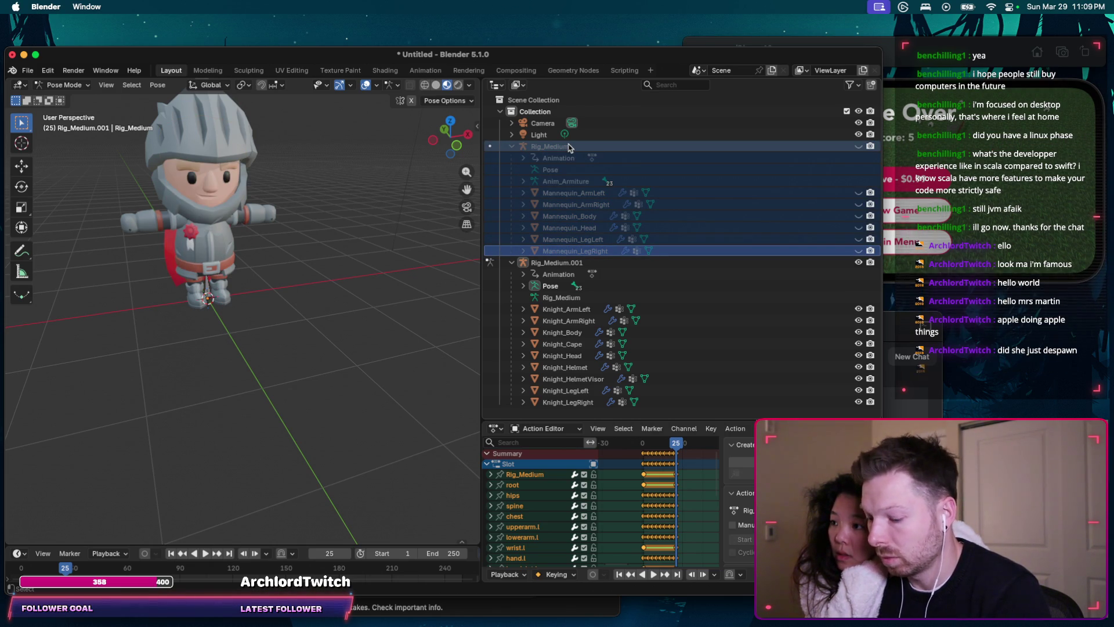
pyautogui.hotkey('alt', 'h')
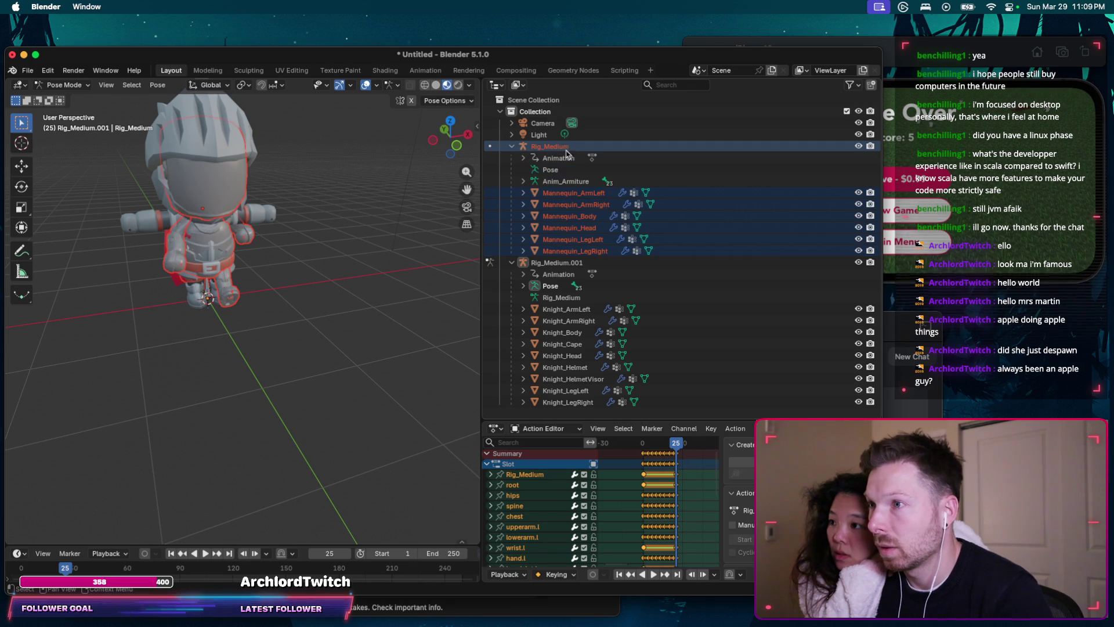
# Step: Parent the Knight meshes to Rig_Medium with Armature Deform as a test
pyautogui.click(512, 147)
pyautogui.click(557, 146)
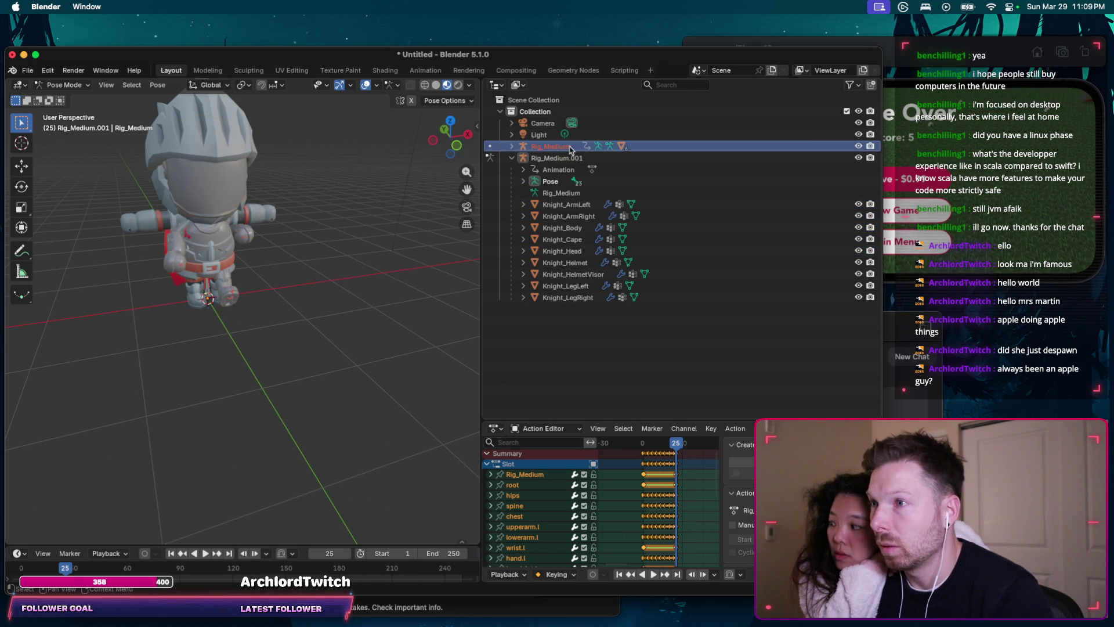
pyautogui.click(579, 158)
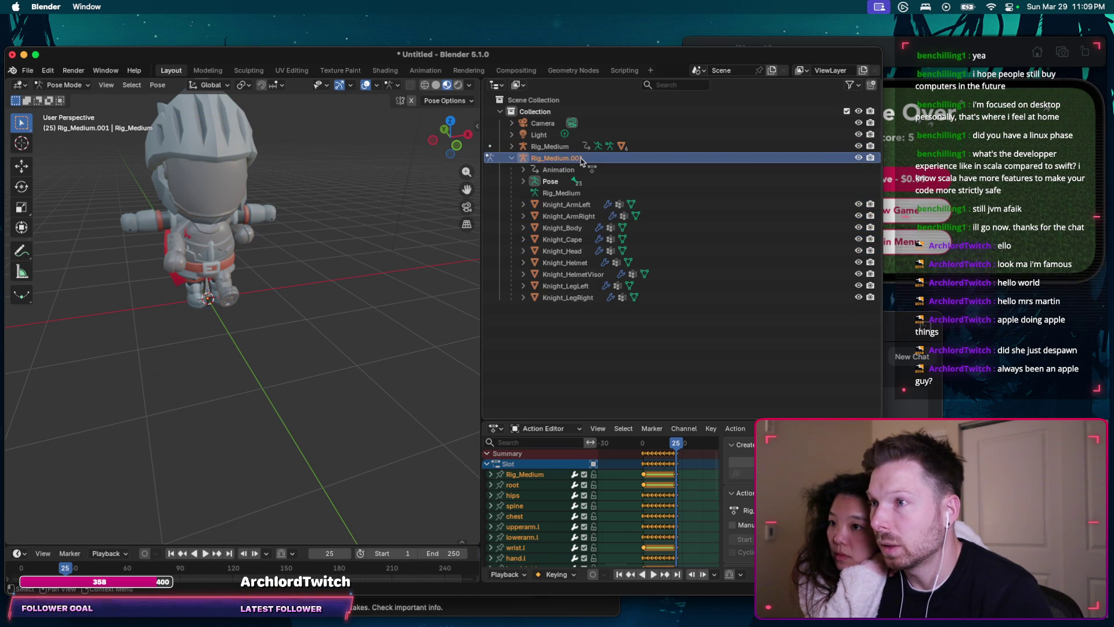
pyautogui.press('Up')
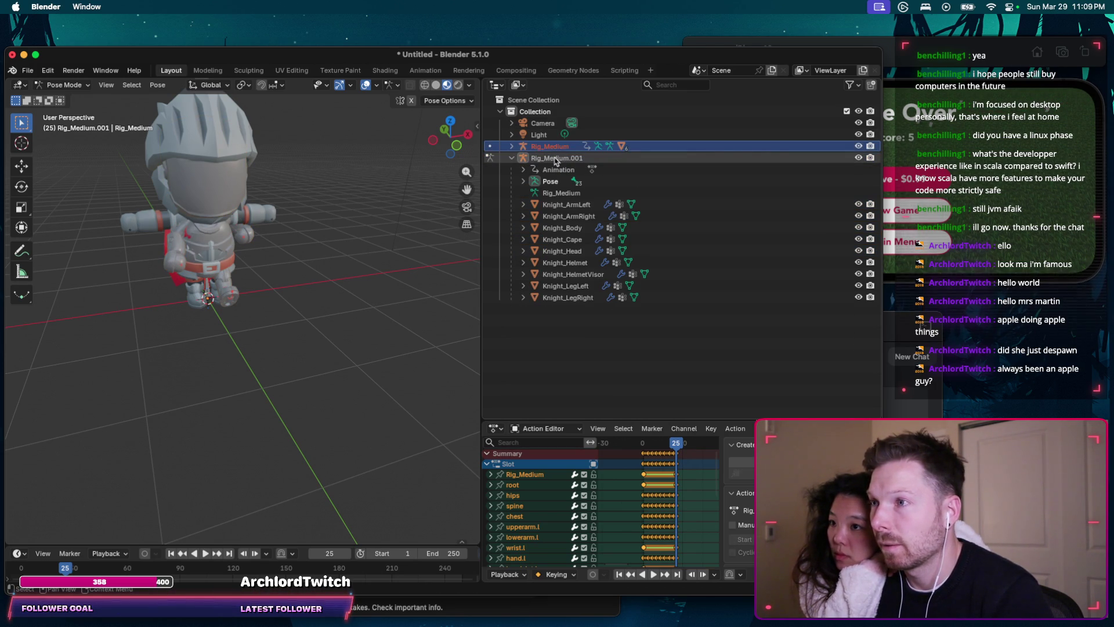
pyautogui.click(525, 160)
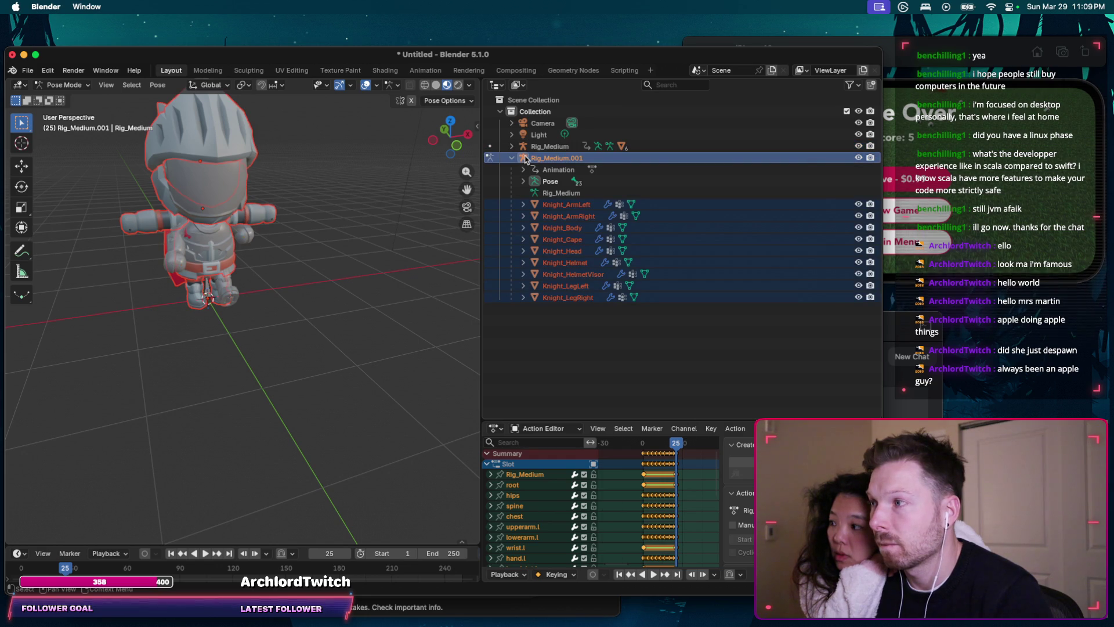
pyautogui.click(551, 147)
pyautogui.keyDown('ctrl'); pyautogui.click(558, 157); pyautogui.keyUp('ctrl')
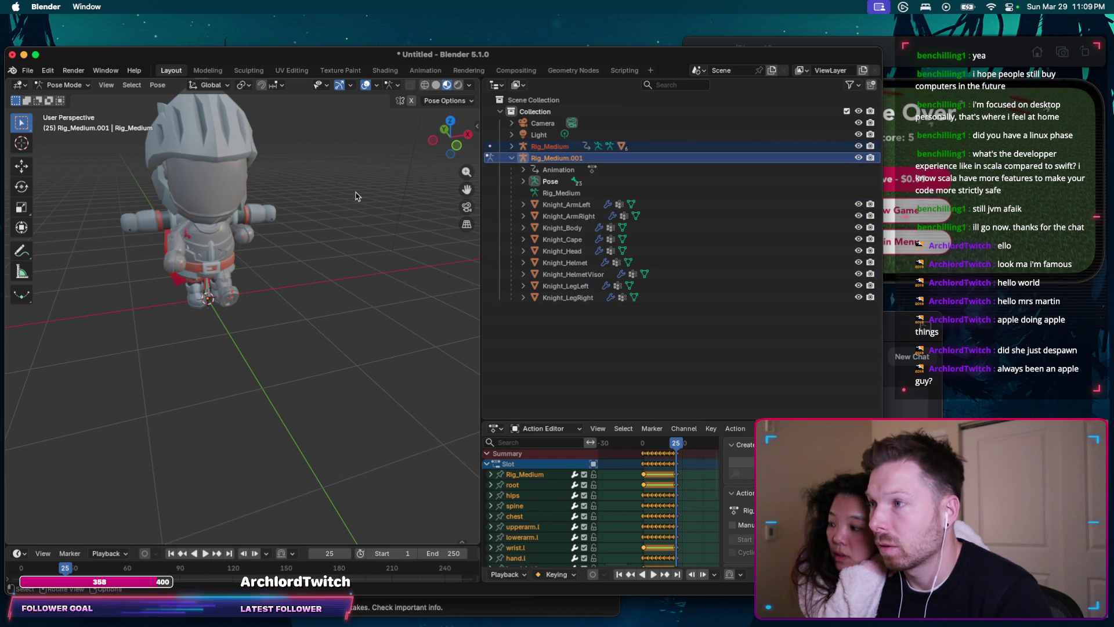
pyautogui.hotkey('ctrl', 'p')
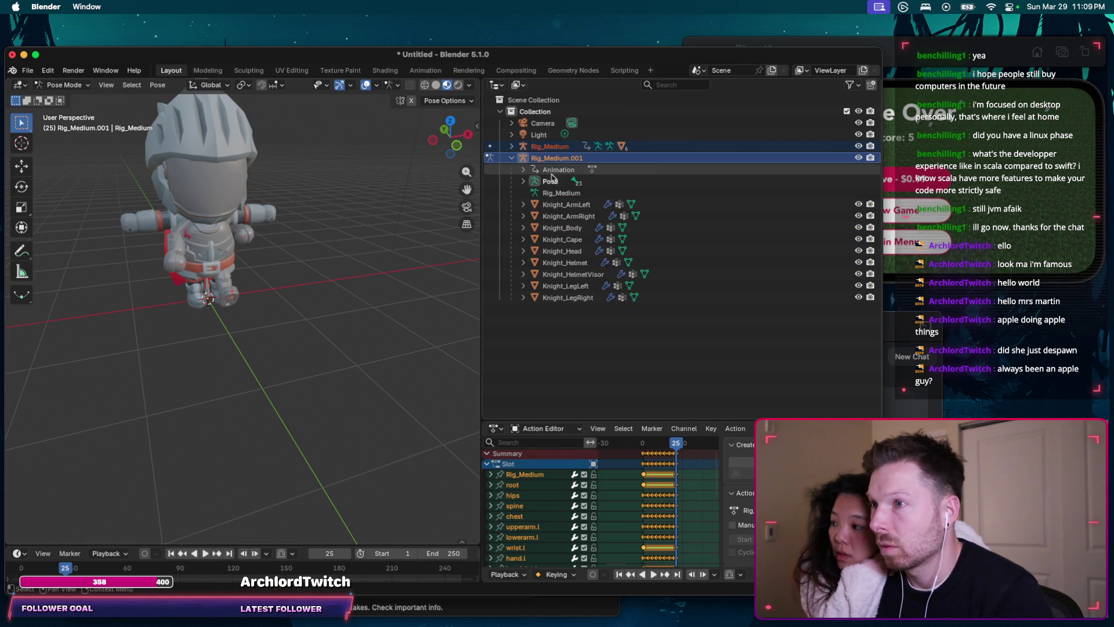
pyautogui.click(559, 204)
pyautogui.keyDown('shift'); pyautogui.click(570, 297); pyautogui.keyUp('shift')
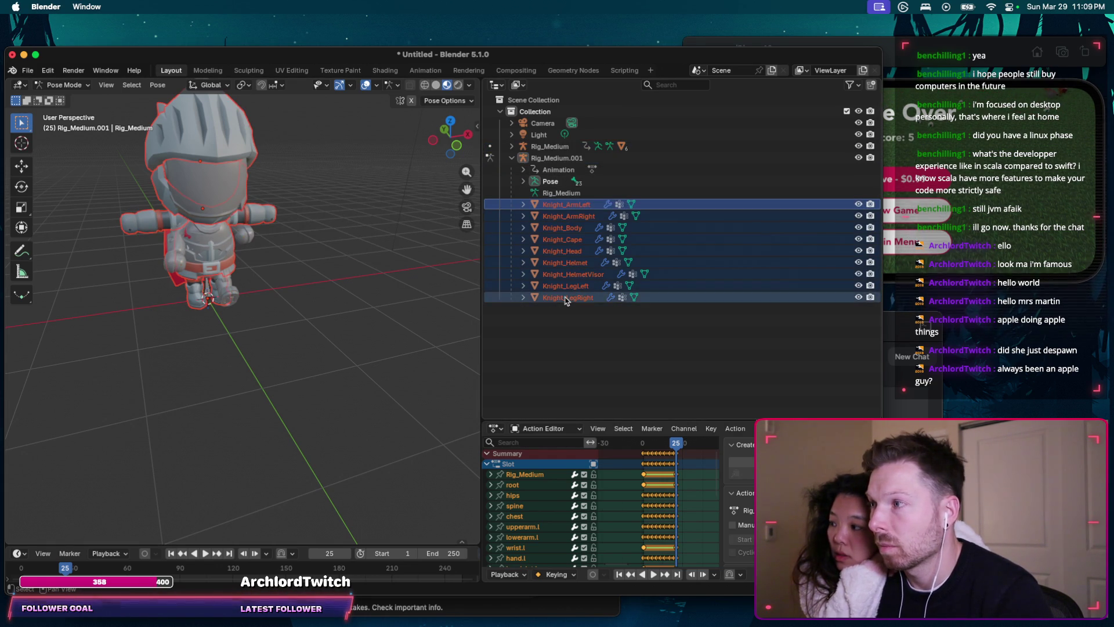
pyautogui.keyDown('super'); pyautogui.click(555, 146); pyautogui.keyUp('super')
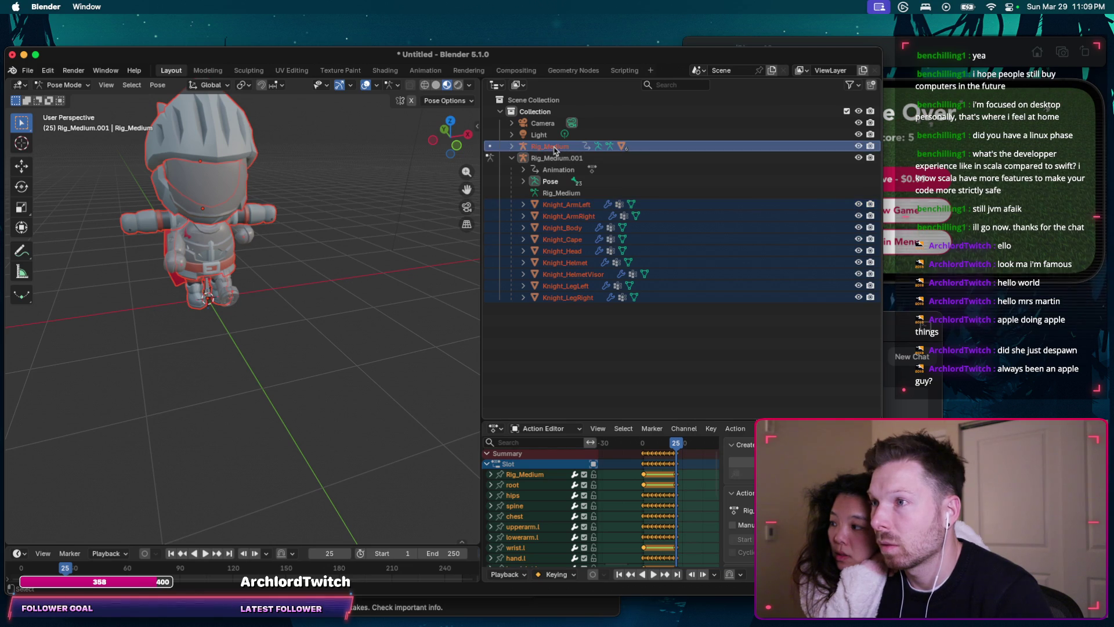
pyautogui.press('super+p')
pyautogui.click(295, 217)
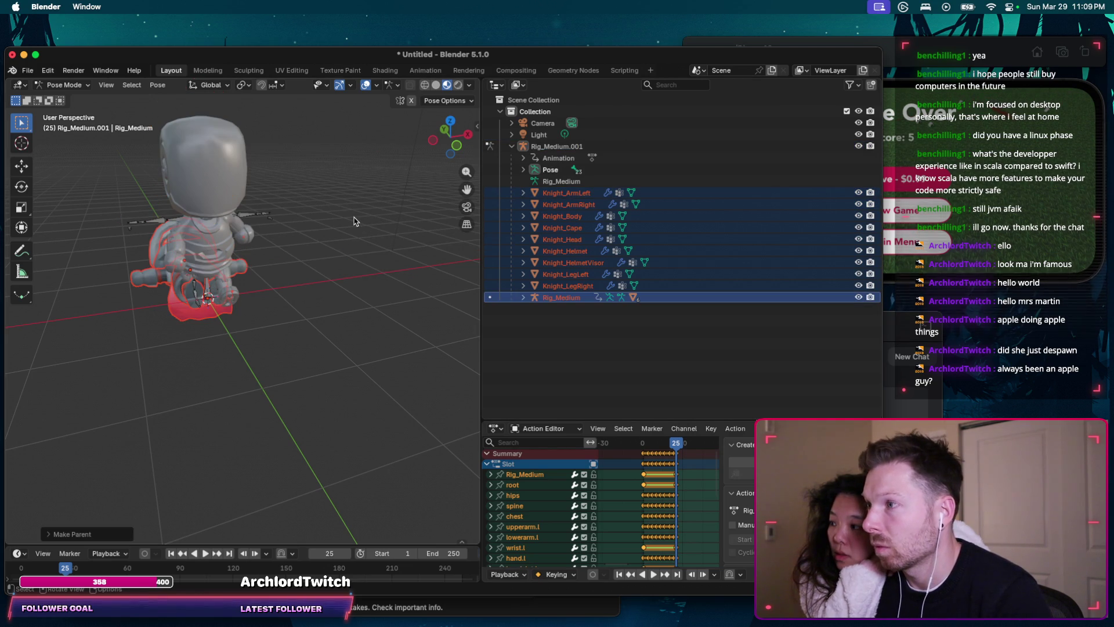
# Step: Play the animation to check the knight, then undo the parenting to Rig_Medium
pyautogui.press('space')
pyautogui.click(666, 446)
pyautogui.press('space')
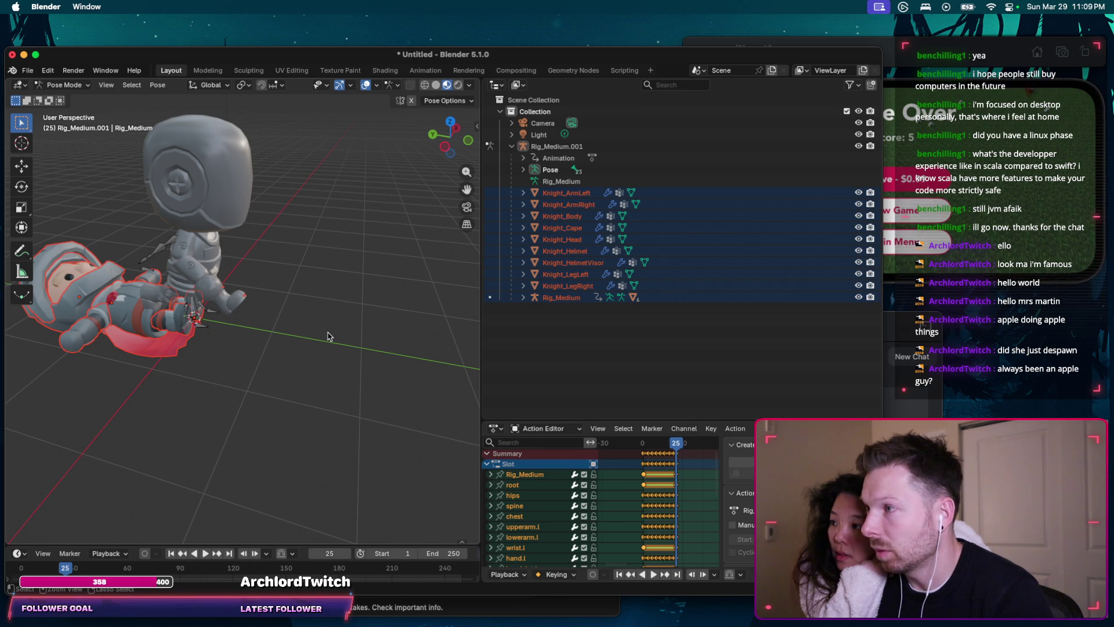
pyautogui.hotkey('ctrl', 'z')
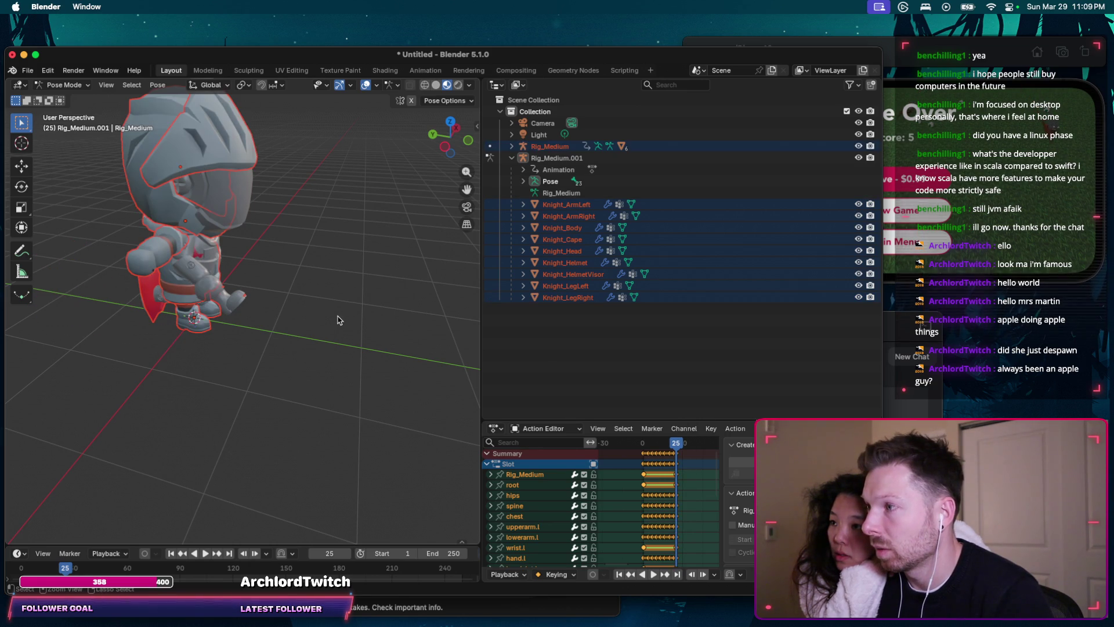
pyautogui.click(519, 147)
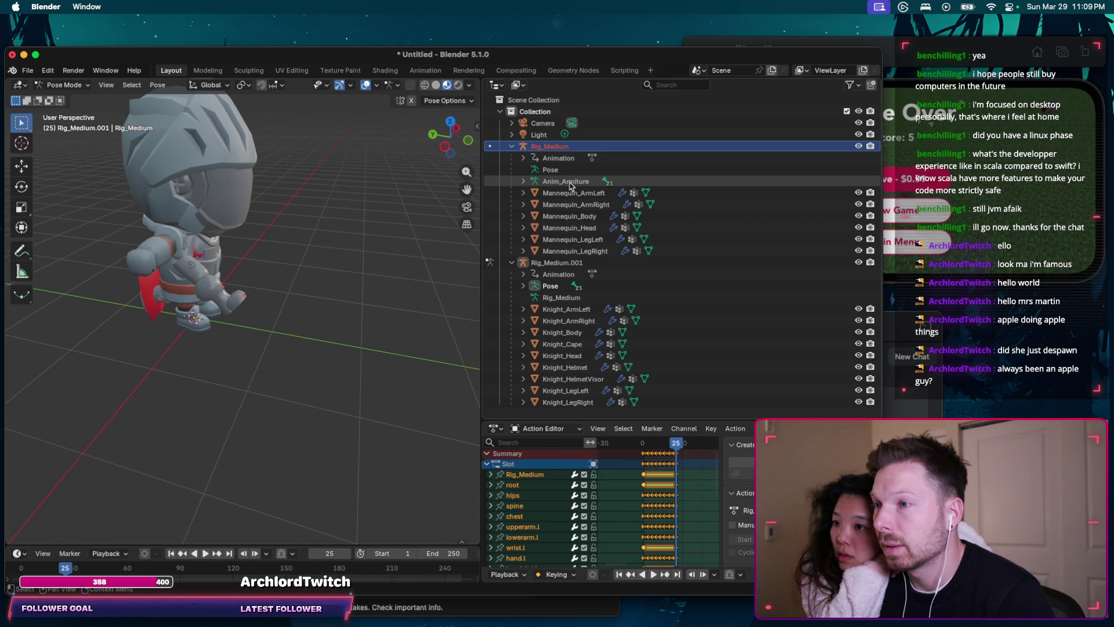
# Step: Parent the Mannequin meshes to Rig_Medium.001 with Armature Deform, test playback, then undo
pyautogui.click(573, 181)
pyautogui.keyDown('shift'); pyautogui.click(574, 252); pyautogui.keyUp('shift')
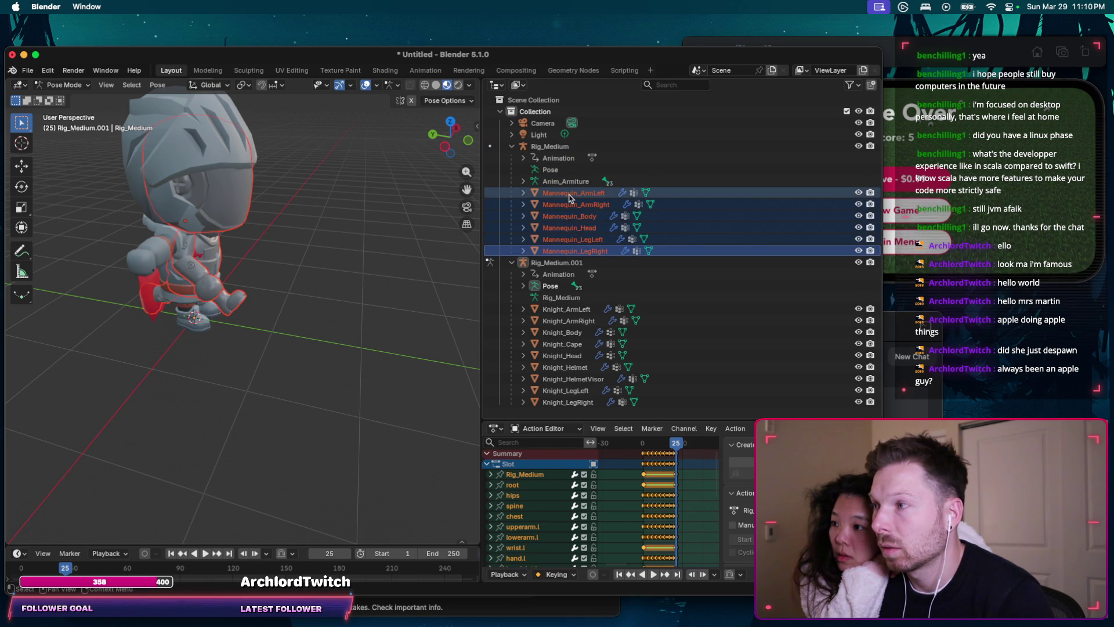
pyautogui.keyDown('ctrl'); pyautogui.click(557, 263); pyautogui.keyUp('ctrl')
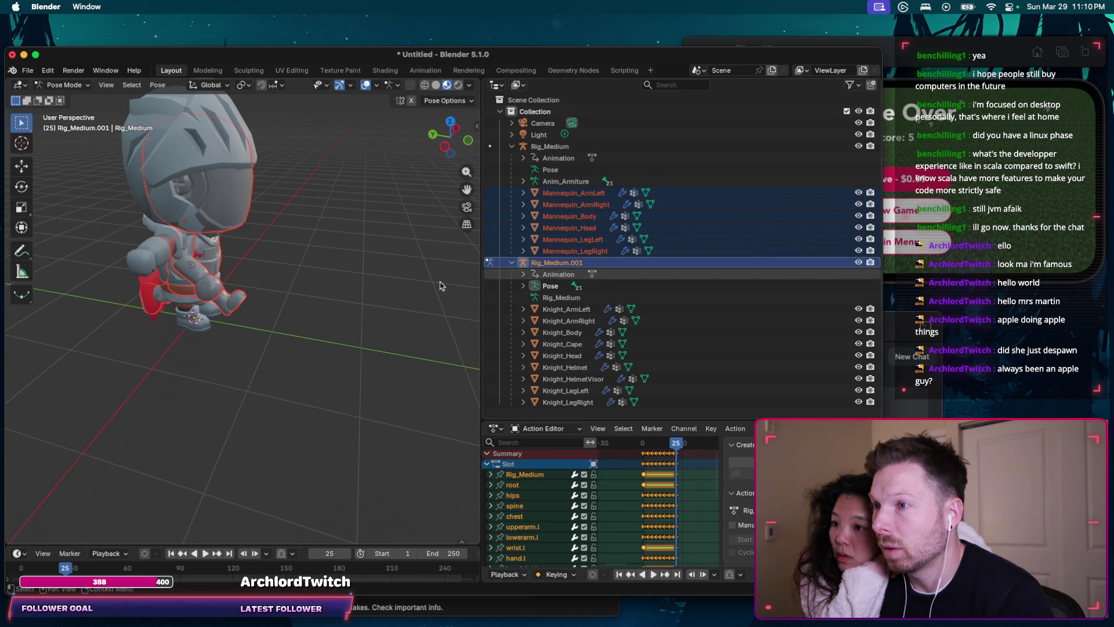
pyautogui.hotkey('ctrl', 'p')
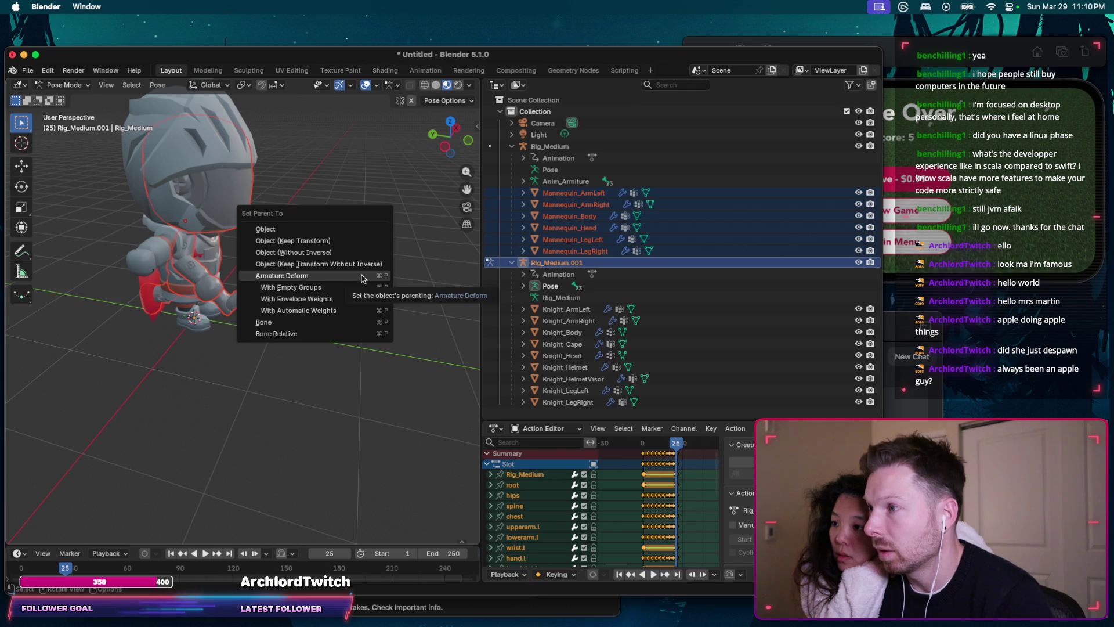
pyautogui.click(361, 278)
pyautogui.press('space')
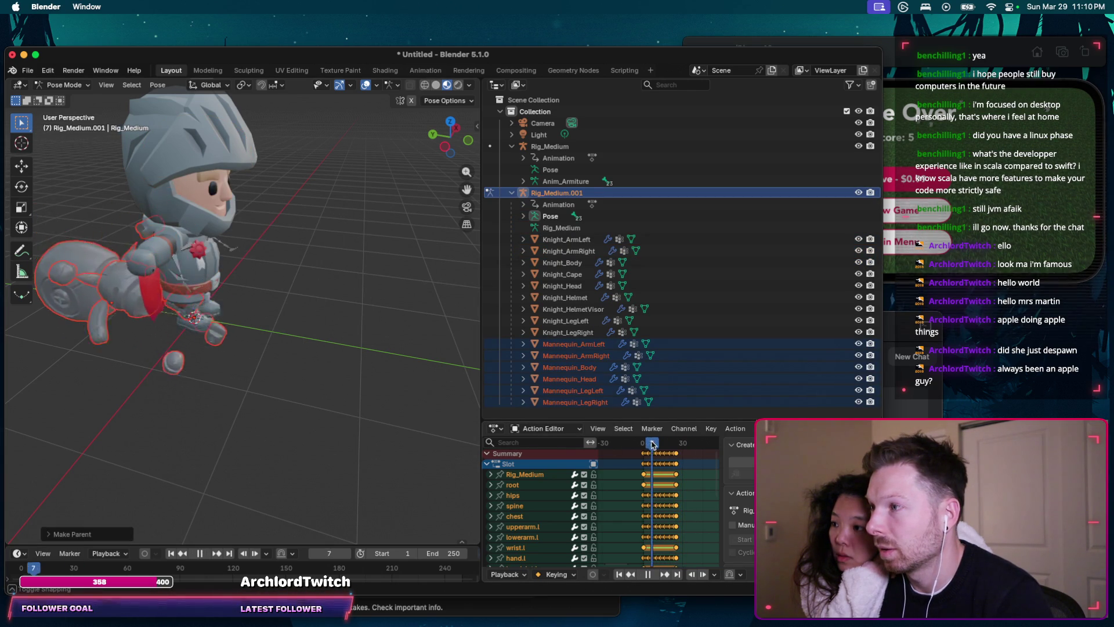
pyautogui.press('Escape')
pyautogui.hotkey('ctrl', 'z')
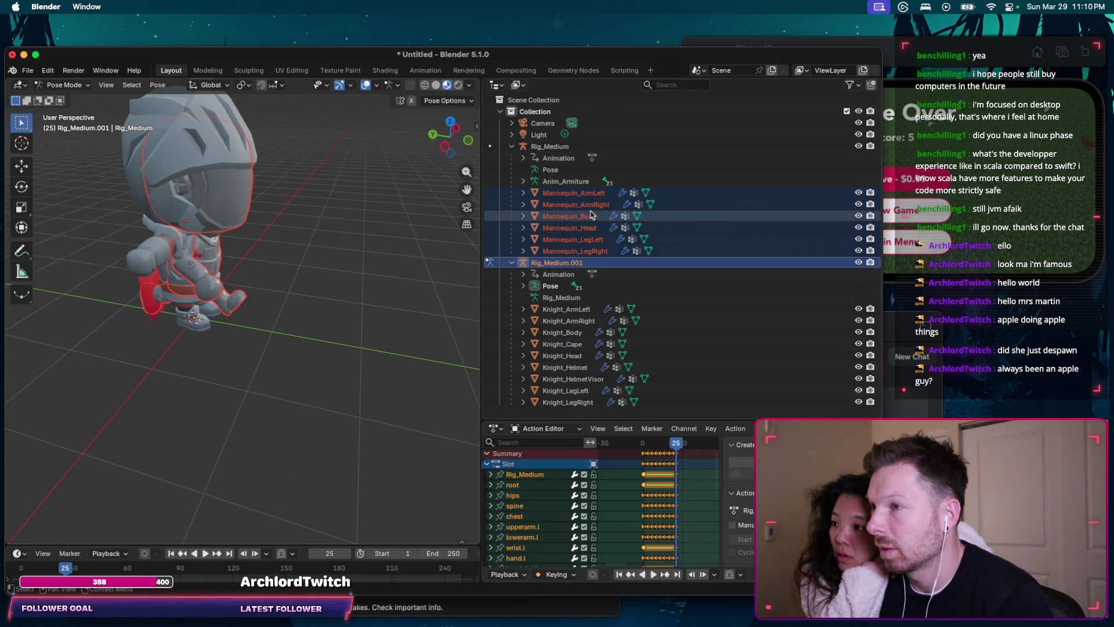
# Step: Parent the Knight meshes to Rig_Medium with Armature Deform again and test playback
pyautogui.click(573, 182)
pyautogui.click(550, 145)
pyautogui.click(567, 401)
pyautogui.keyDown('shift'); pyautogui.click(565, 310); pyautogui.keyUp('shift')
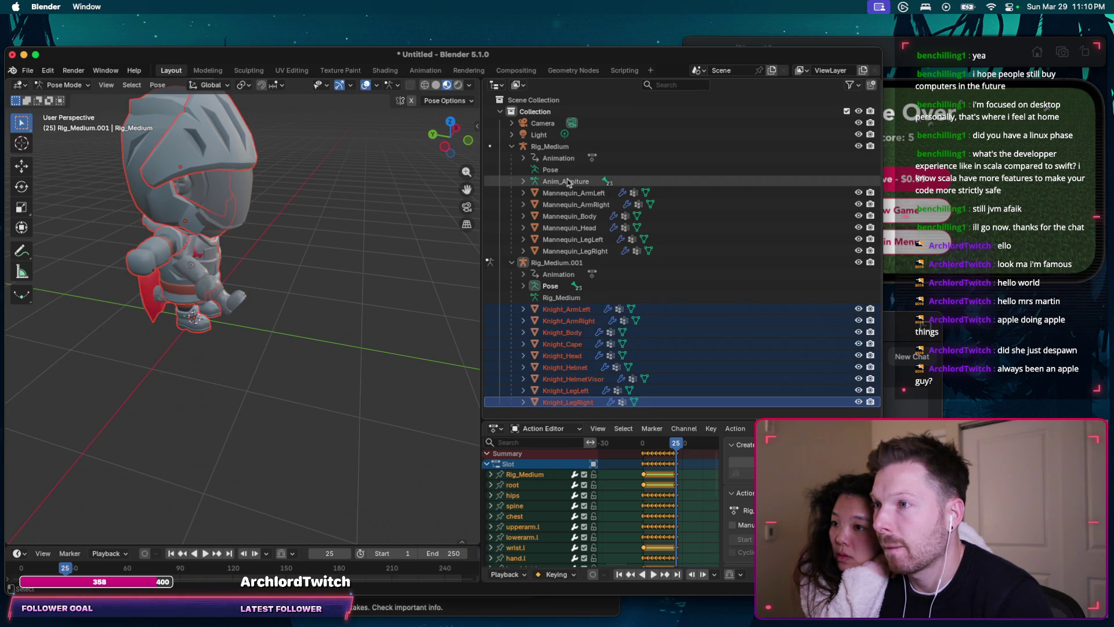
pyautogui.keyDown('ctrl'); pyautogui.click(551, 145); pyautogui.keyUp('ctrl')
pyautogui.hotkey('ctrl', 'p')
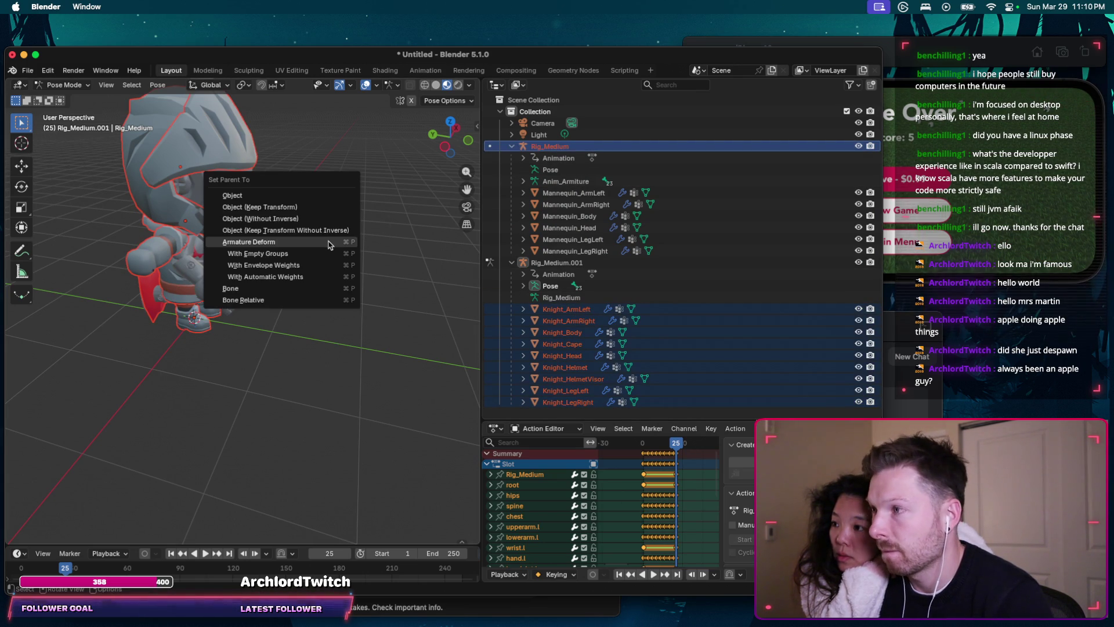
pyautogui.click(326, 244)
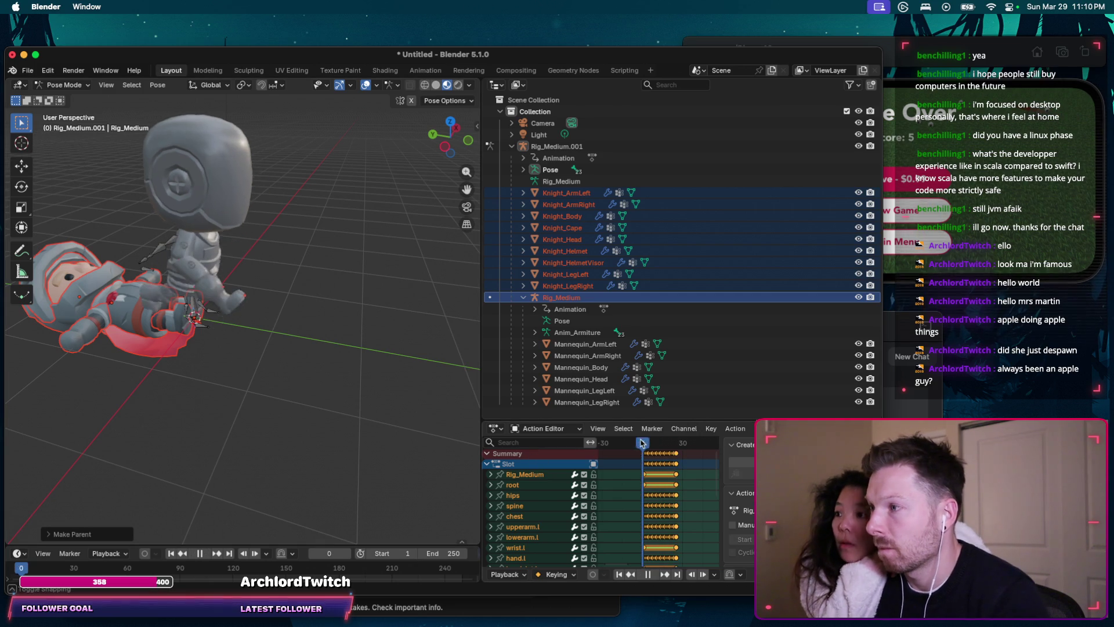
pyautogui.press('space')
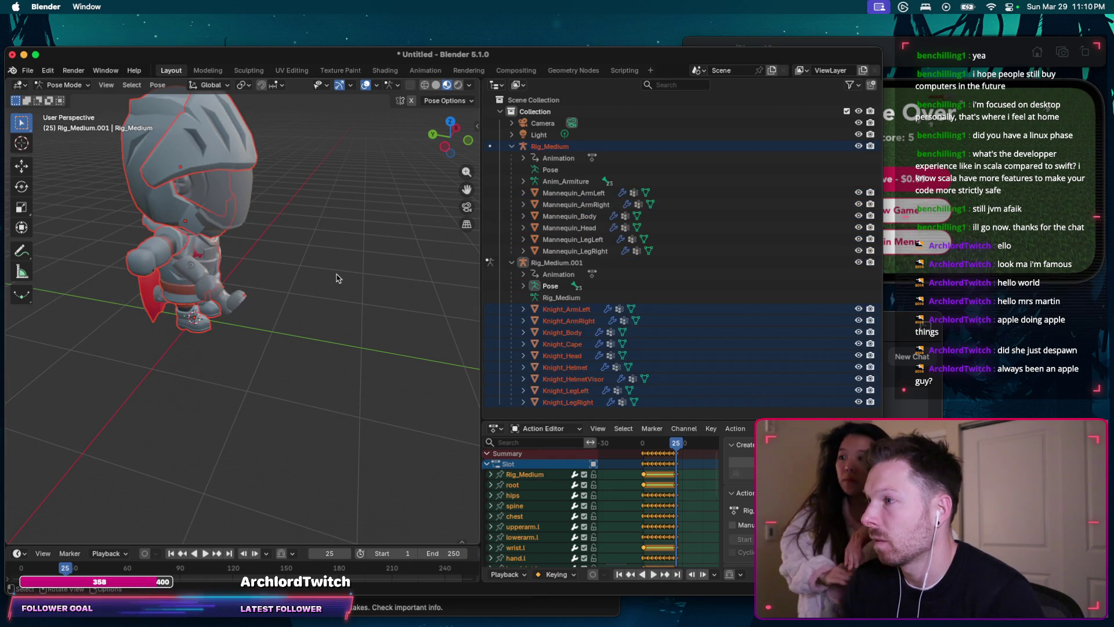
pyautogui.click(573, 309)
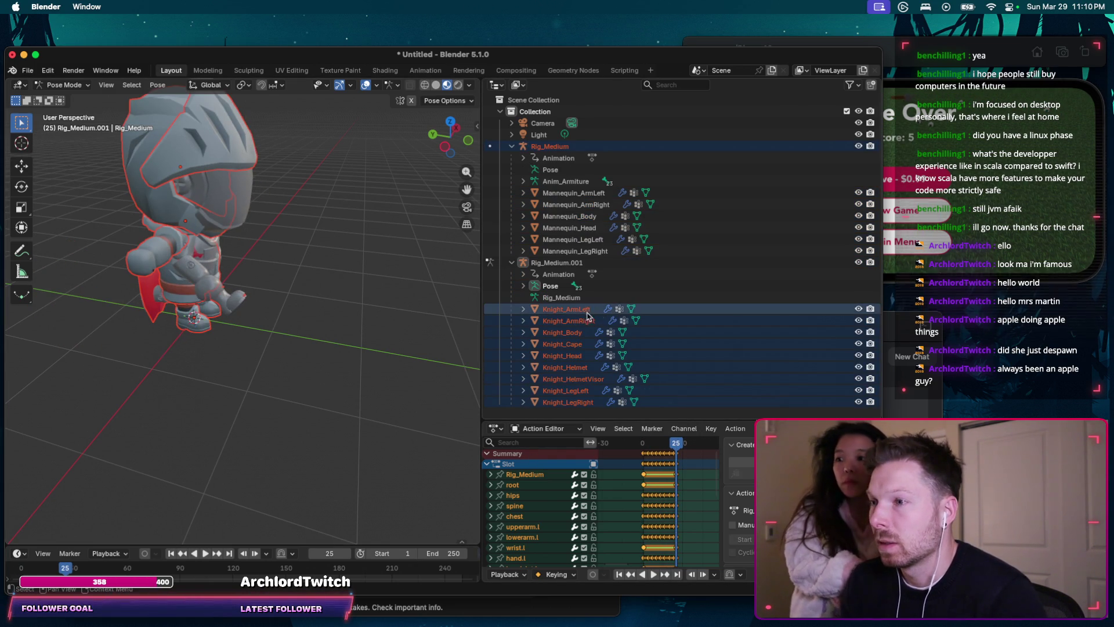
# Step: Select the armature data under Rig_Medium.001 and enlarge the Action Editor to show more bone channels
pyautogui.click(576, 299)
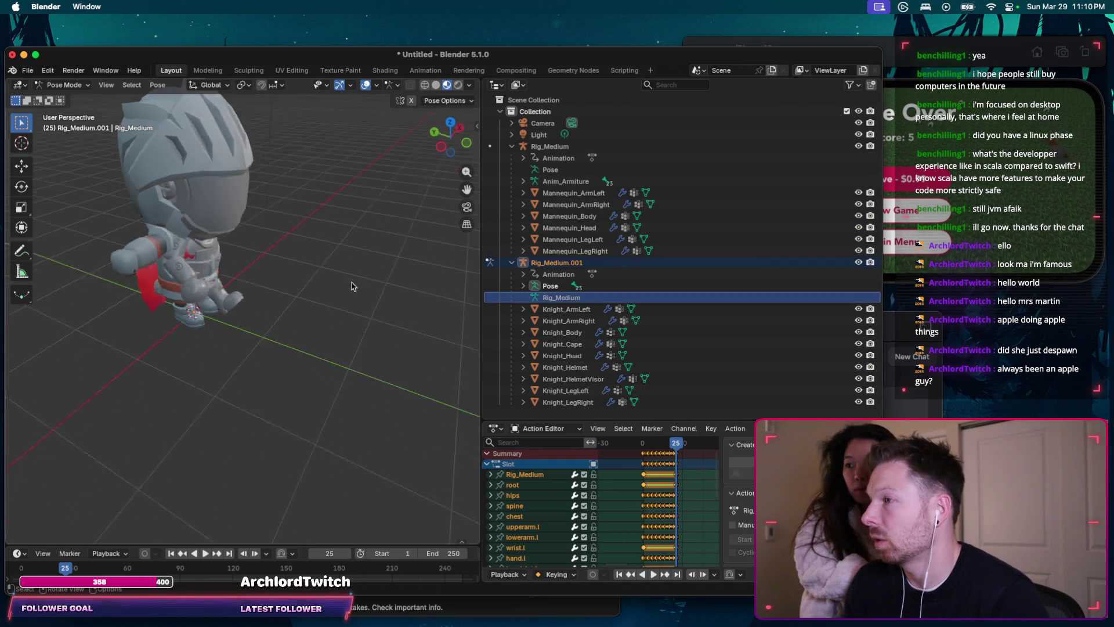
pyautogui.scroll(-5, 352, 286)
pyautogui.scroll(3, 316, 280)
pyautogui.scroll(3, 315, 279)
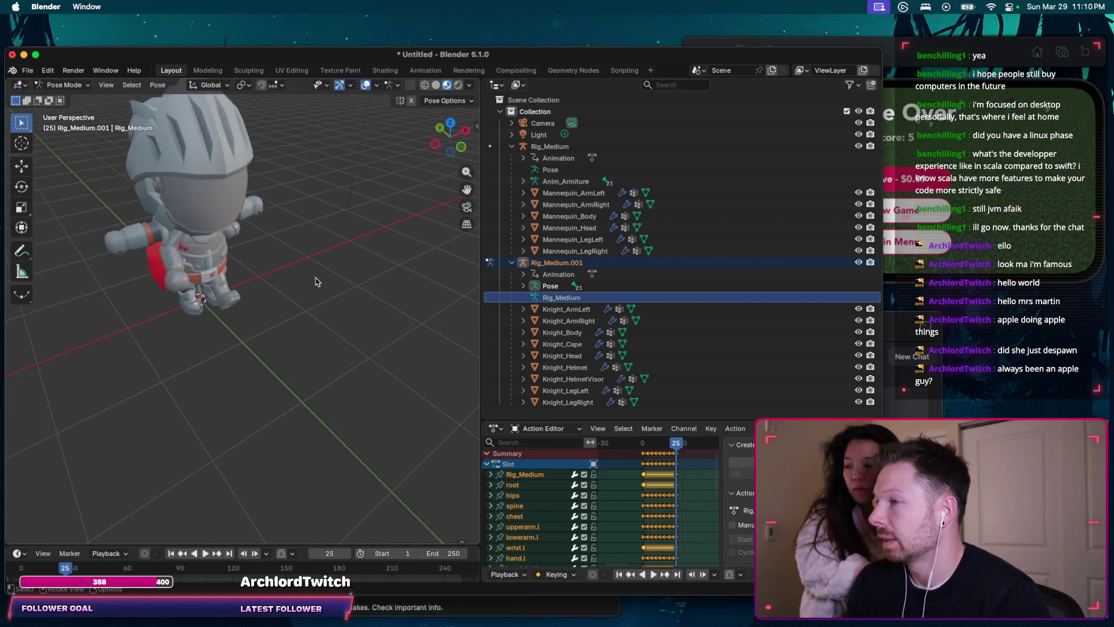
pyautogui.hscroll(-3, 316, 280)
pyautogui.scroll(3, 316, 282)
pyautogui.scroll(-3, 315, 281)
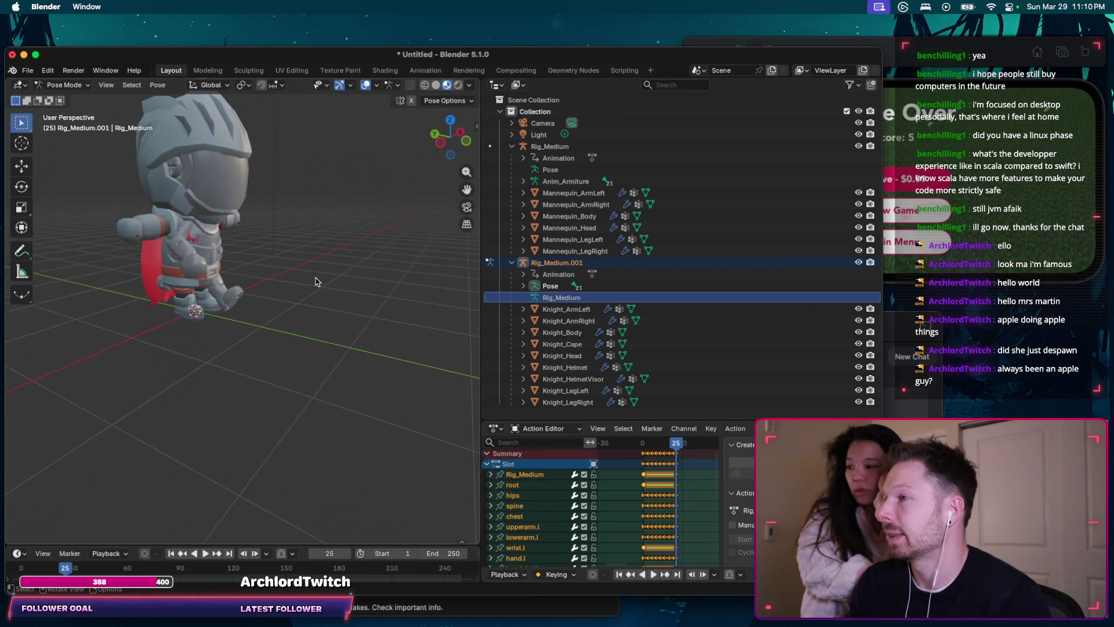
pyautogui.scroll(-3, 317, 280)
pyautogui.scroll(-3, 317, 281)
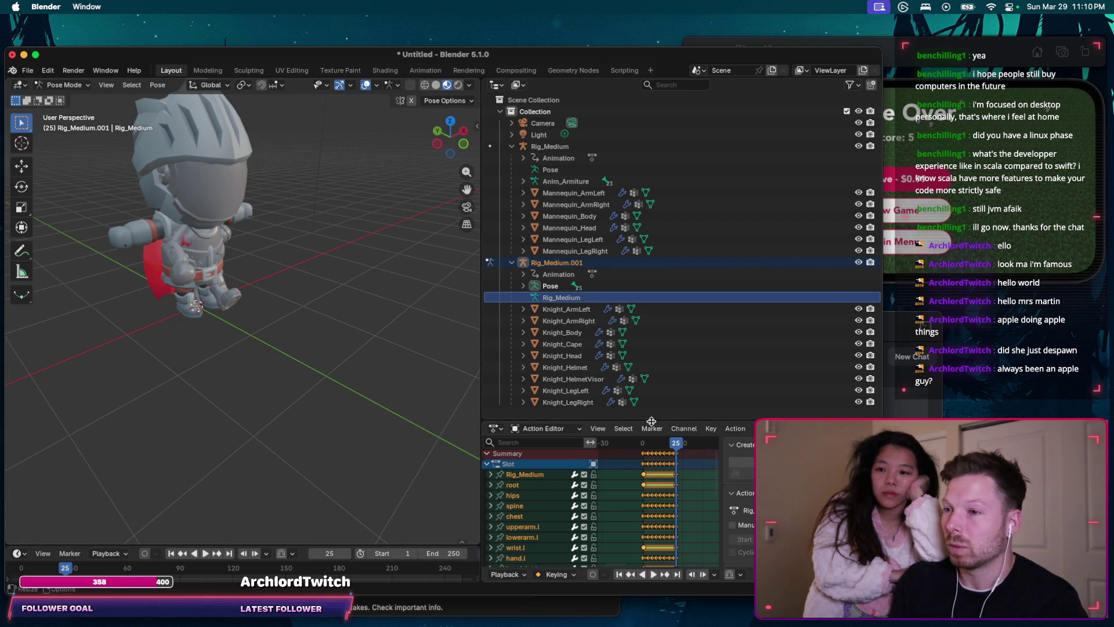
pyautogui.moveTo(651, 422); pyautogui.dragTo(651, 343)
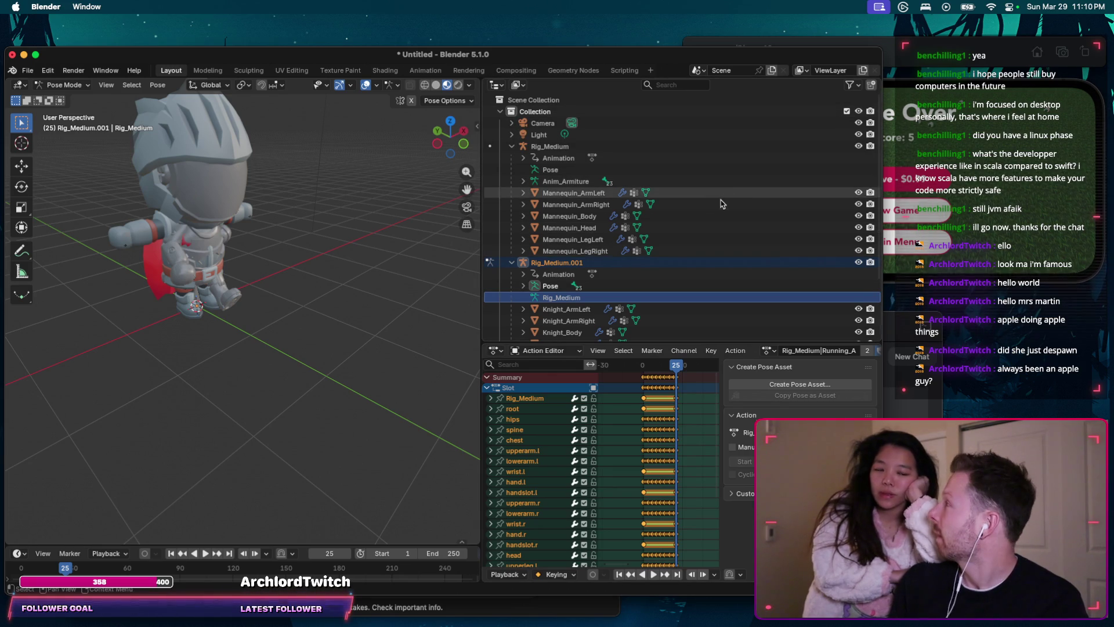
# Step: Orbit around the knight to inspect it, then switch to the AGENTS.md notes in ReadMarkdown
pyautogui.moveTo(325, 267); pyautogui.dragTo(316, 284, button='middle')
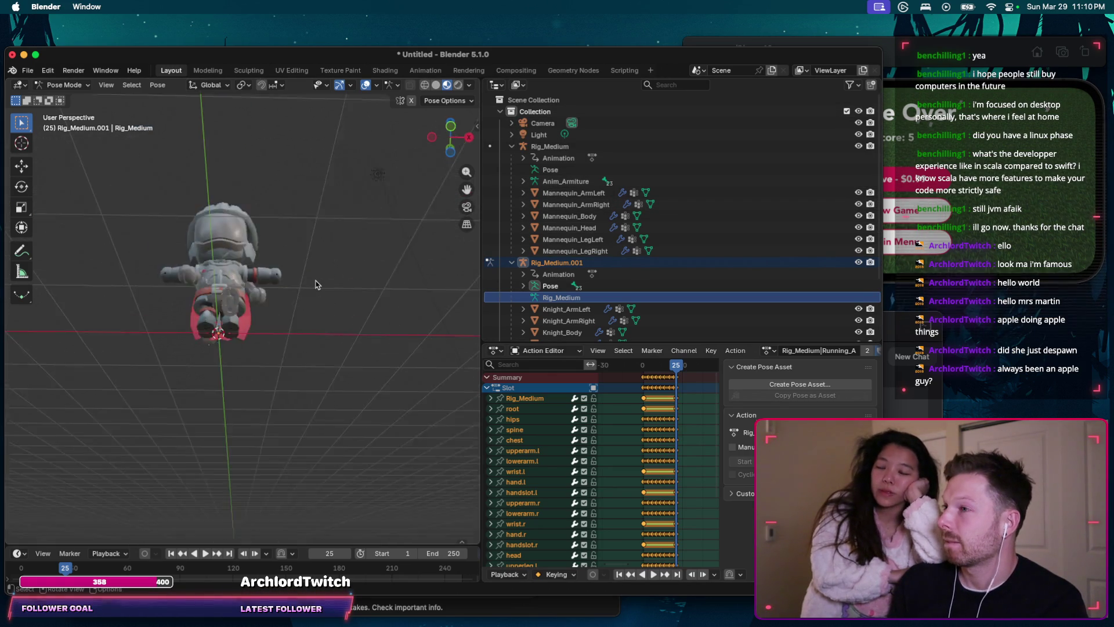
pyautogui.hscroll(-5, 317, 284)
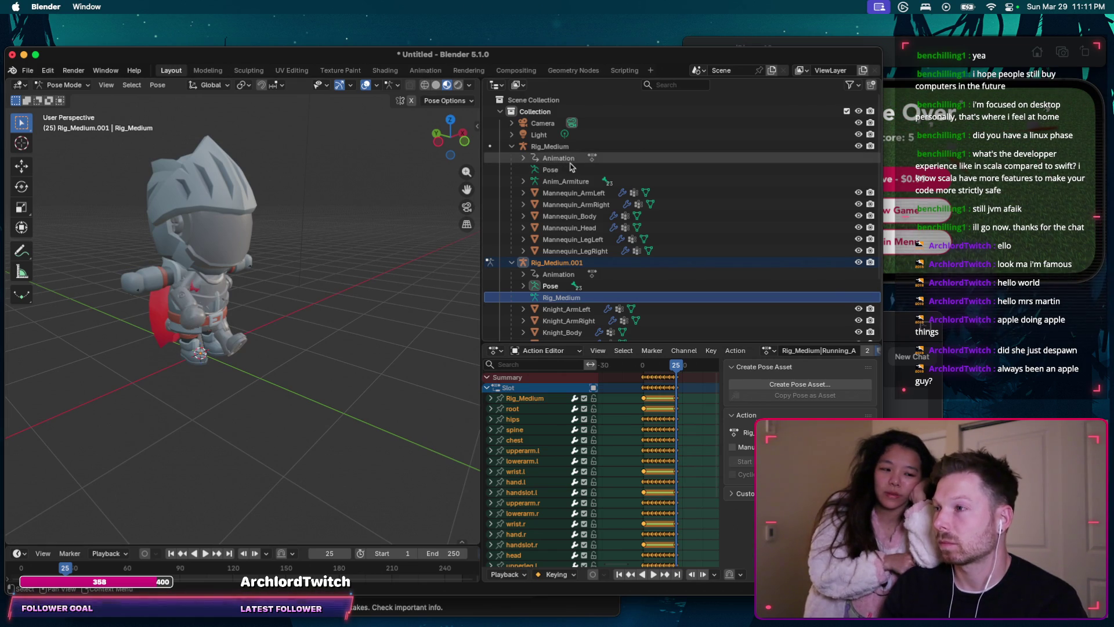
pyautogui.press('super+Tab')
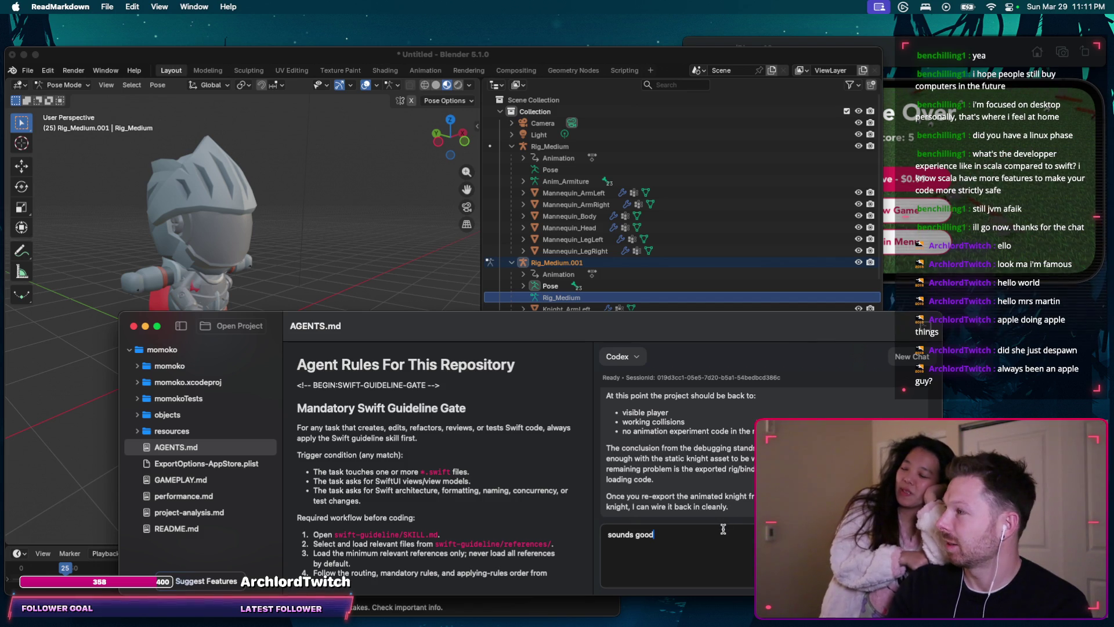
# Step: Bring the Blender window back in front of ReadMarkdown
pyautogui.click(634, 57)
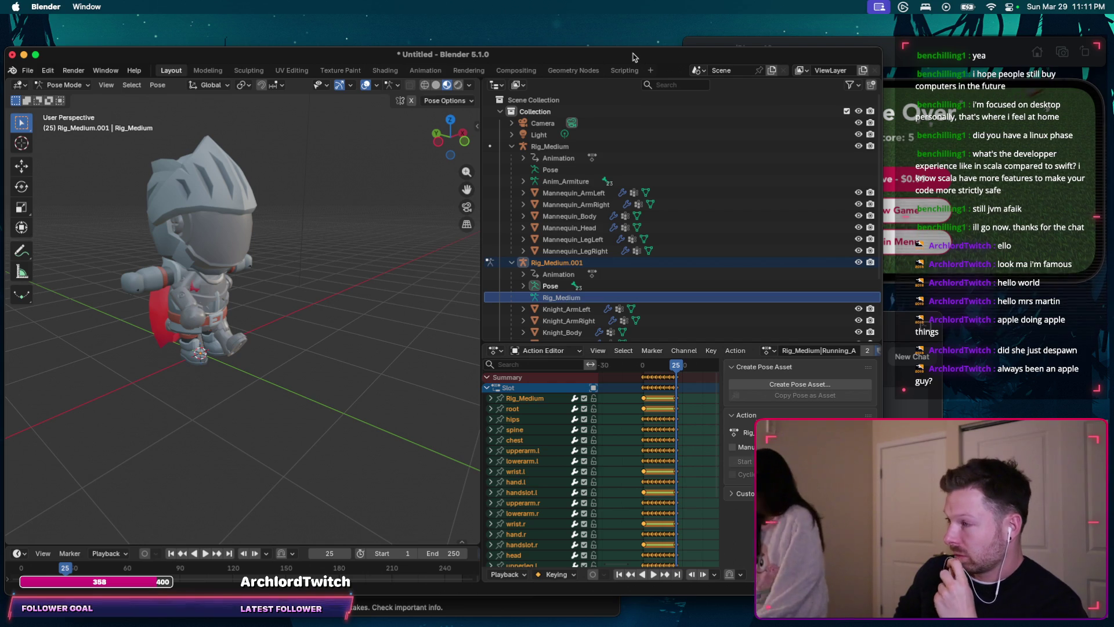
# Step: Bring the iOS Simulator with its Game Over screen in front of Blender
pyautogui.click(927, 59)
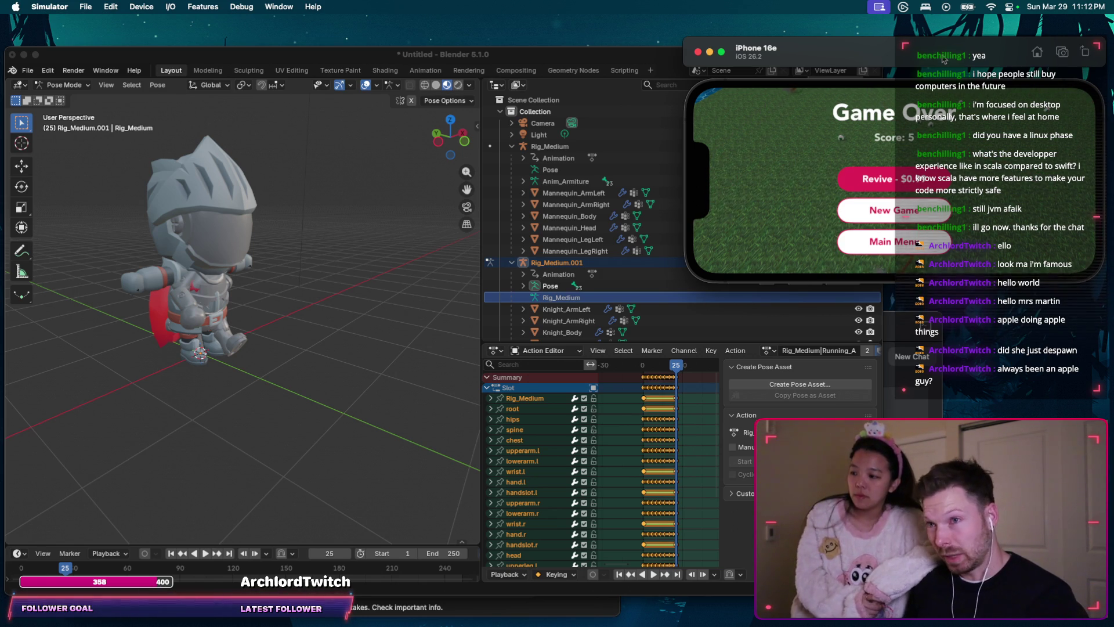
# Step: Move the Simulator window left and lower so the Game Over screen with Score: 5 is fully in view
pyautogui.moveTo(943, 58); pyautogui.dragTo(913, 50)
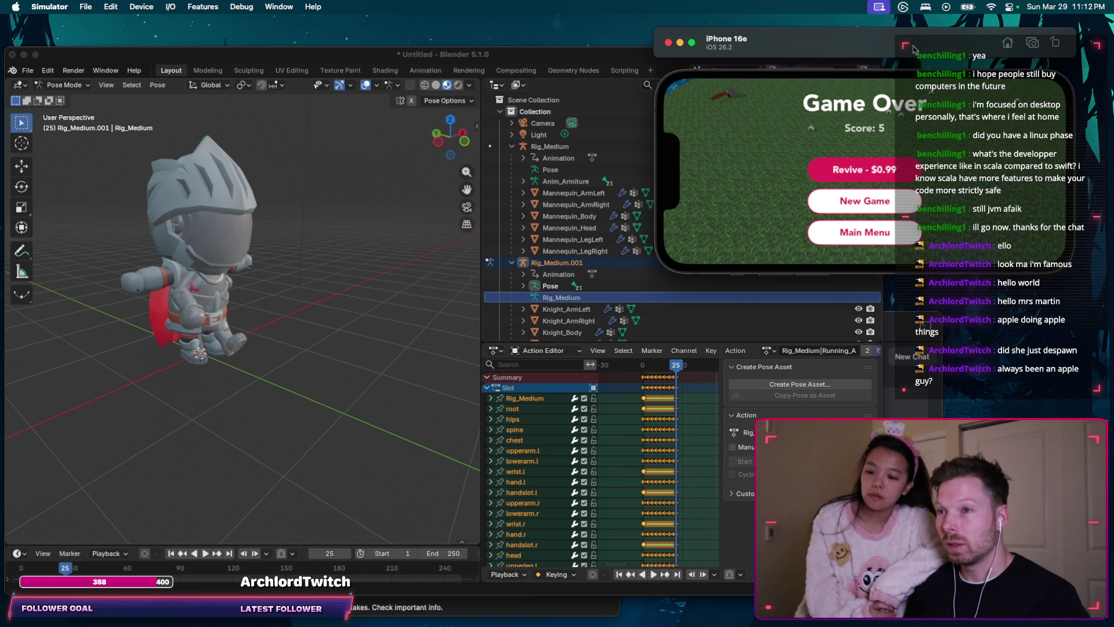
pyautogui.moveTo(913, 50); pyautogui.dragTo(915, 127)
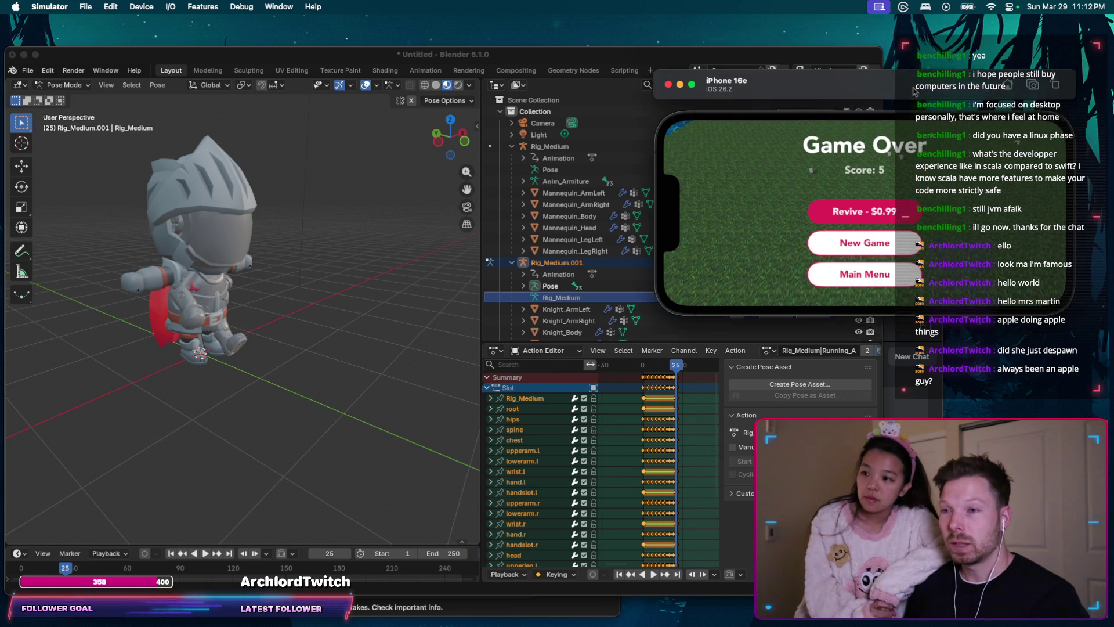